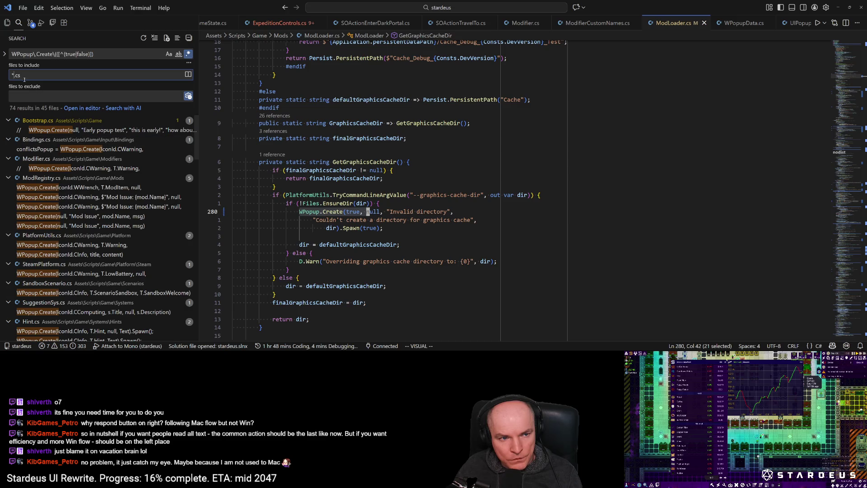
Apply the 'WPopup.Create(true, $1' replacement to the 7 matches in the Mod*.cs files.
key("ctrl+shift+h")
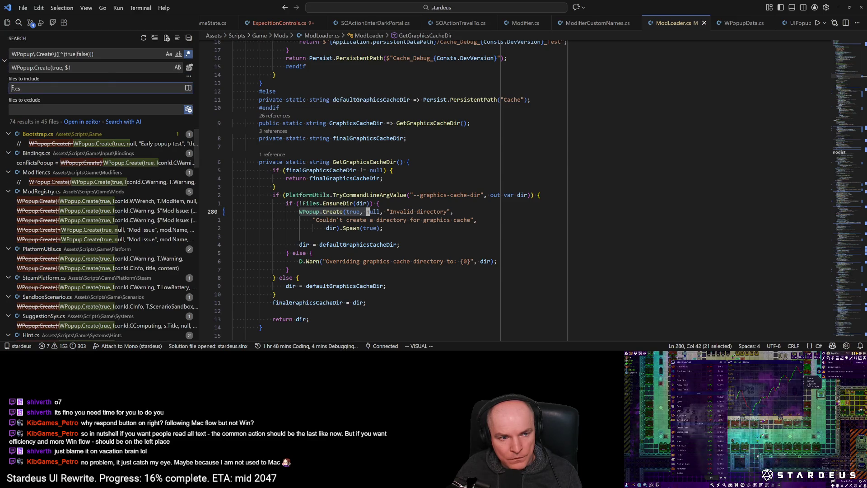
left_click(12, 88)
type("Mod")
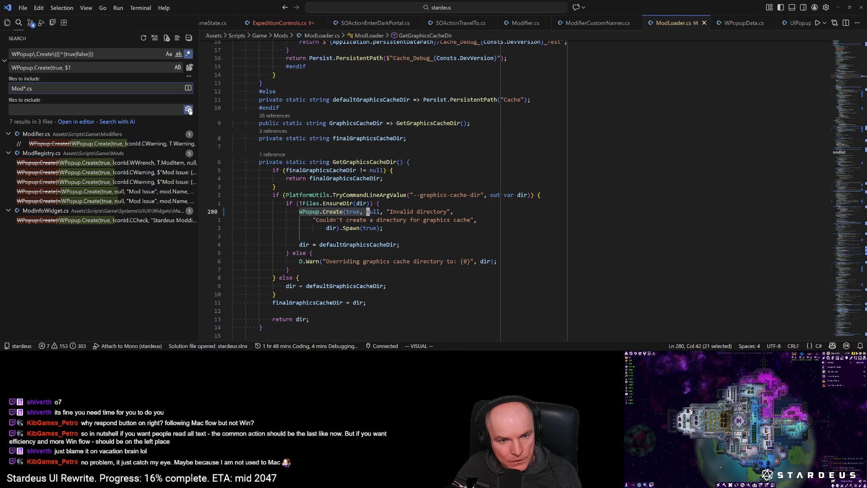
left_click(190, 69)
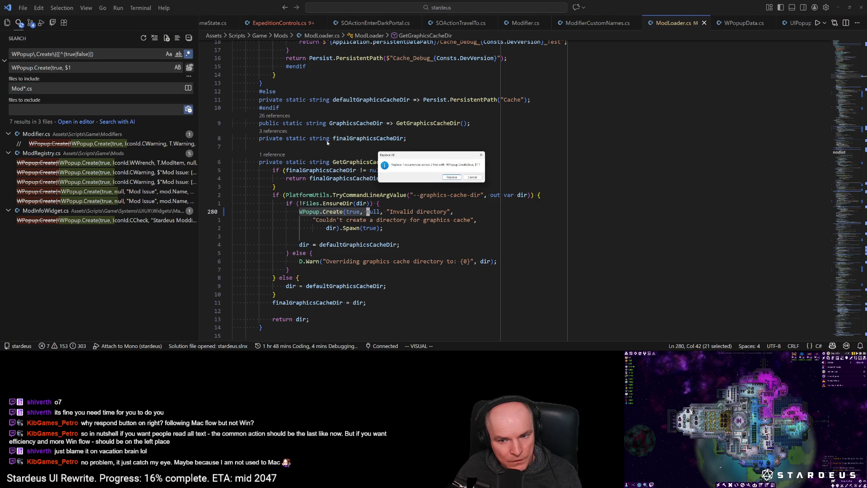
left_click(451, 177)
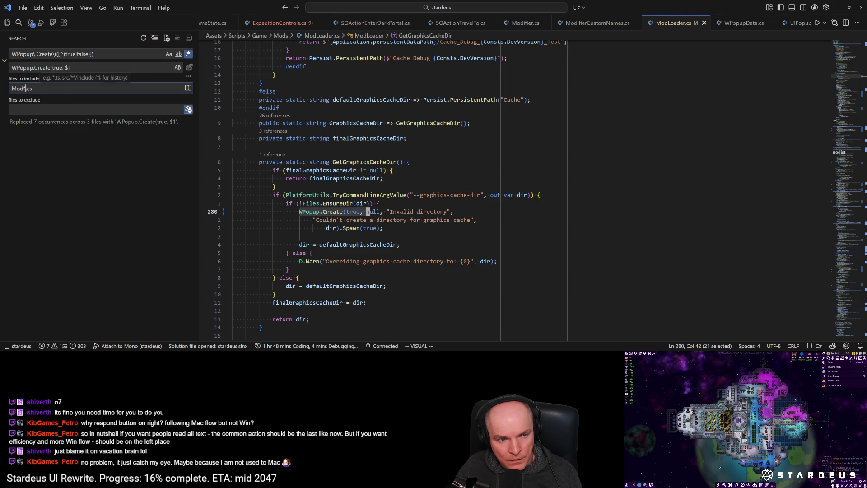
Apply the same replacement to the *Menu*.cs files, then widen the filter back to *.cs.
left_click_drag(25, 88, 2, 89)
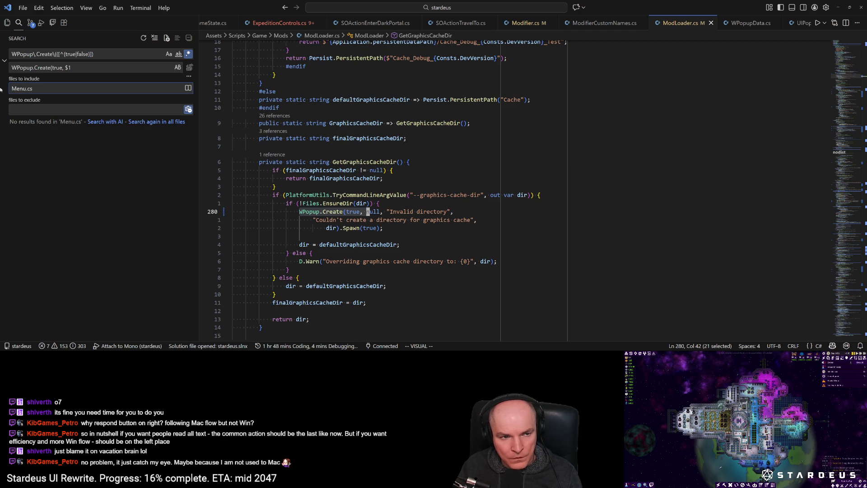
type("*Menu")
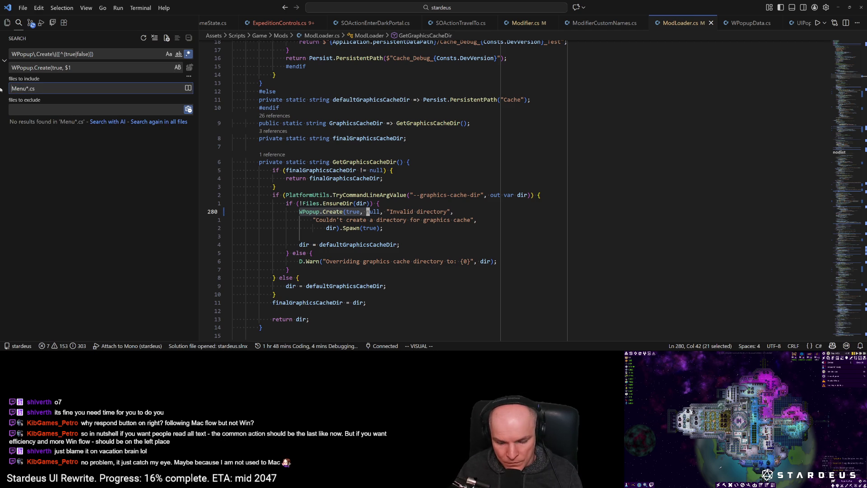
type("*")
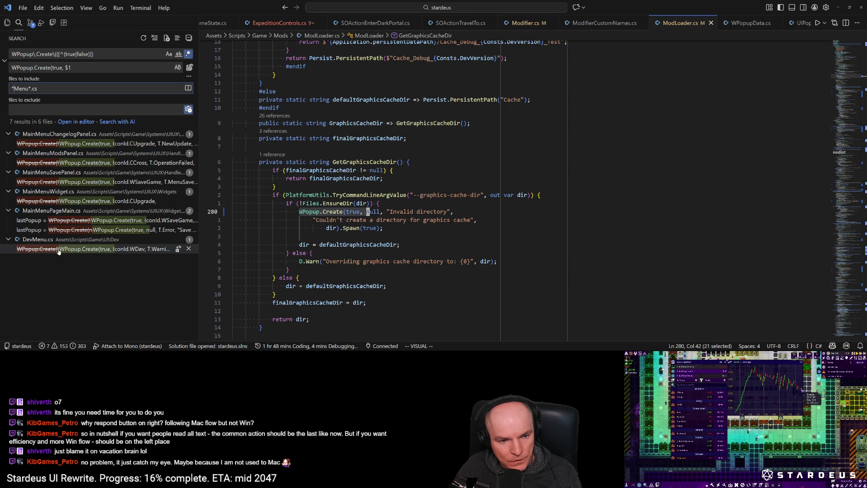
left_click(191, 67)
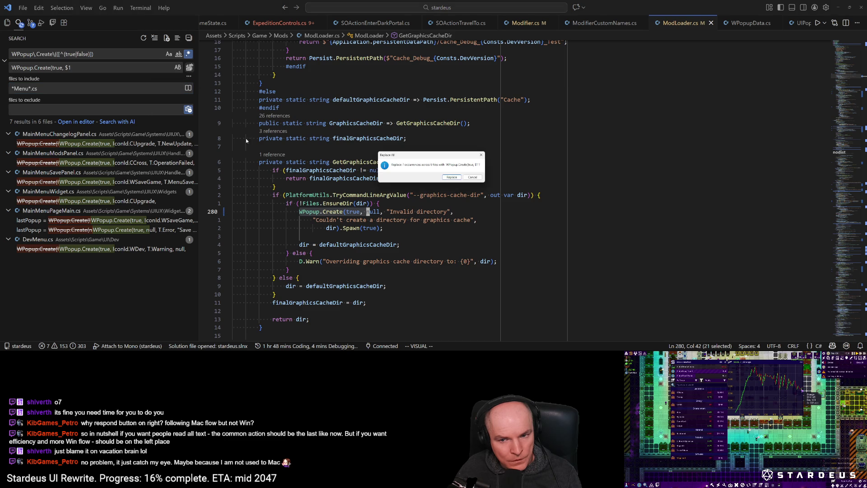
key("Return")
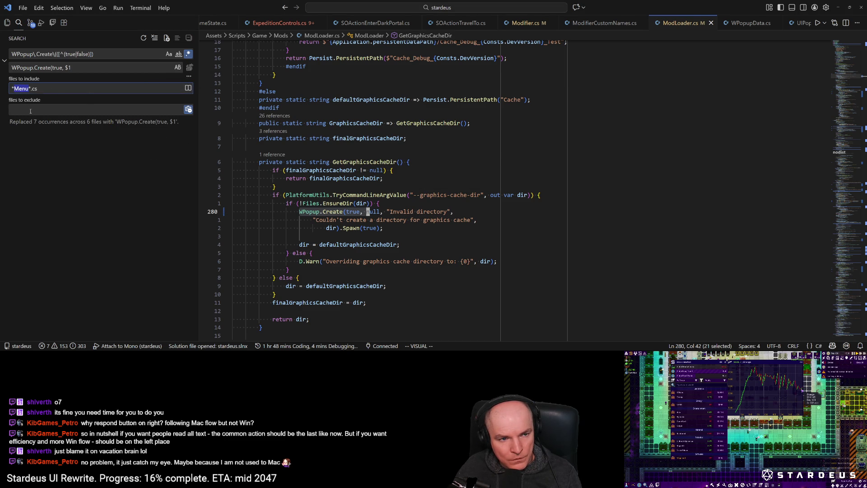
key("BackSpace")
key("BackSpace")
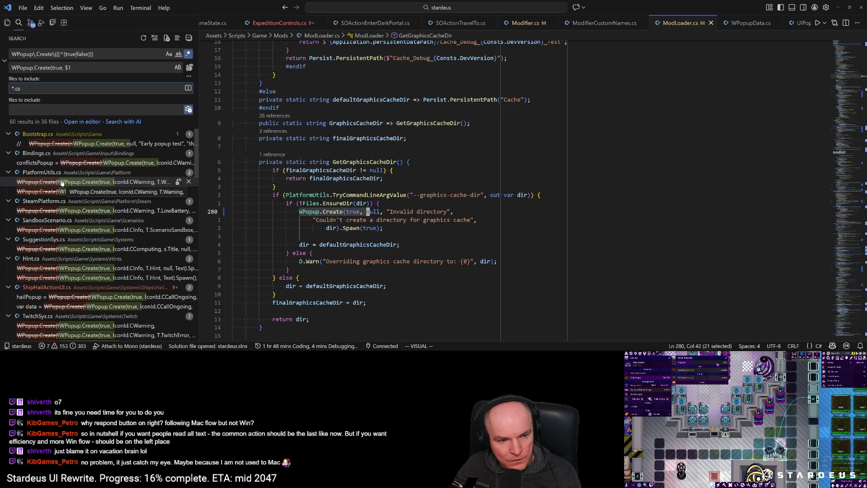
Rewrite the 14 popup calls in the *Settings*.cs files to pass true, then reset the filter to *.cs.
scroll(52, 280, "down", 2)
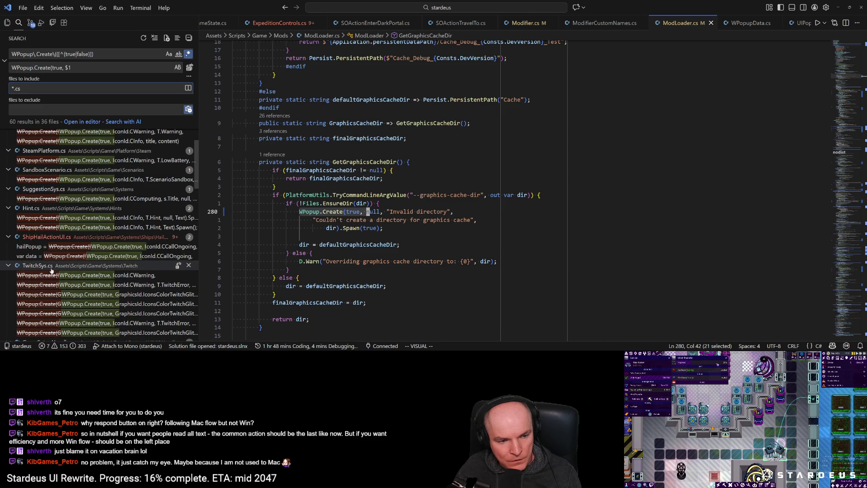
scroll(52, 270, "down", 5)
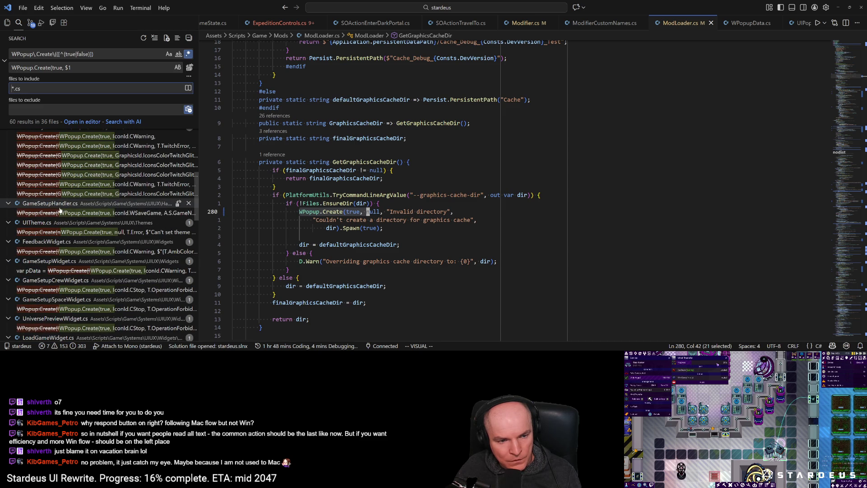
scroll(58, 240, "down", 3)
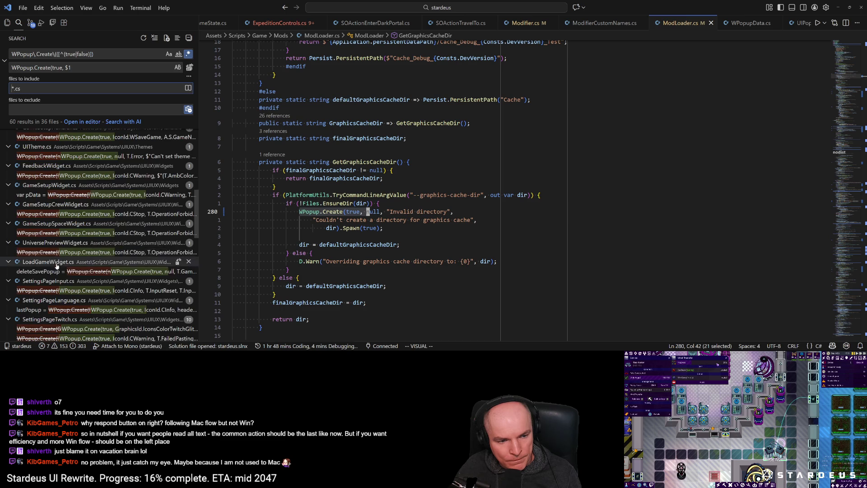
scroll(57, 264, "down", 6)
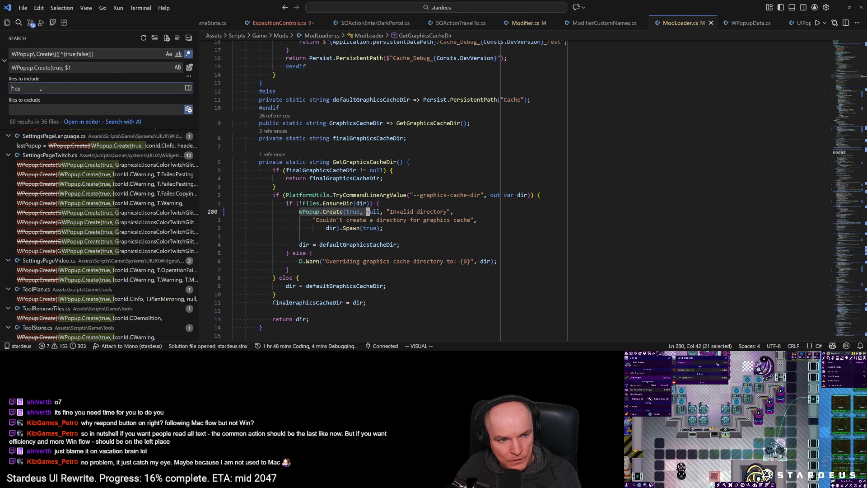
type("Settings*.c")
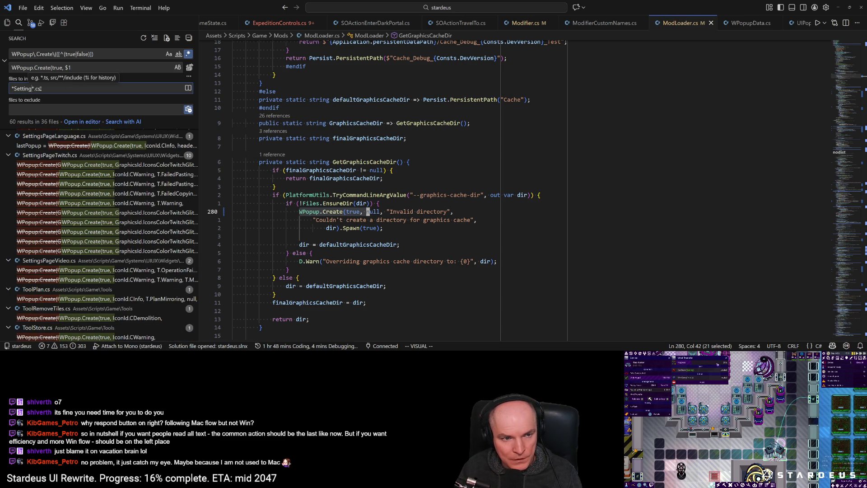
type("s")
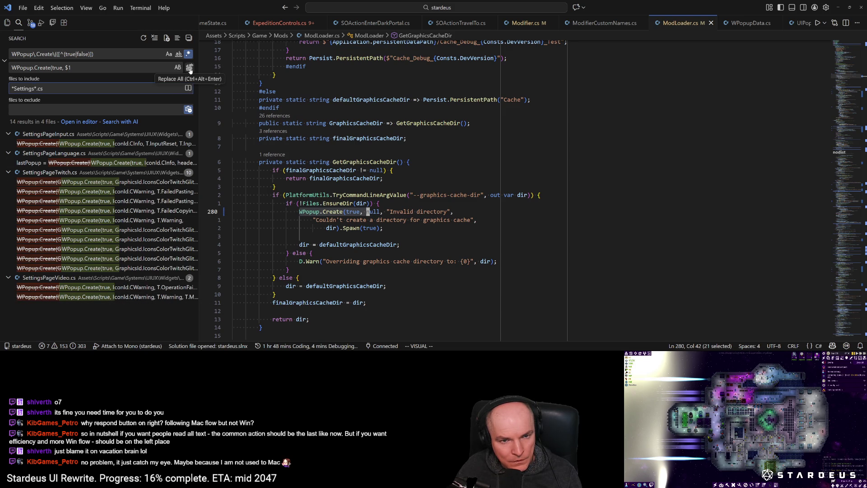
left_click(190, 69)
key("Return")
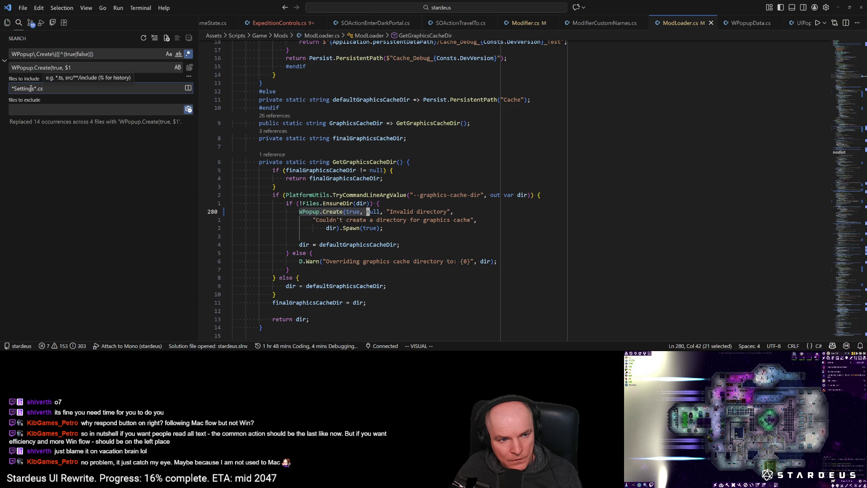
key("BackSpace")
key("BackSpace")
key("BackSpace")
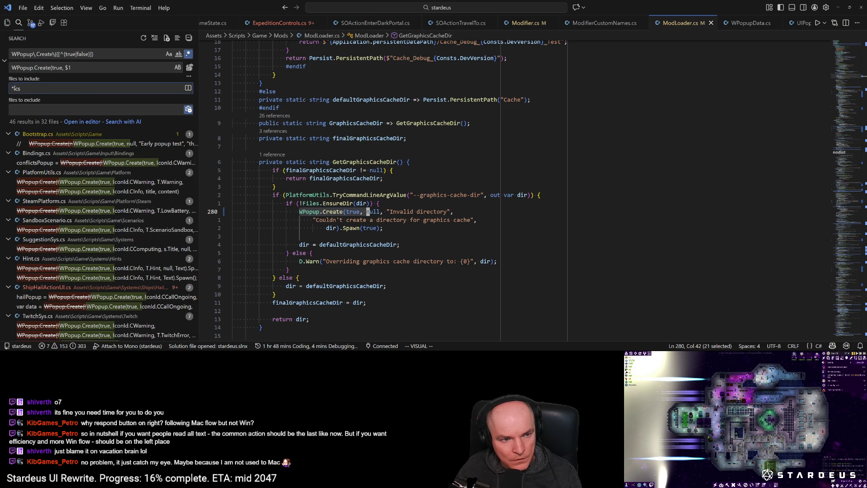
Narrow the filter to Bootstrap.cs, preview its commented-out popup call, then replace it with the true-first version.
key("BackSpace")
type("Bootstra")
type("p")
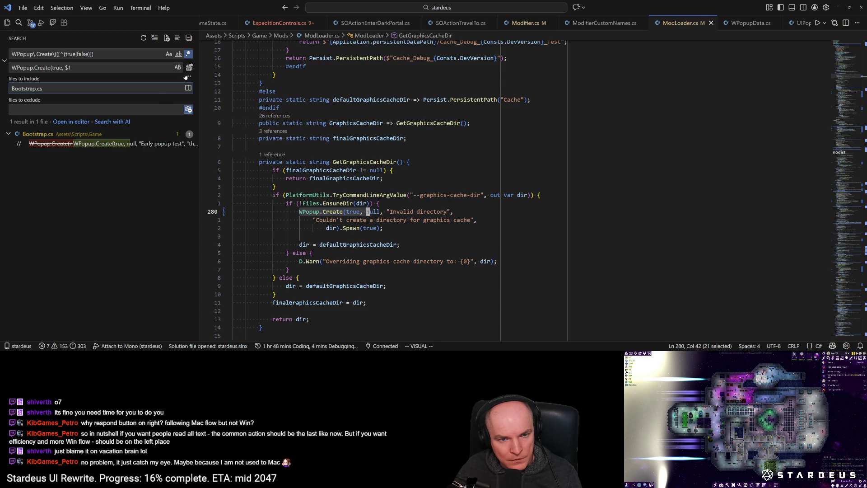
left_click(189, 68)
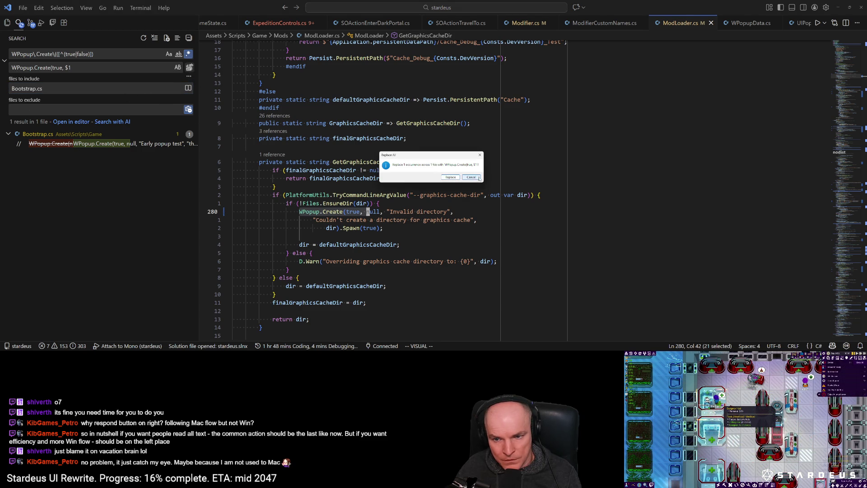
key("Escape")
left_click(57, 144)
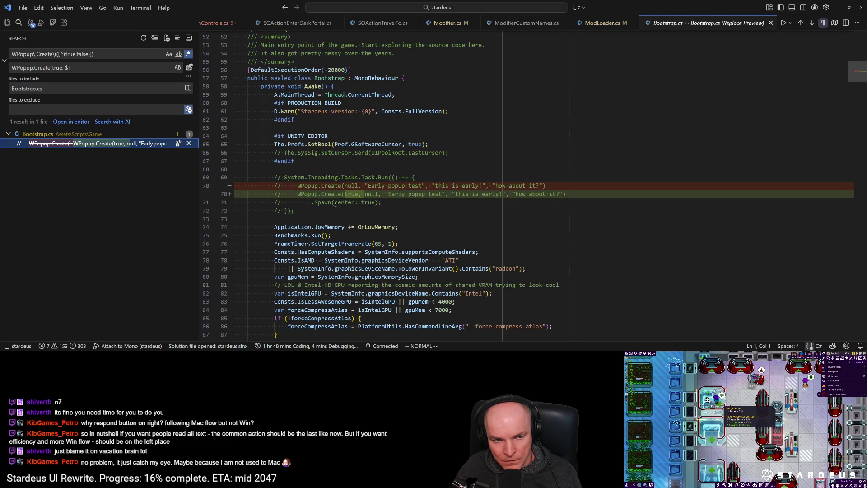
left_click(190, 68)
left_click(450, 177)
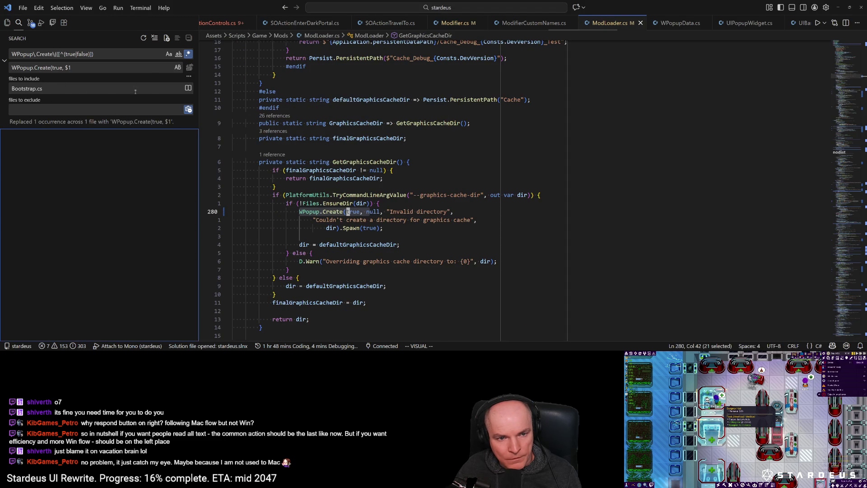
Restore the files-to-include filter to *.cs.
triple_click(81, 85)
type(".cs")
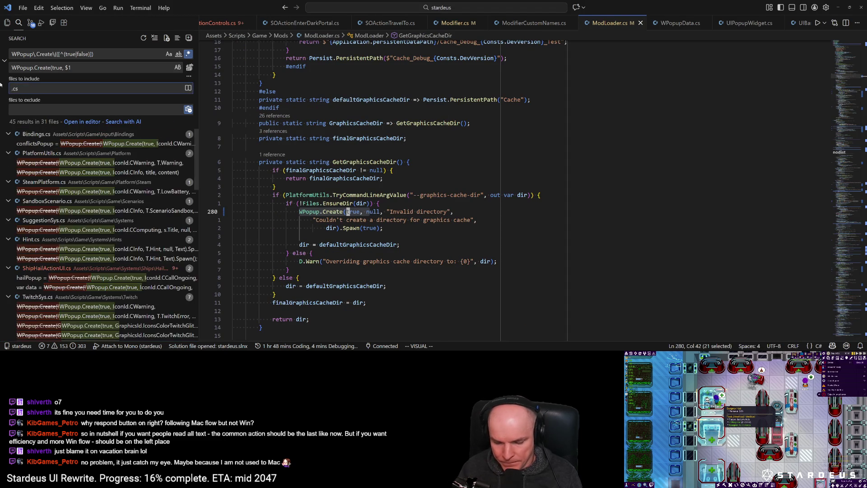
key("Home")
type("*")
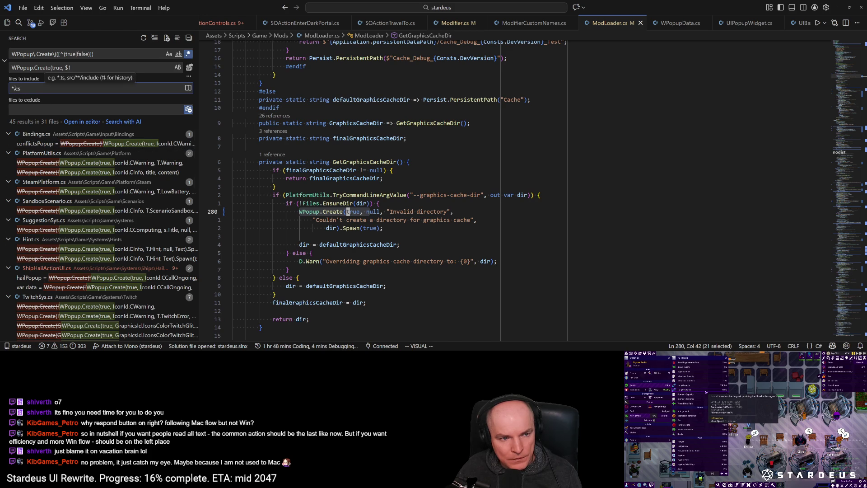
Make the popup call in Bindings.cs pass true first, then widen the filter back to *.cs.
key("ctrl+a")
type("Bindings.cs")
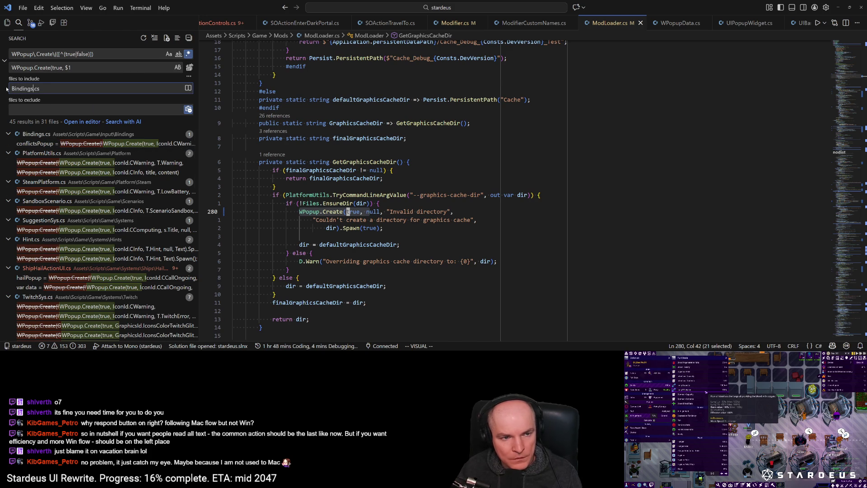
left_click(189, 67)
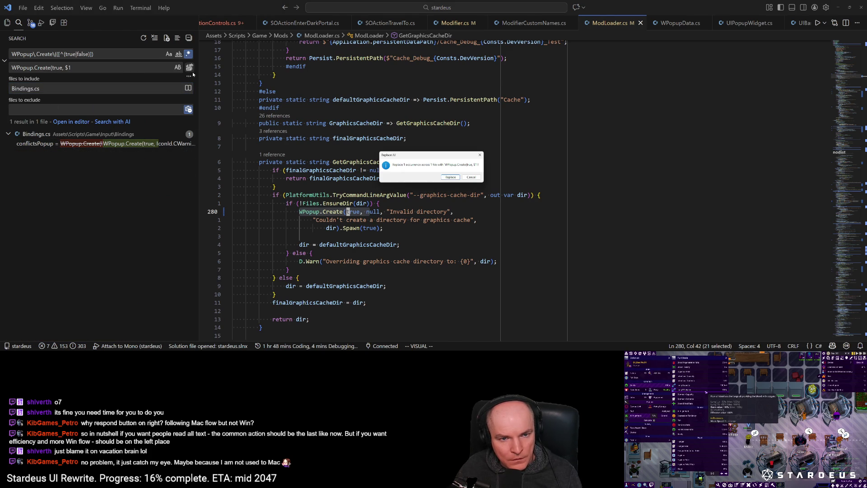
key("Return")
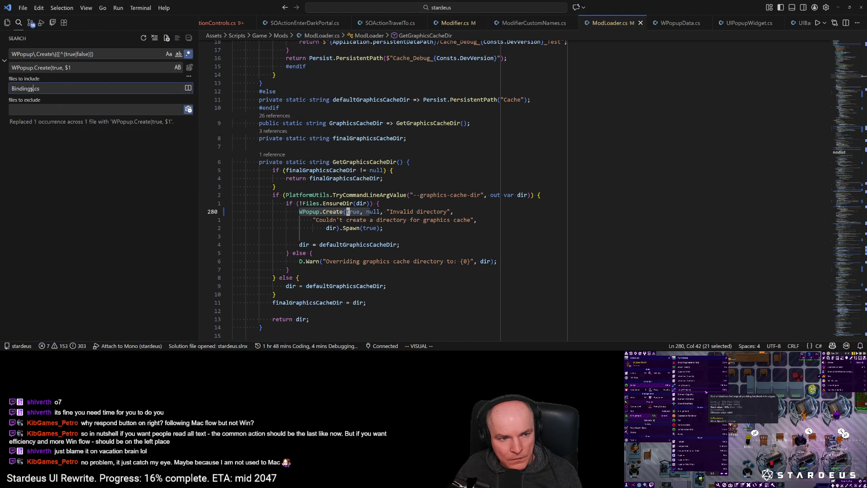
key("ctrl+a")
type("*.cs")
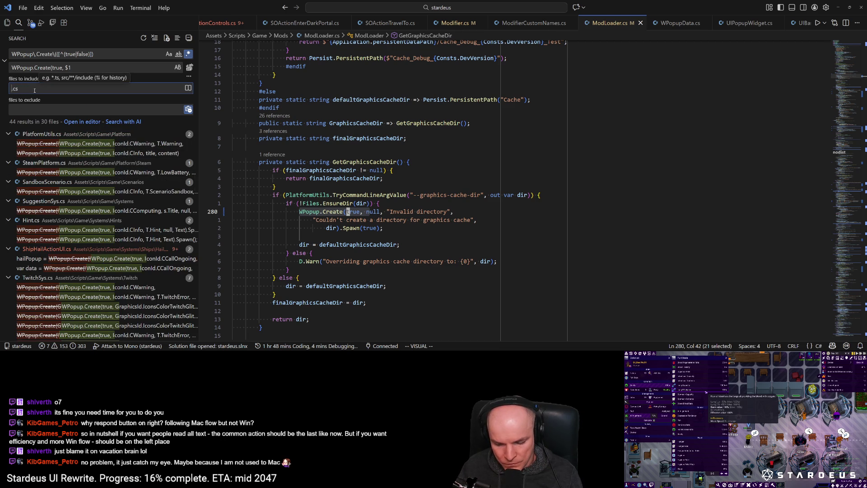
Apply the true-first replacement to the *Platform*.cs files and clear the filter.
type("orm")
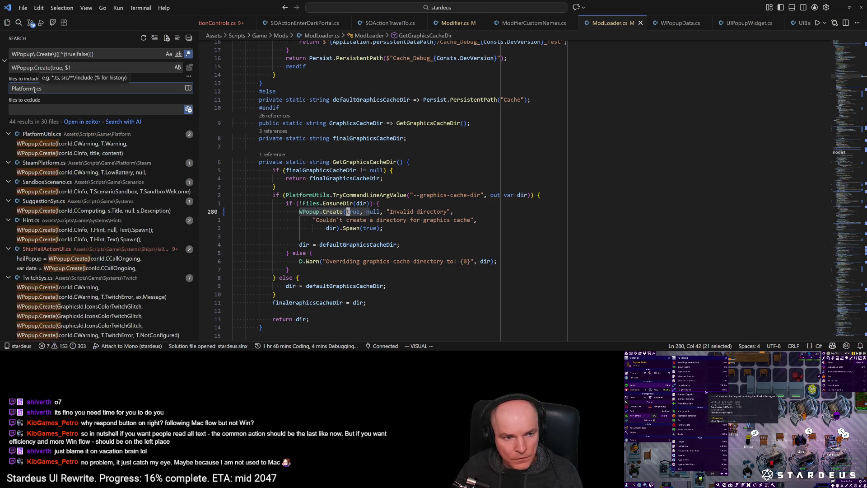
left_click(12, 89)
type("*")
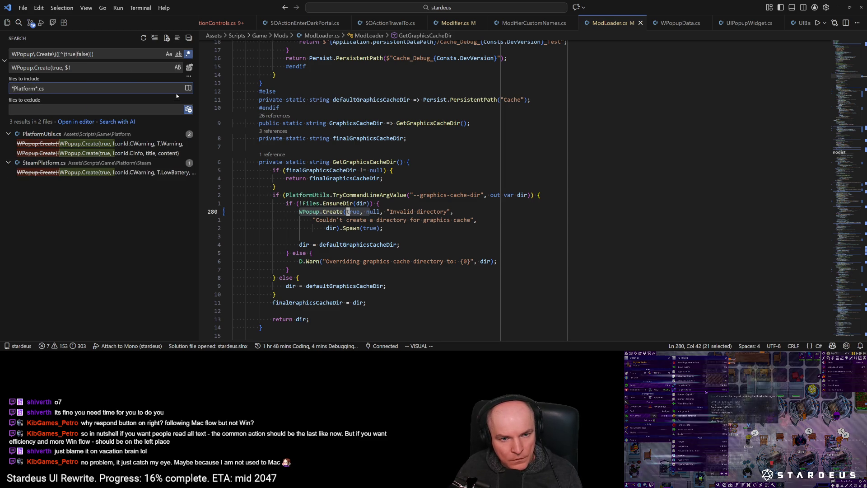
left_click(190, 67)
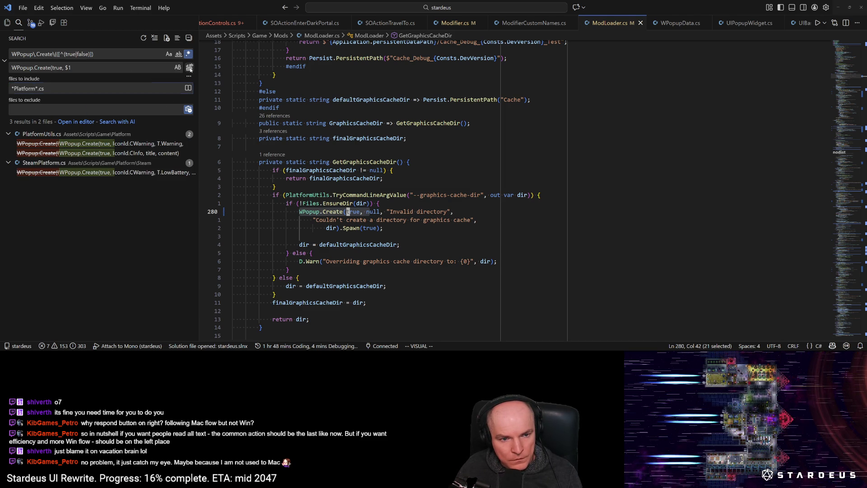
left_click(451, 178)
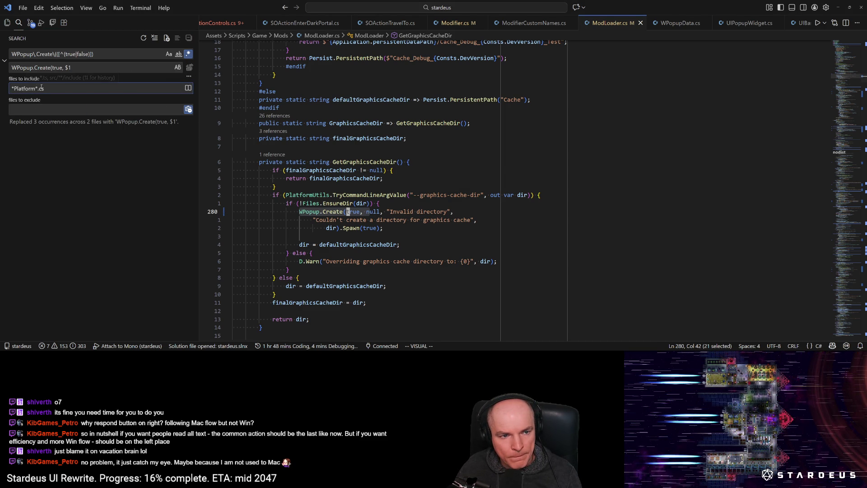
left_click_drag(38, 88, 1, 88)
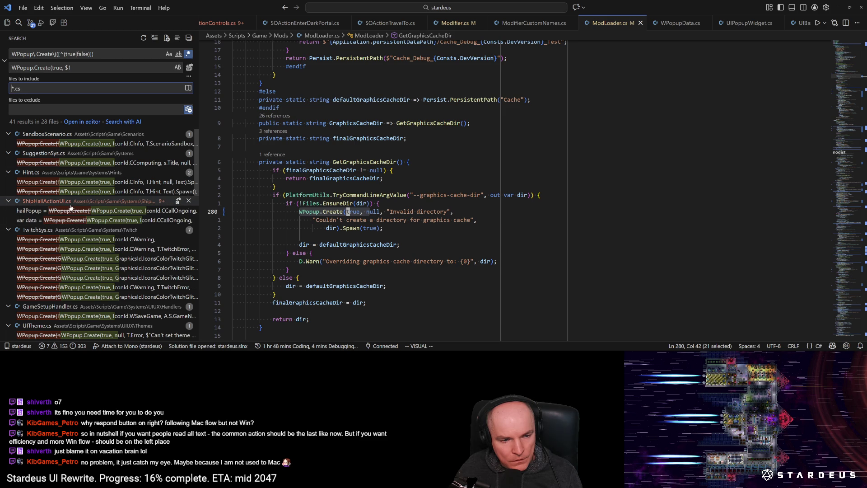
Make the popup call in UITheme.cs pass true as its first argument.
scroll(68, 235, "down", 5)
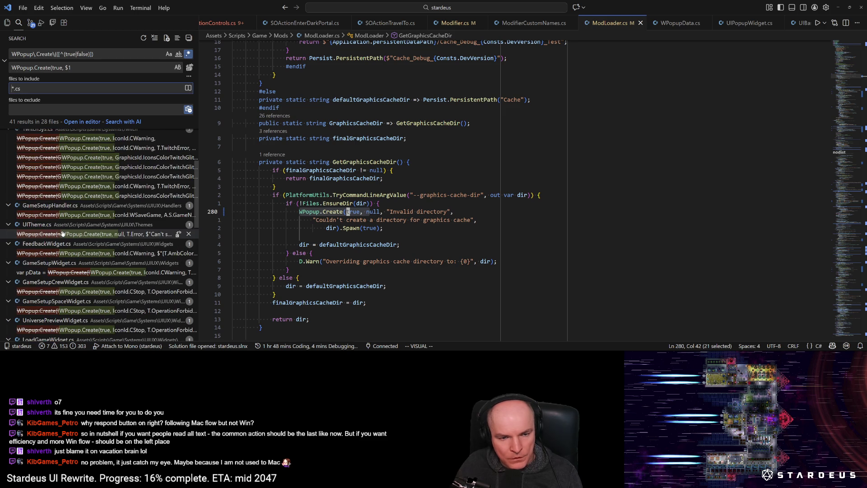
scroll(68, 212, "down", 1)
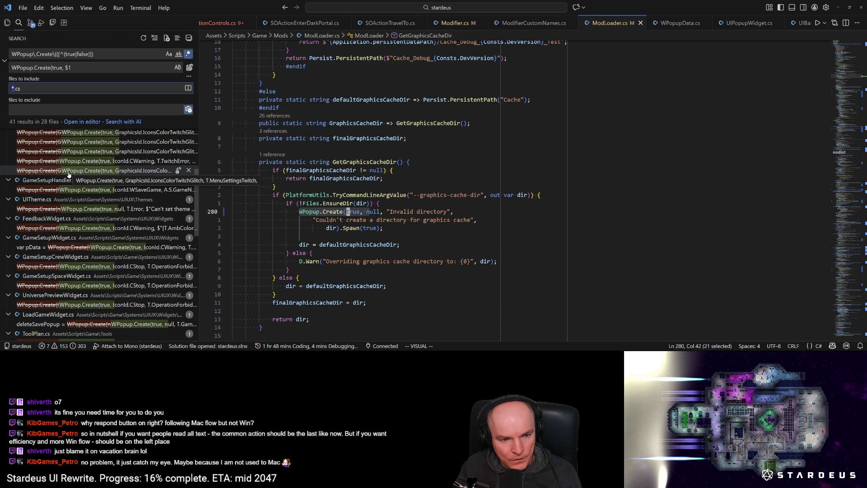
type("UI")
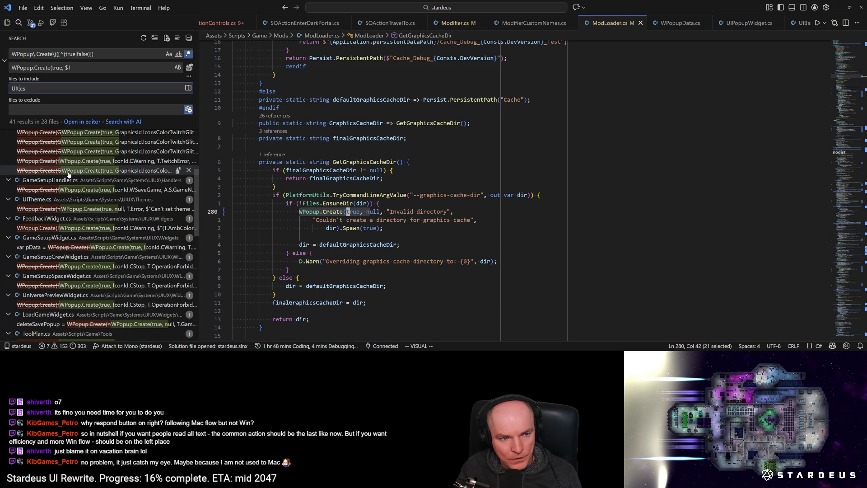
key("BackSpace")
key("BackSpace")
key("BackSpace")
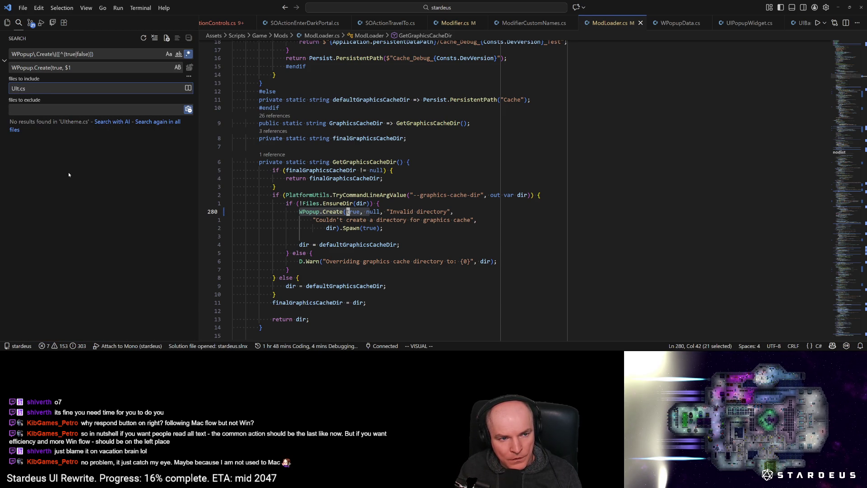
type("Theme")
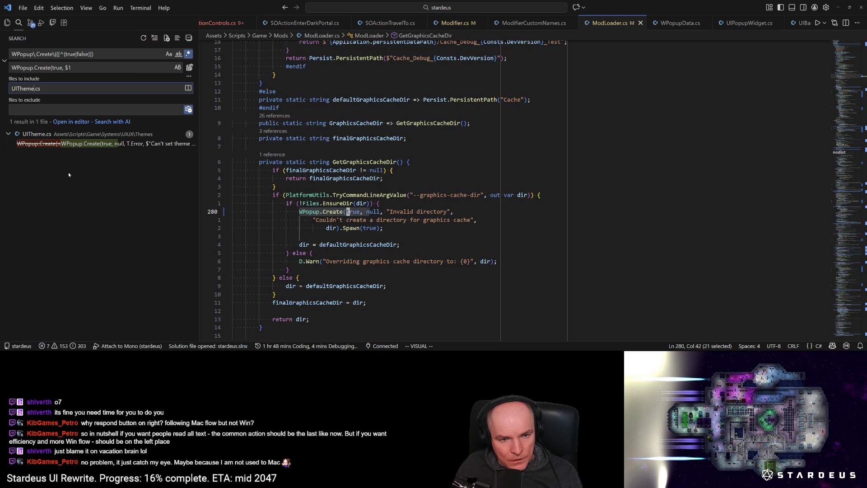
left_click(189, 68)
left_click(436, 176)
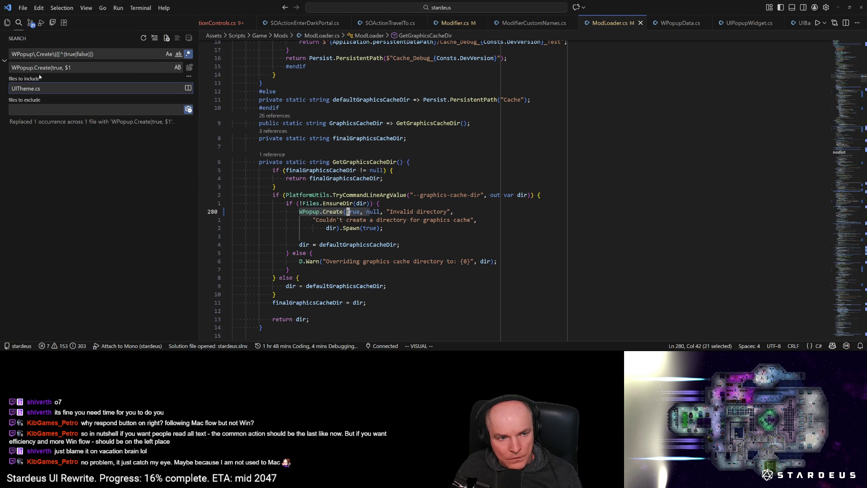
Make all seven popup calls in TwitchSys.cs pass true first.
left_click_drag(32, 89, 1, 88)
key("BackSpace")
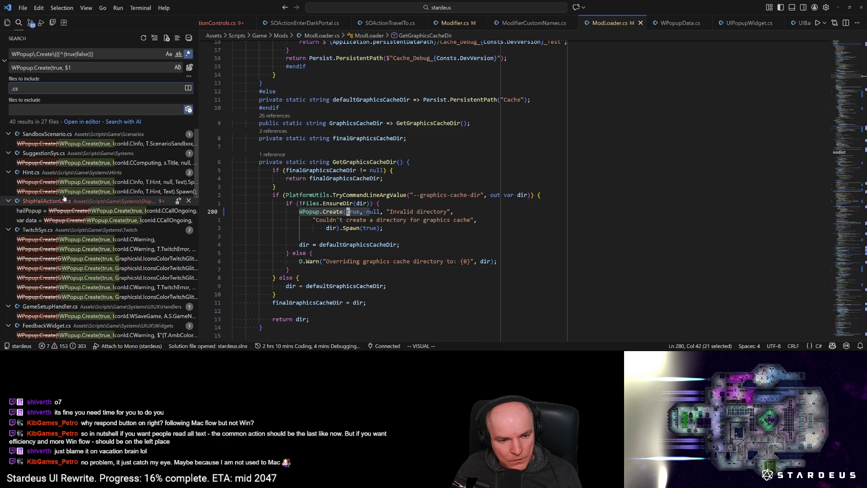
type("TwitchSys")
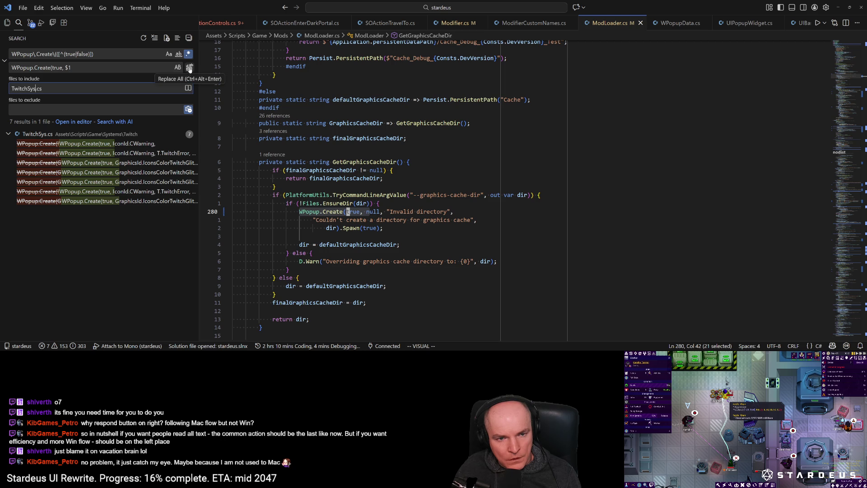
left_click(189, 68)
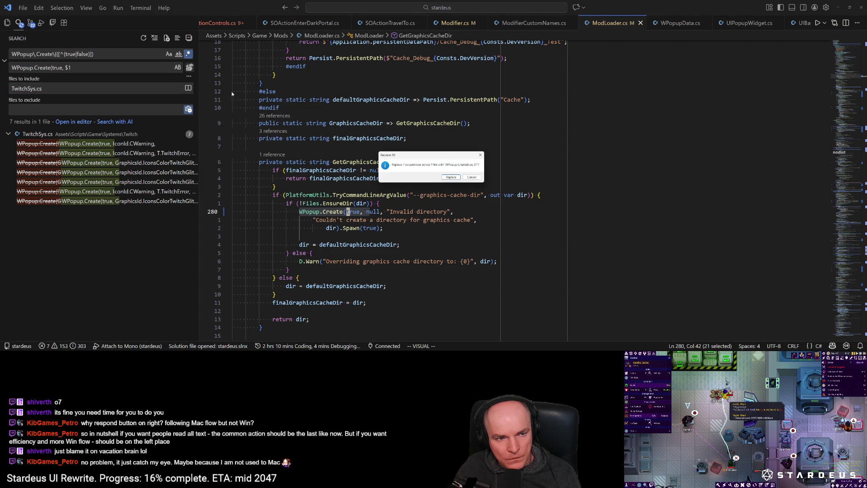
left_click(455, 177)
Widen the filter to all .cs files and preview the SandboxScenario.cs and GameSetupHandler.cs diffs.
left_click_drag(29, 89, 12, 91)
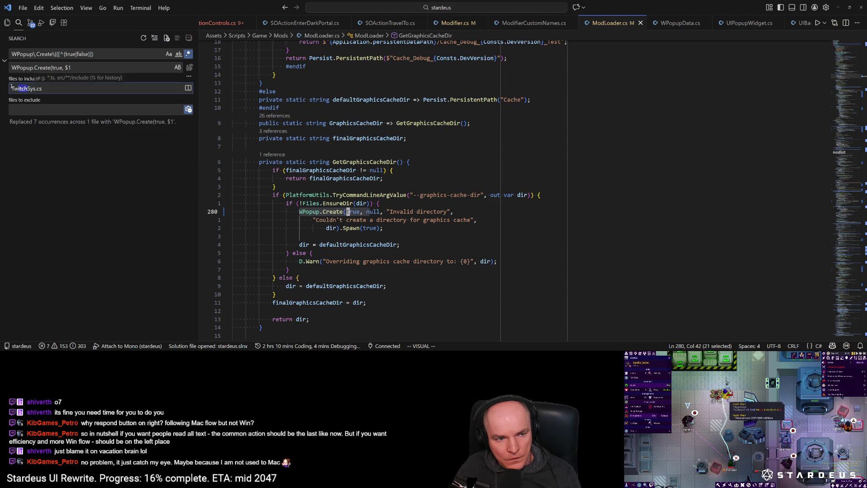
type("*")
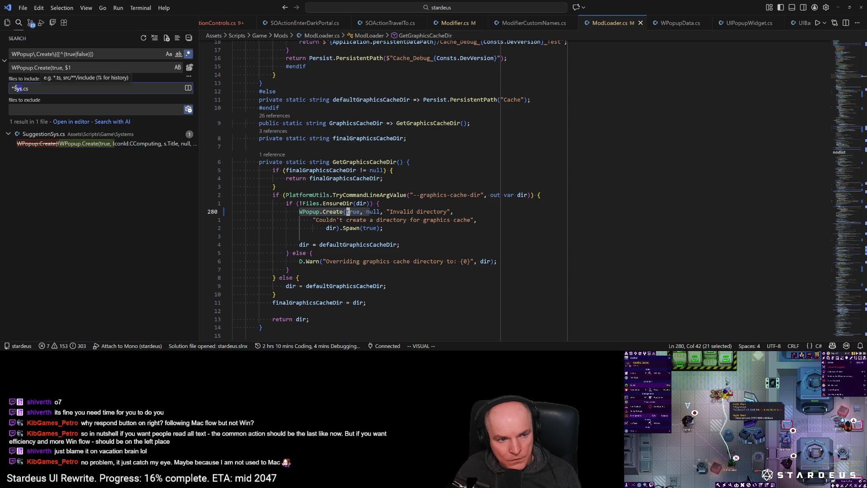
left_click_drag(16, 88, 14, 89)
key("BackSpace")
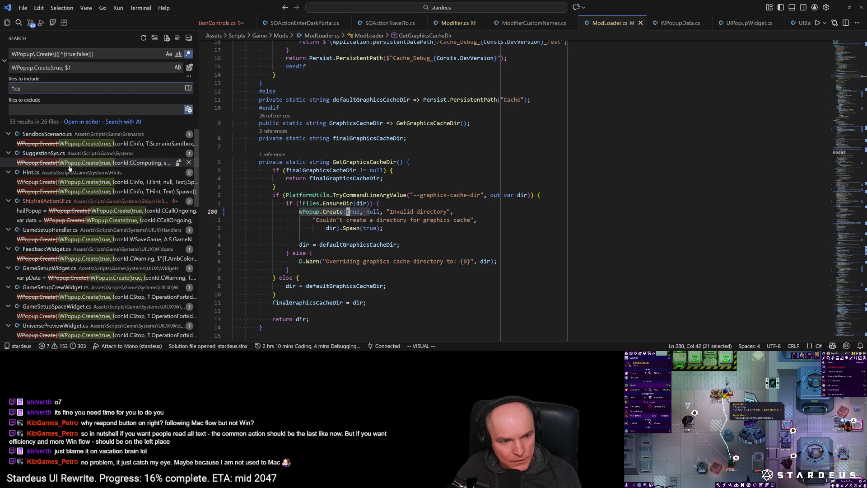
left_click(122, 144)
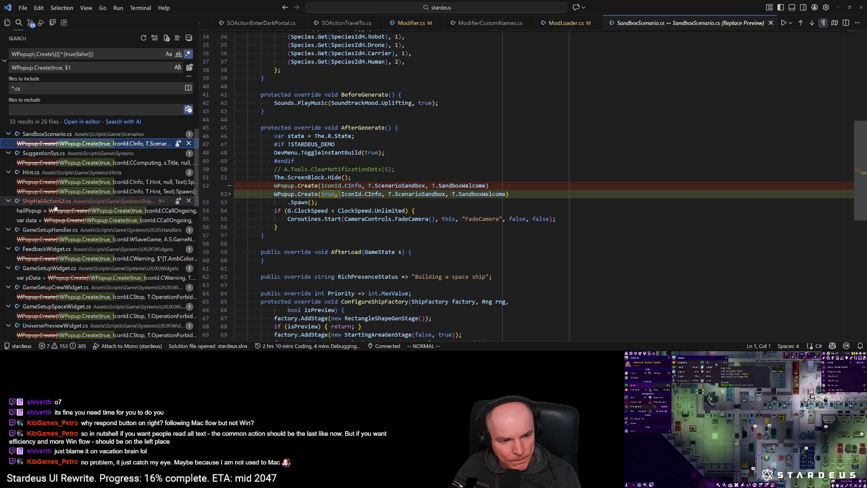
left_click(58, 239)
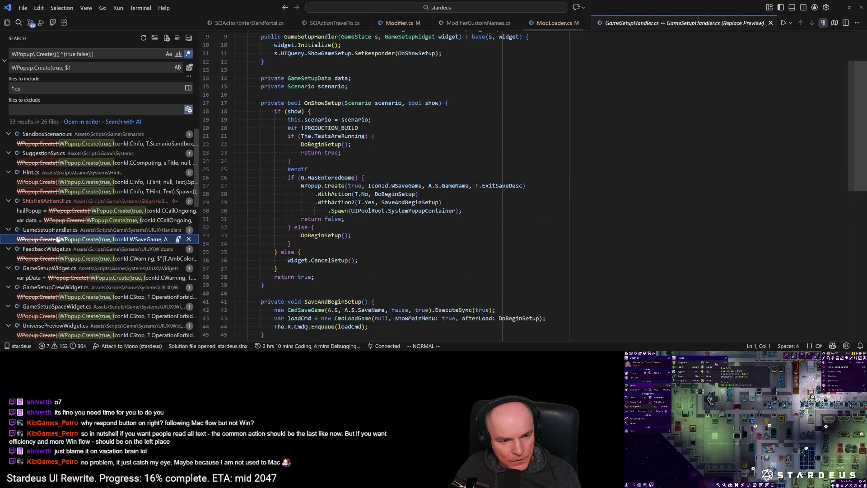
Filter to *Setup*.cs and replace its four popup calls with the true-first version.
left_click(13, 88)
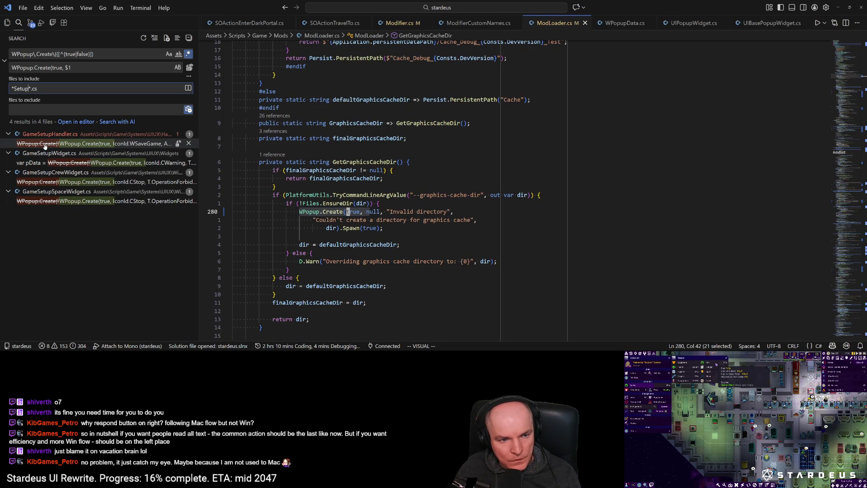
left_click(189, 68)
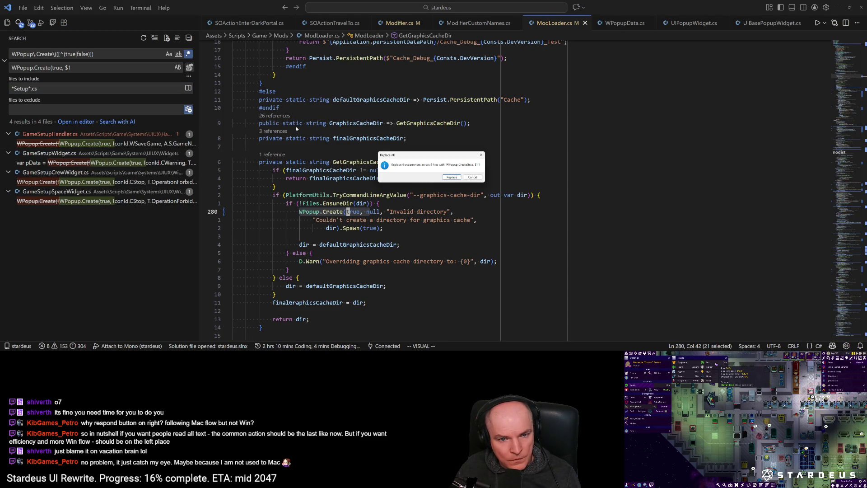
left_click(445, 177)
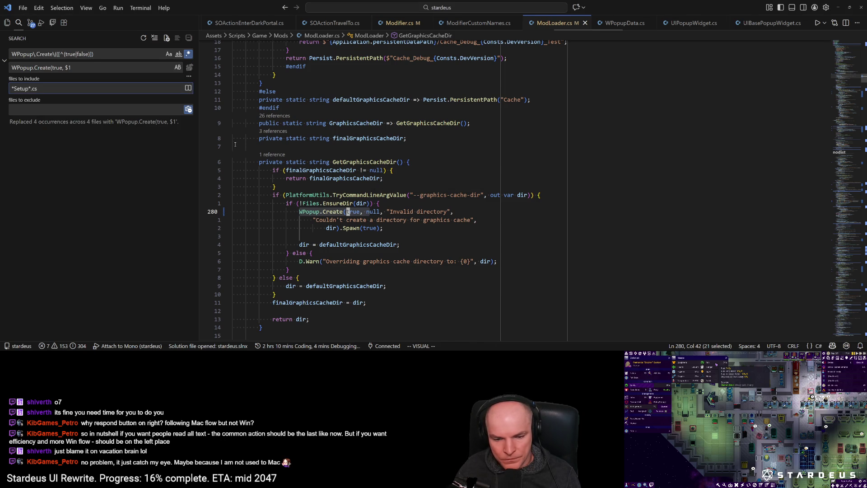
left_click_drag(29, 88, 11, 89)
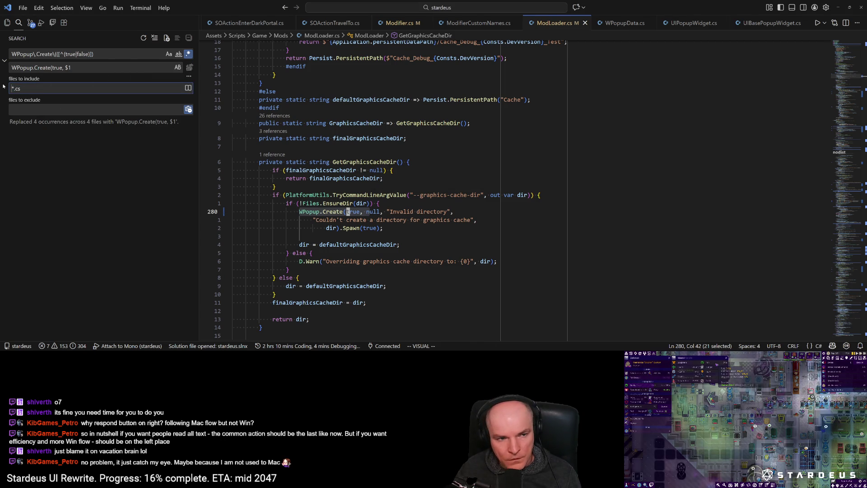
Make the four popup calls in the Feedback* files pass true first.
key("BackSpace")
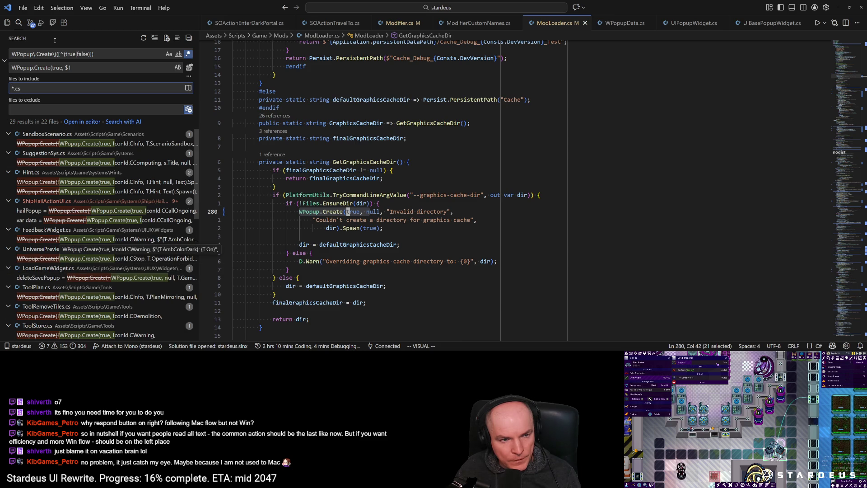
left_click(13, 88)
type("Feedback")
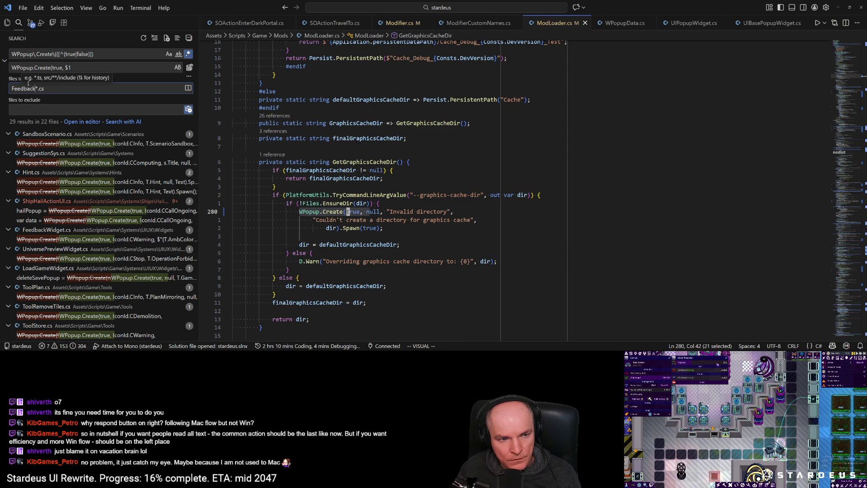
type("*")
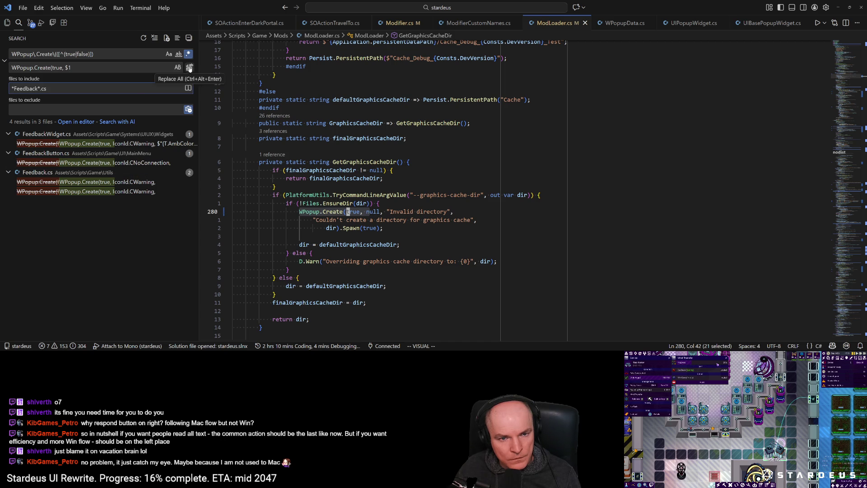
left_click(189, 67)
key("Return")
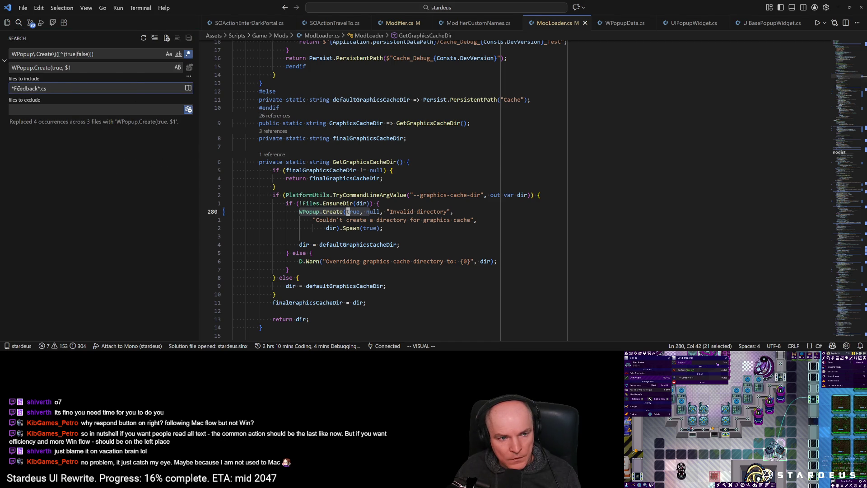
key("BackSpace")
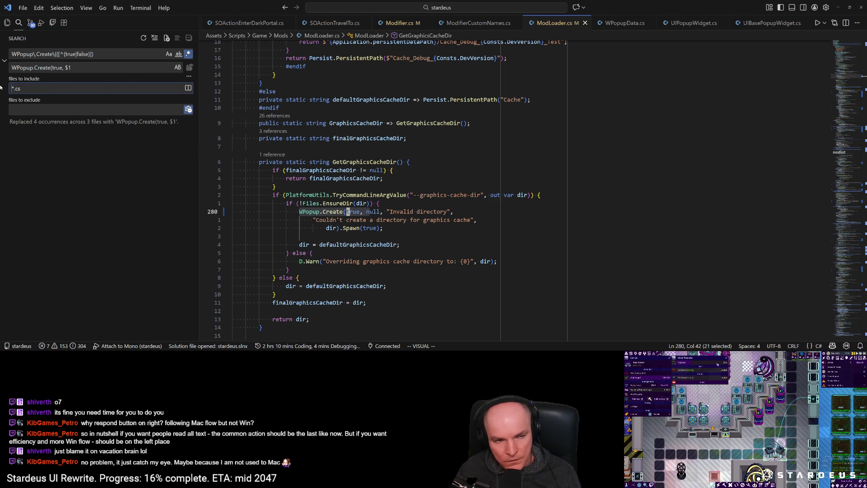
Apply the true-first rewrite to the popup call in VersionInfo.cs.
scroll(84, 190, "down", 3)
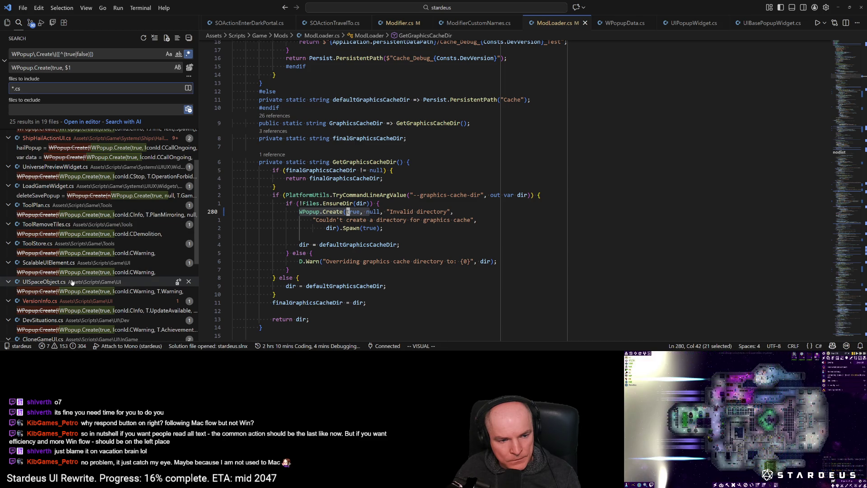
scroll(72, 283, "down", 1)
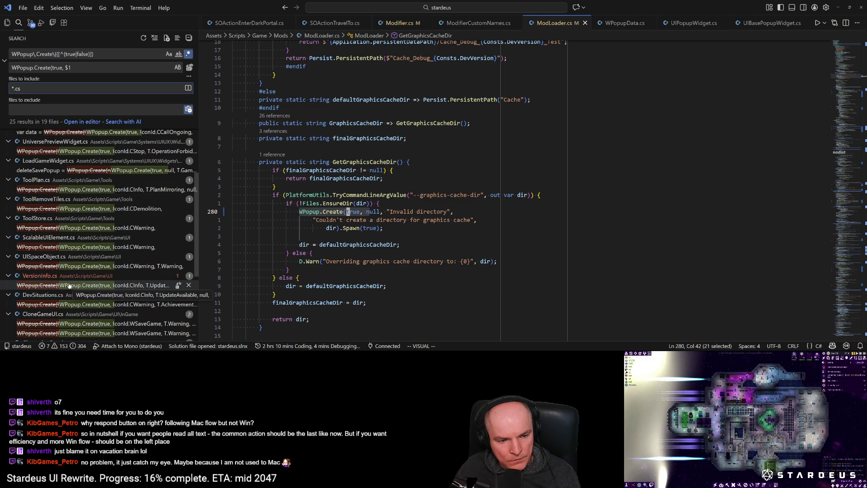
key("BackSpace")
type("Version")
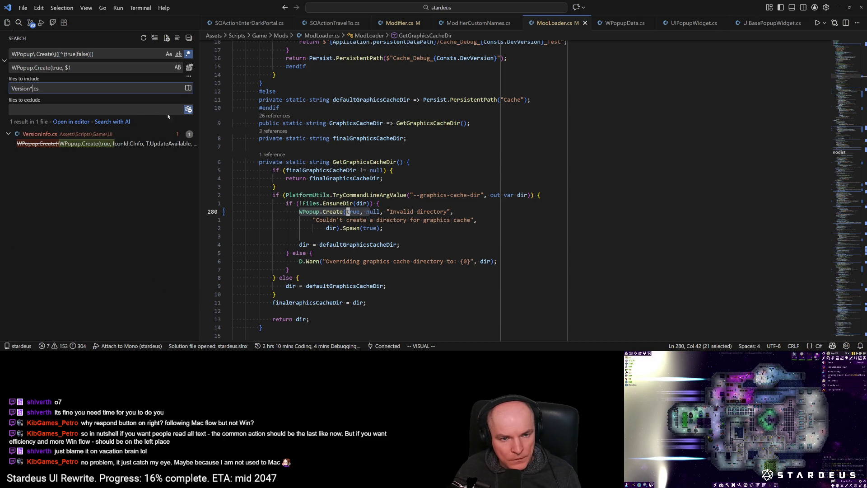
left_click(189, 69)
key("Return")
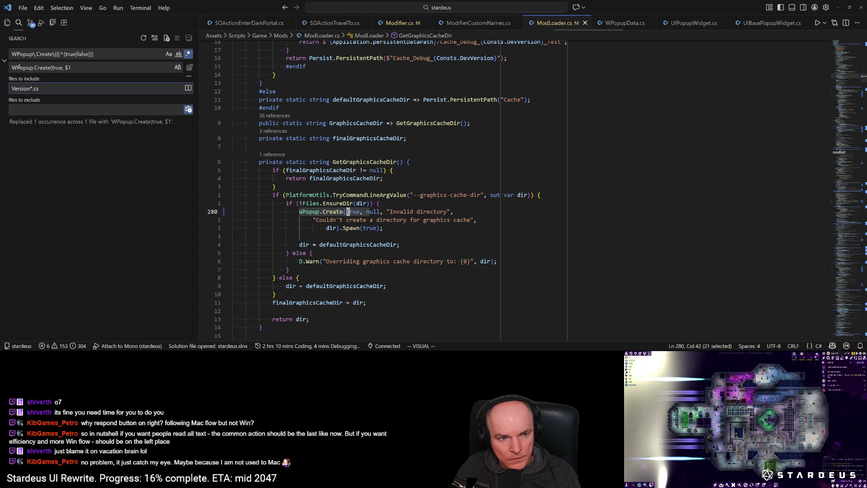
Apply the rewrite to LoadGameWidget.cs, then narrow the filter to Save files.
double_click(21, 89)
key("BackSpace")
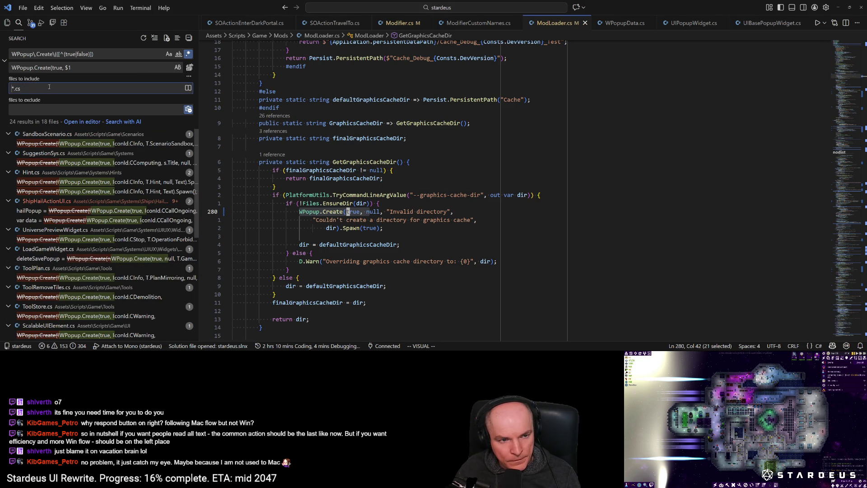
type("Loa")
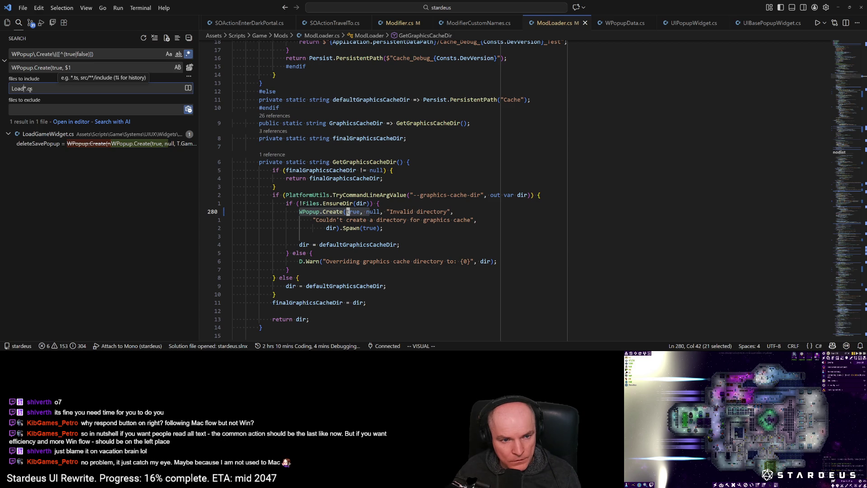
type("d")
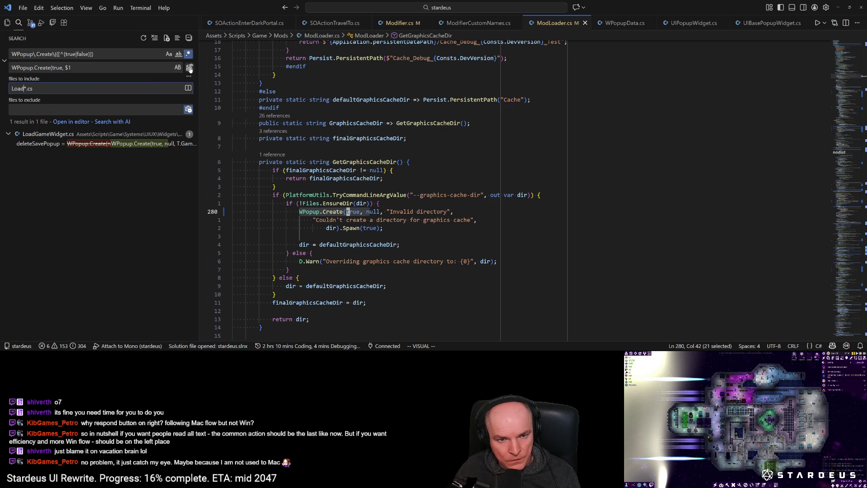
left_click(190, 68)
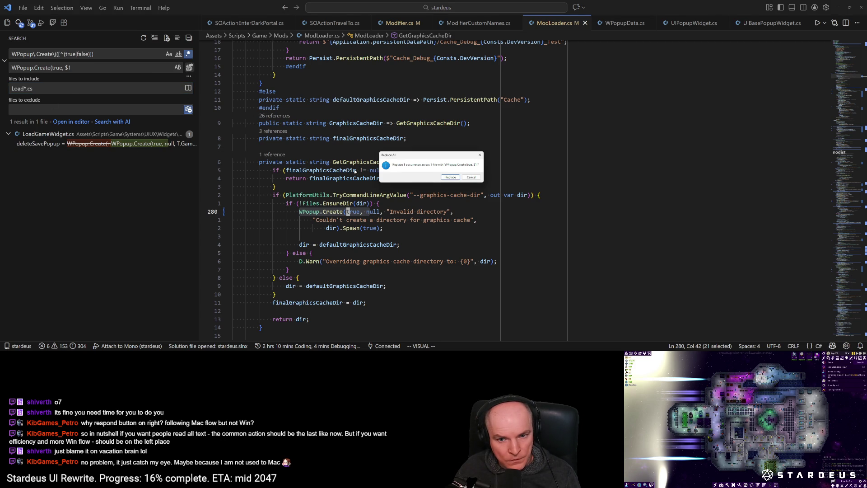
left_click(451, 177)
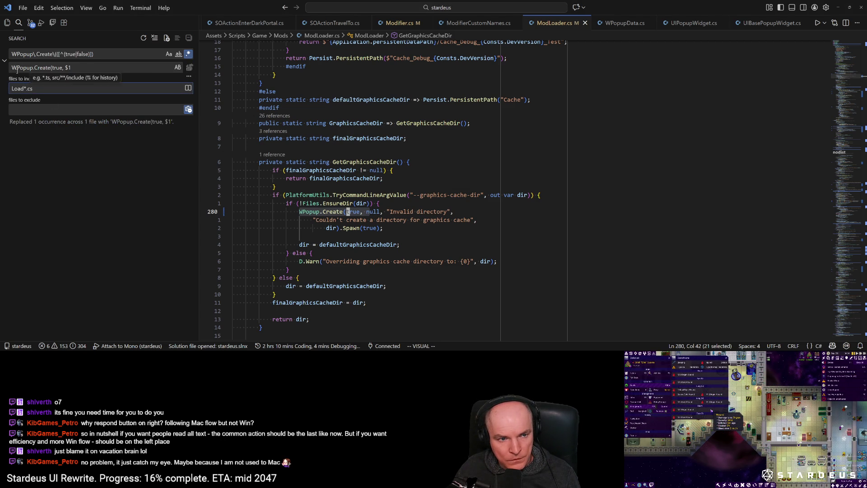
type("Save")
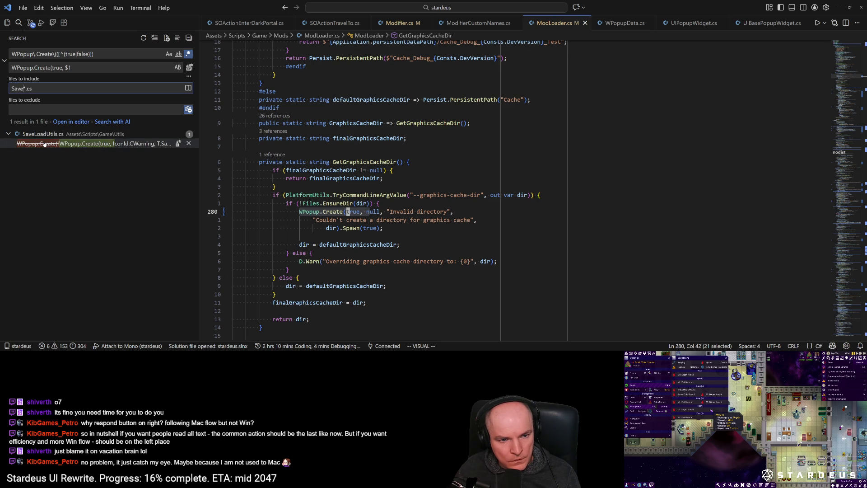
Apply the true-first rewrite to the SaveLoadUtils.cs popup call and widen the filter again.
left_click(190, 68)
key("Return")
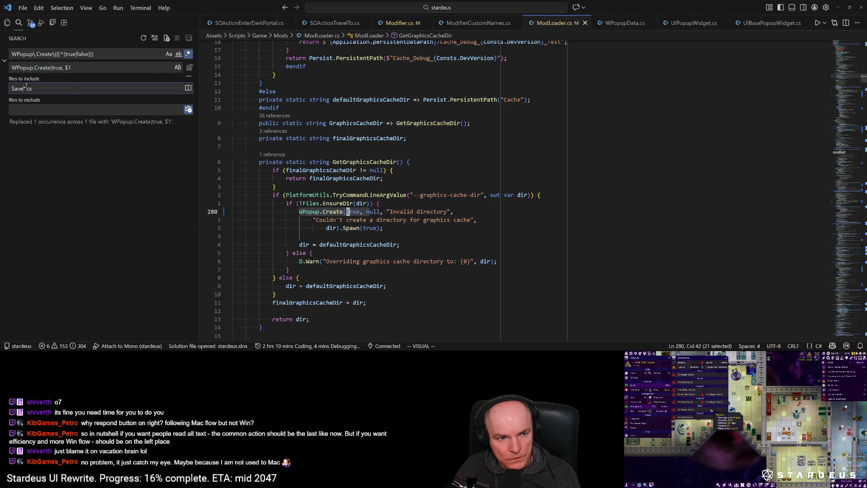
double_click(21, 88)
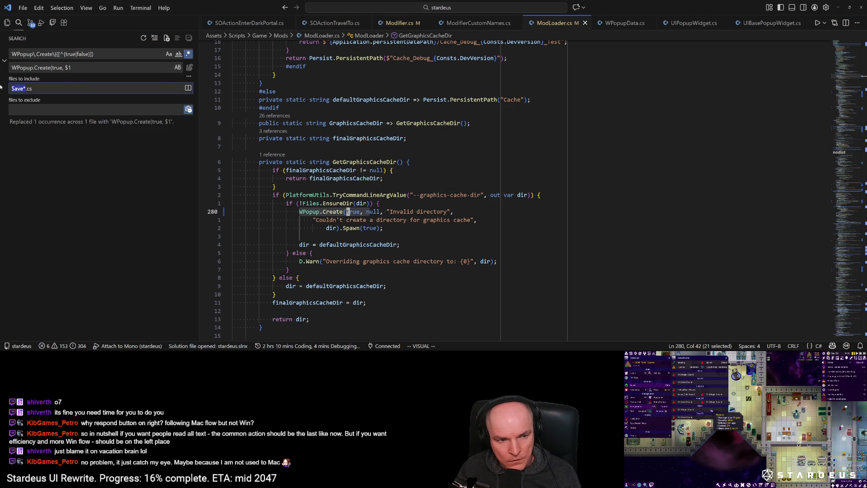
key("BackSpace")
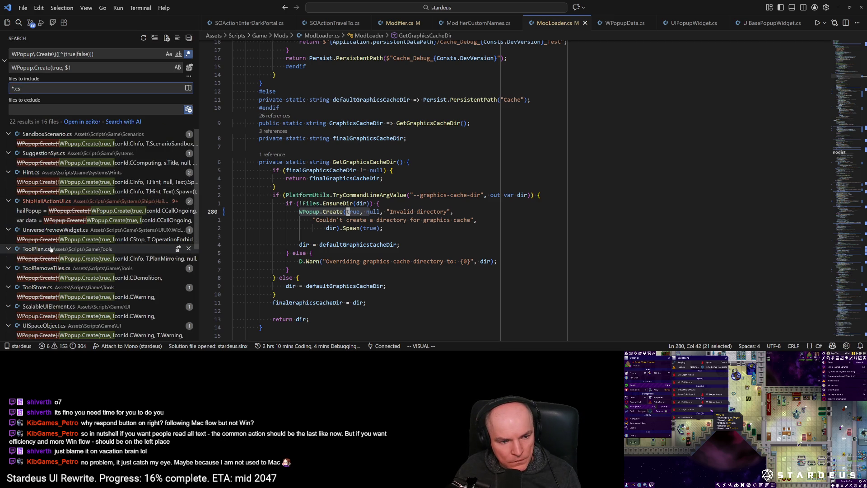
Apply the rewrite to the UniversePreviewWidget.cs match using a Preview* filter.
scroll(50, 247, "down", 2)
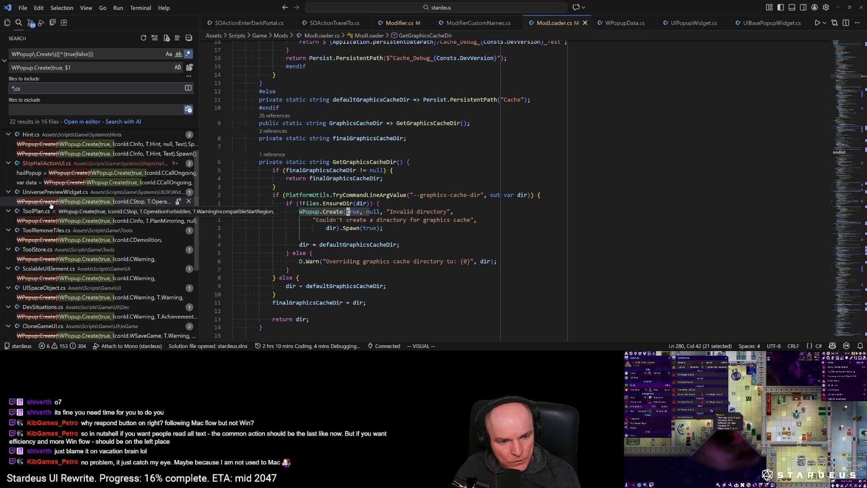
type("Previe")
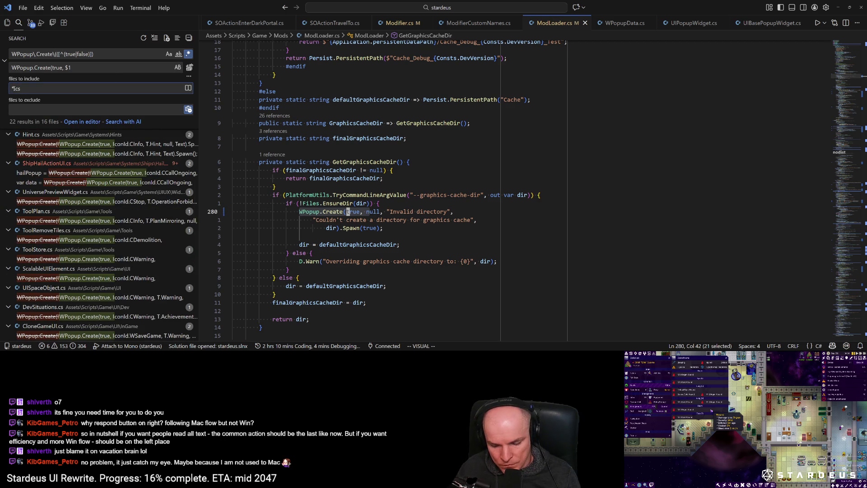
type("w*")
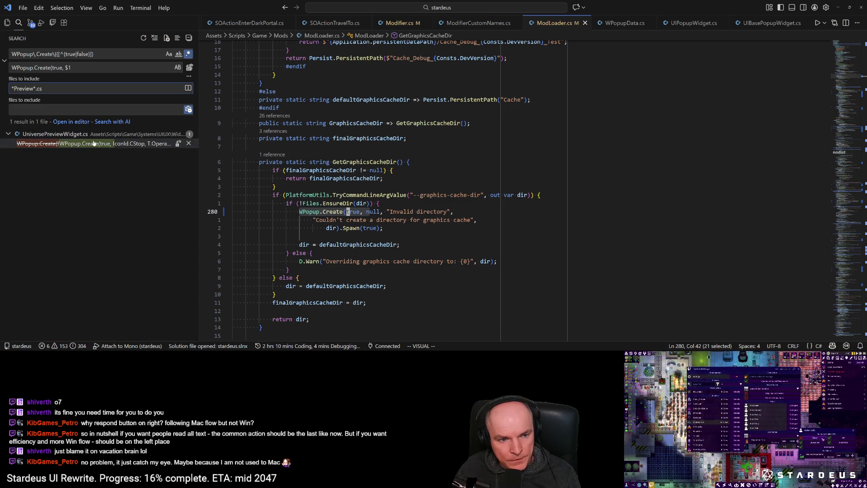
left_click(189, 68)
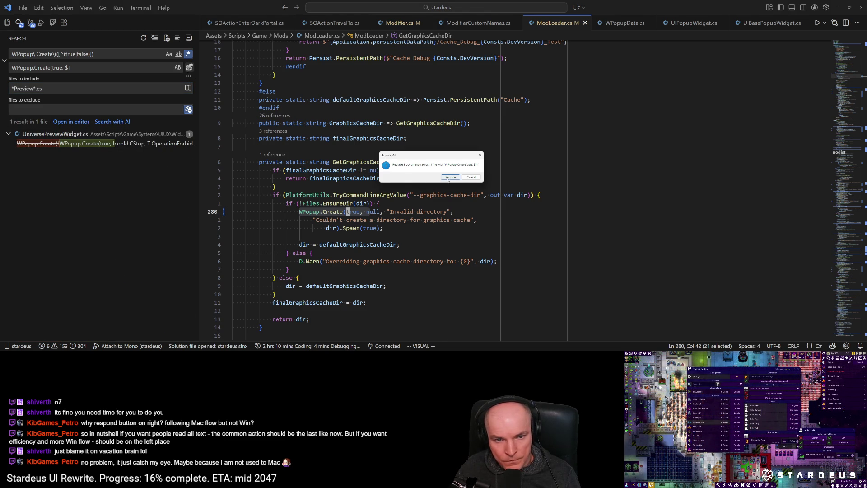
key("Return")
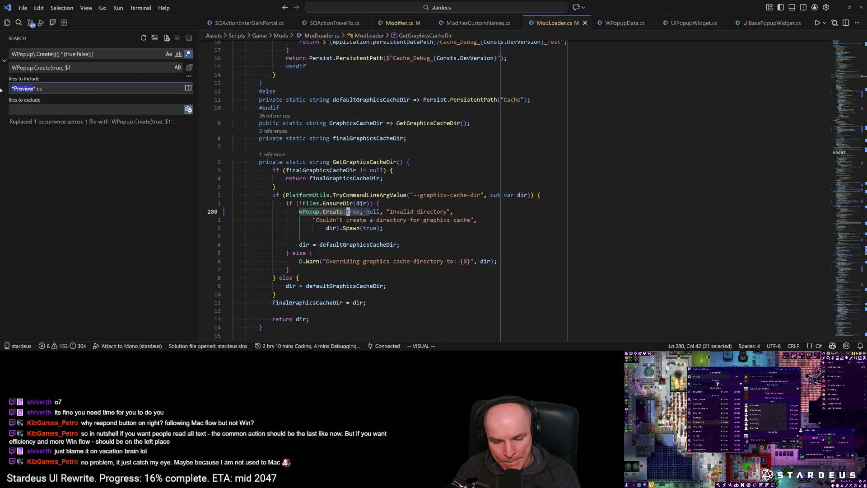
key("BackSpace")
key("BackSpace")
key("BackSpace")
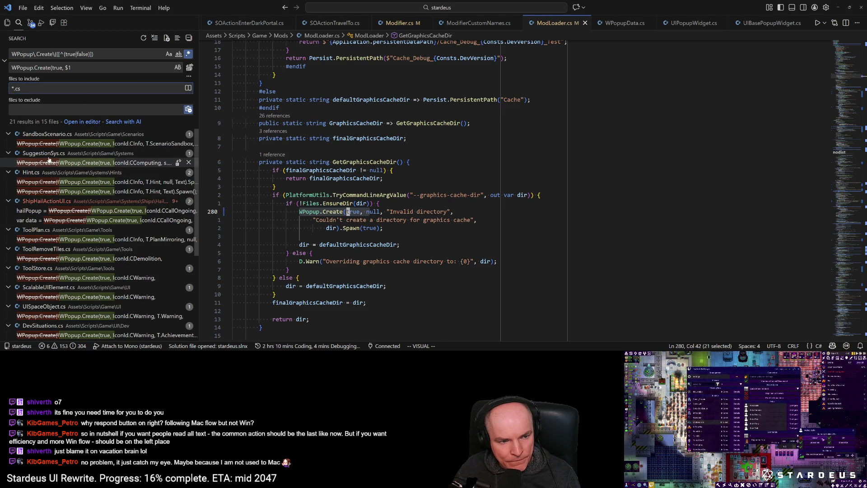
Make both popup calls in CloneGameUI.cs pass true first.
scroll(45, 244, "down", 3)
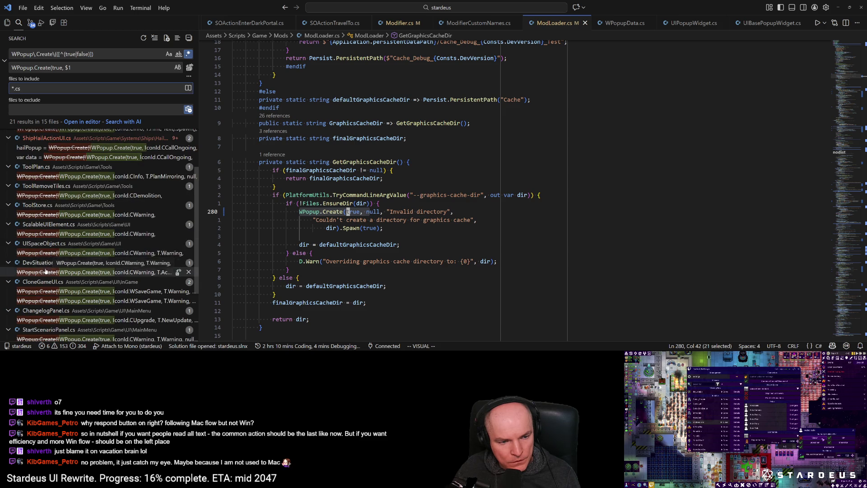
scroll(48, 260, "down", 2)
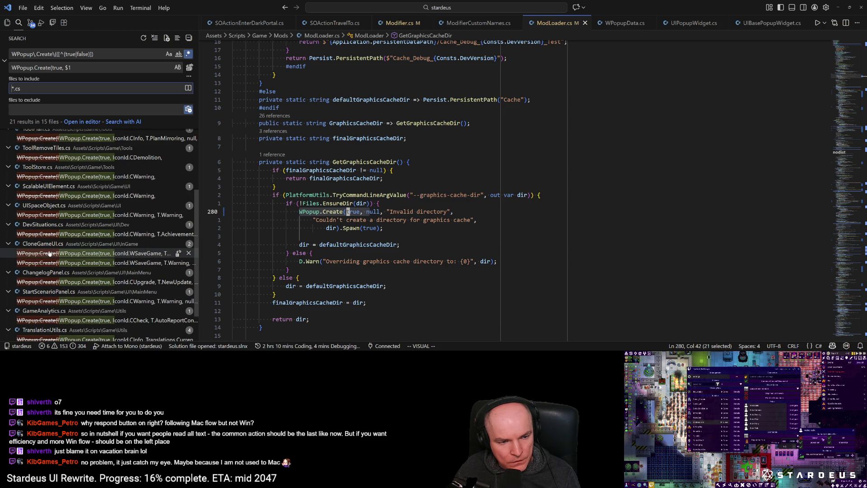
scroll(51, 262, "down", 1)
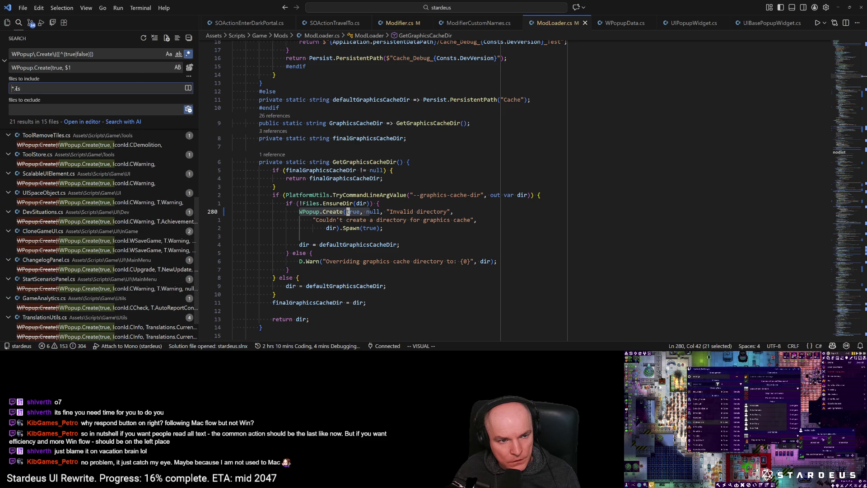
type("Clone")
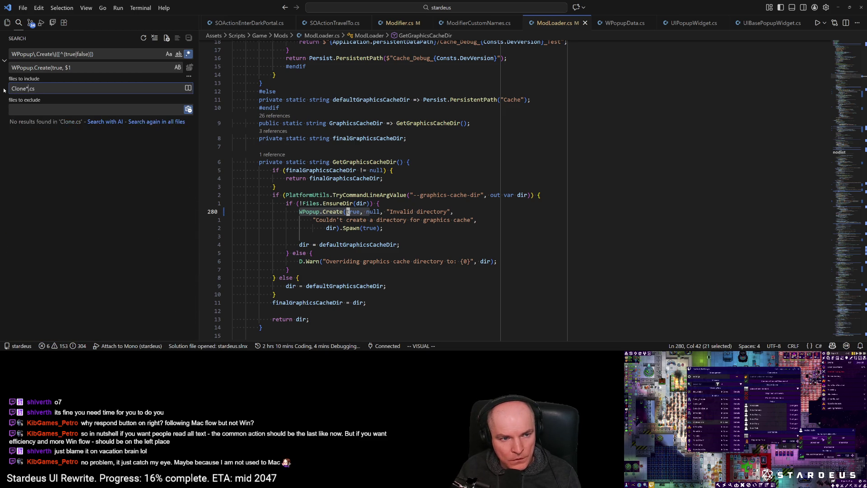
left_click(190, 68)
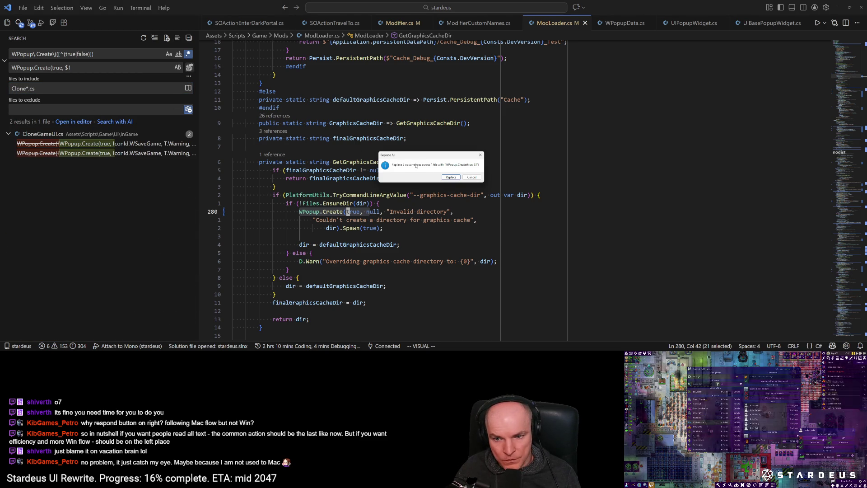
key("Return")
key("BackSpace")
key("BackSpace")
key("BackSpace")
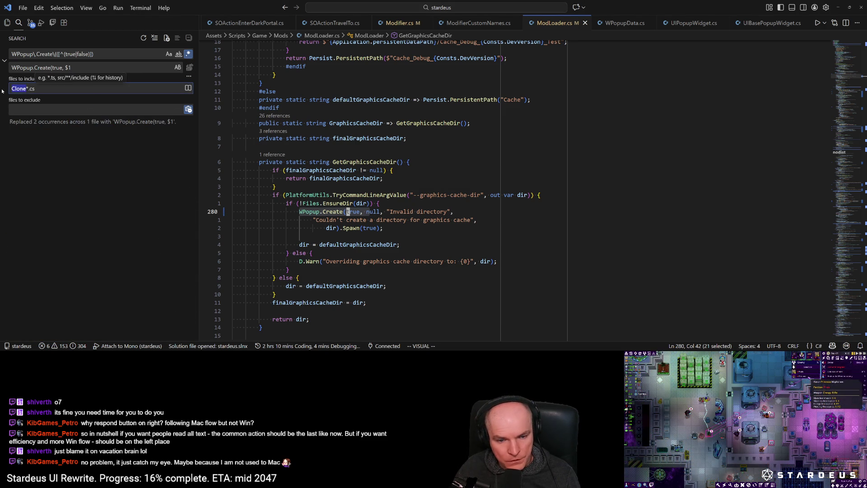
Apply the rewrite to the matches in the two Panel files.
scroll(57, 226, "down", 4)
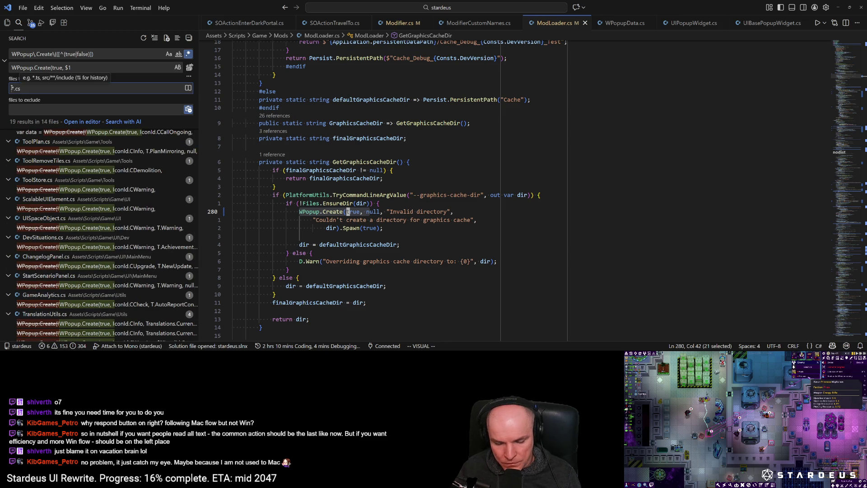
type("Panel")
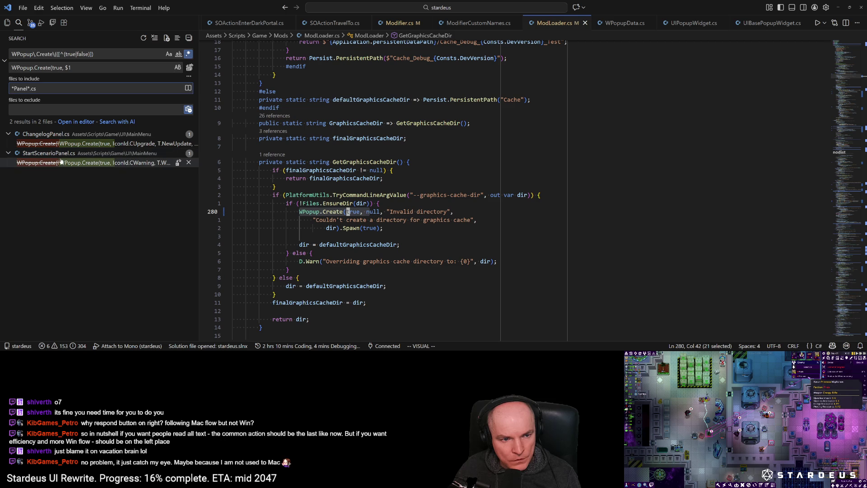
left_click(190, 68)
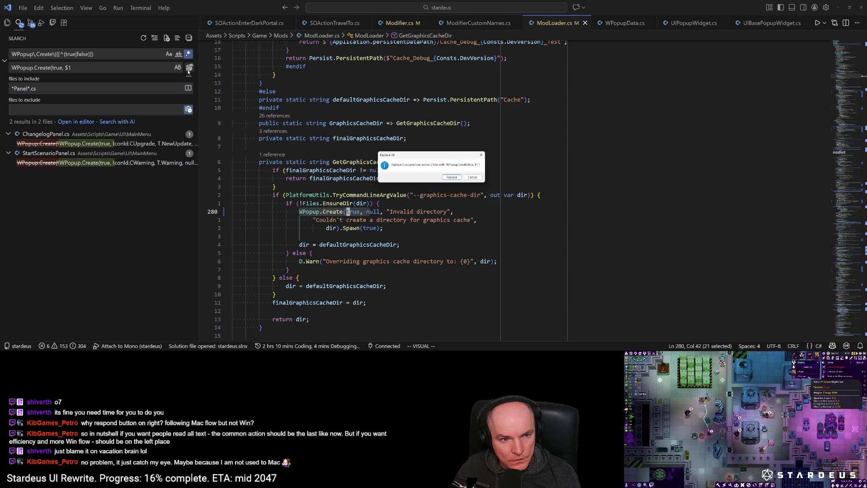
left_click(451, 177)
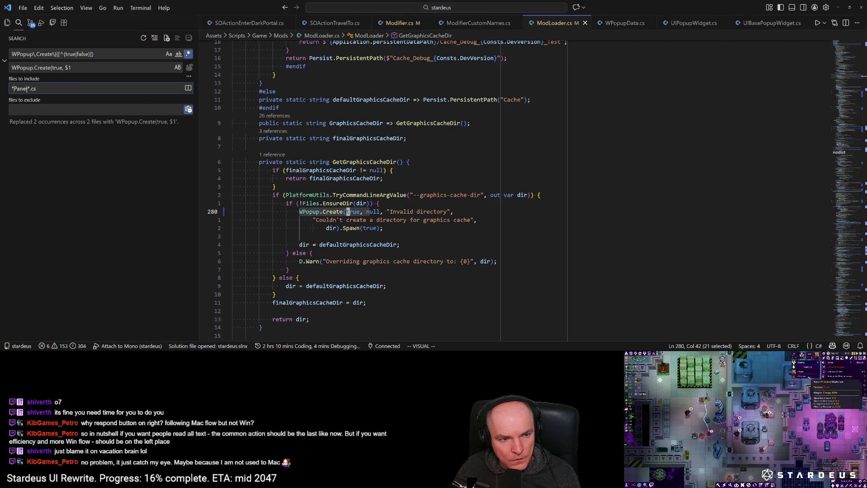
key("BackSpace")
key("BackSpace")
key("BackSpace")
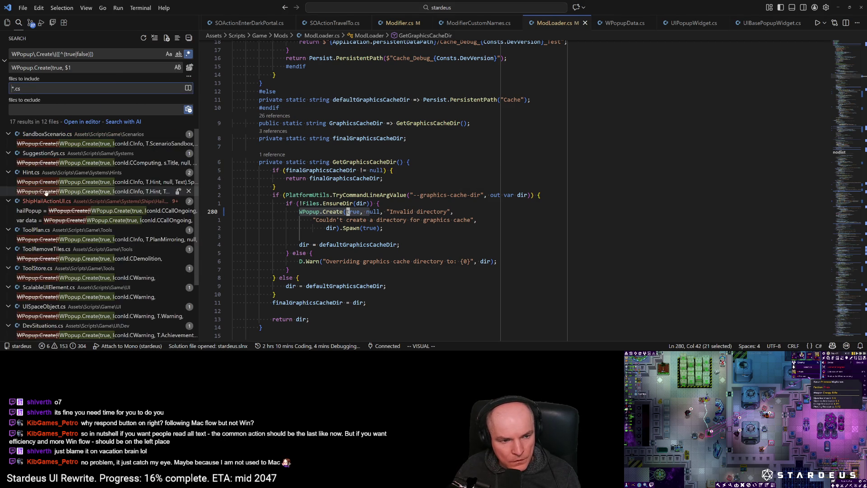
Apply the true-first rewrite to the GameAnalytics.cs match.
scroll(46, 191, "down", 3)
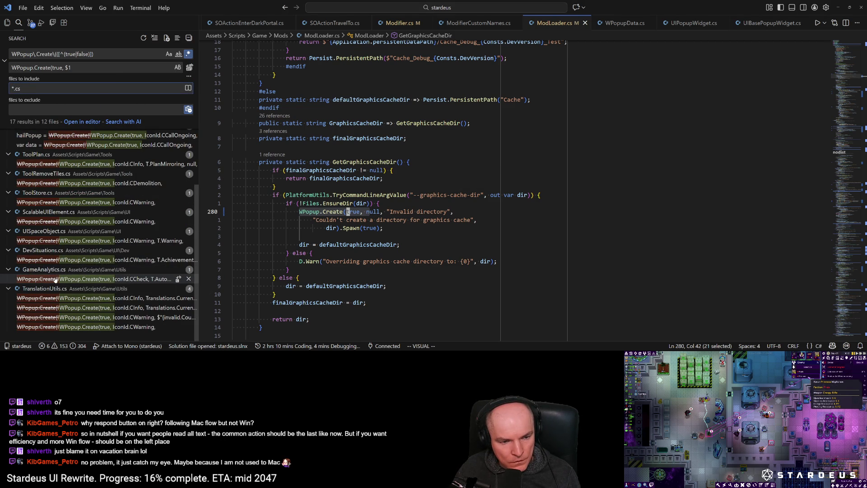
left_click(14, 89)
type("Game")
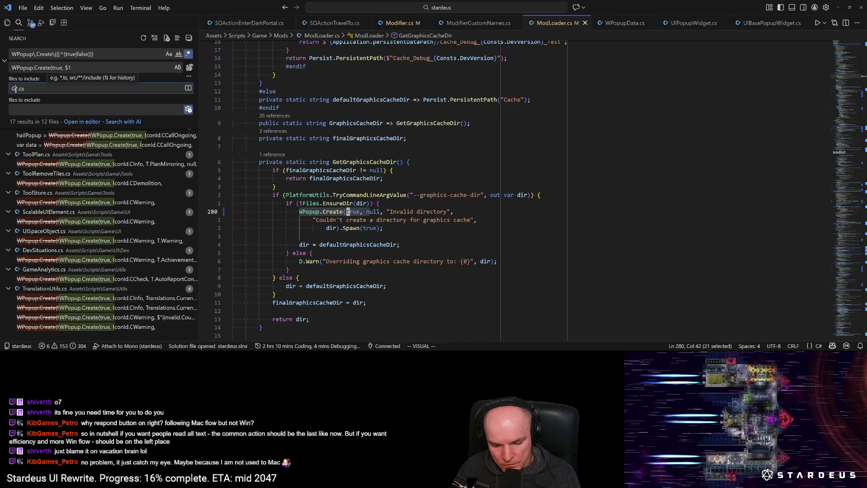
type("Anal")
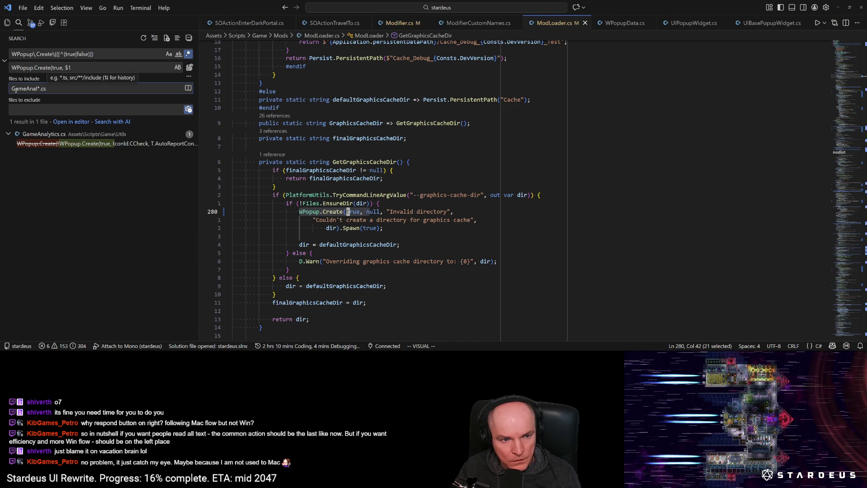
left_click(190, 69)
left_click(445, 177)
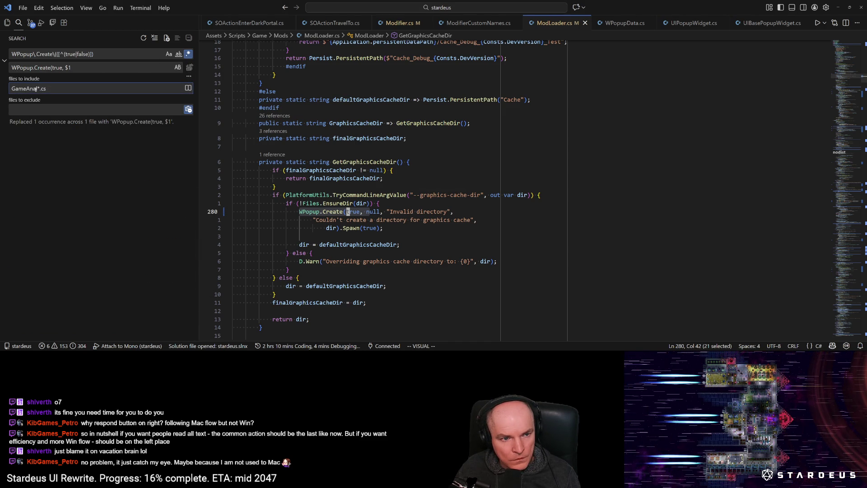
left_click_drag(36, 88, 1, 88)
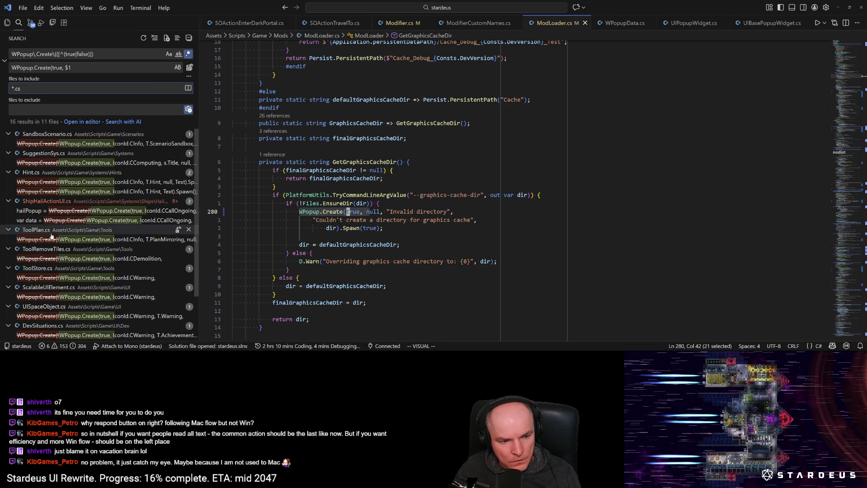
Apply the true-first rewrite to the ScalableUIElement.cs match.
scroll(54, 258, "down", 5)
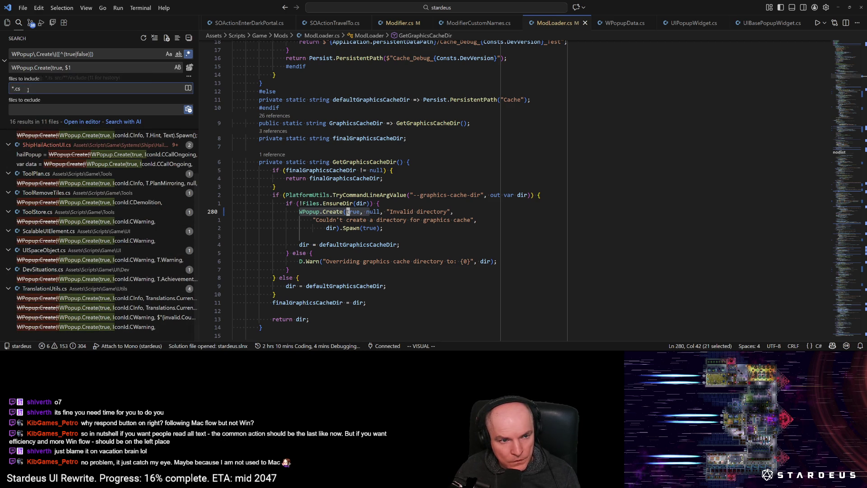
type("*")
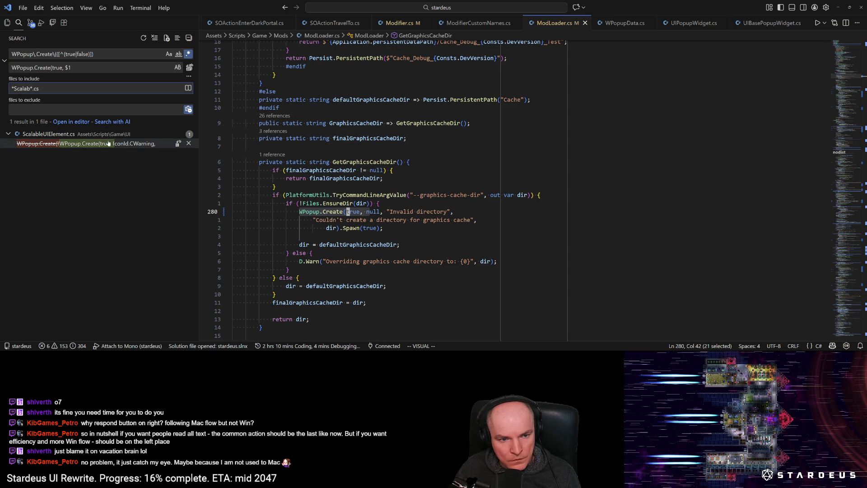
left_click(190, 68)
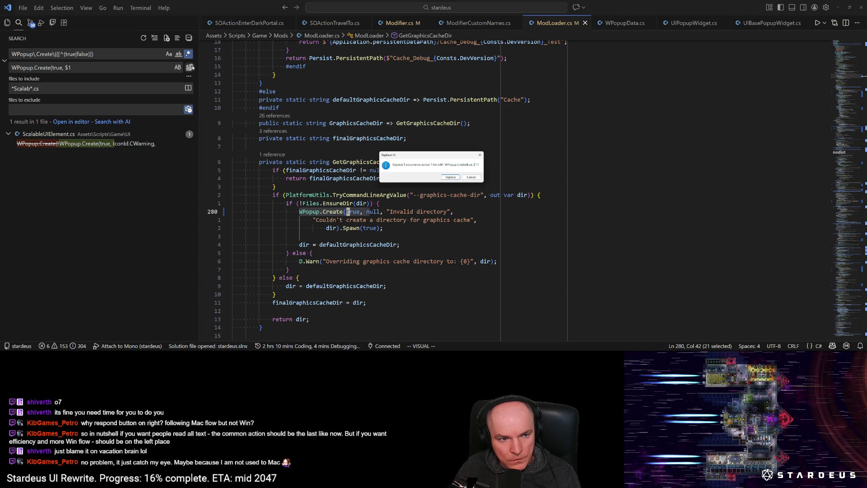
left_click(458, 178)
type("*")
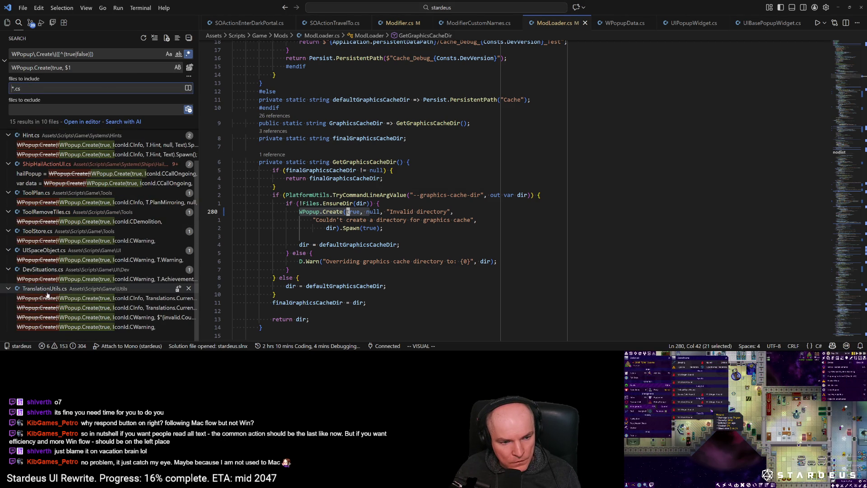
Filter to Translation files, replace their four popup calls, then reset the filter to *.cs.
left_click(10, 88)
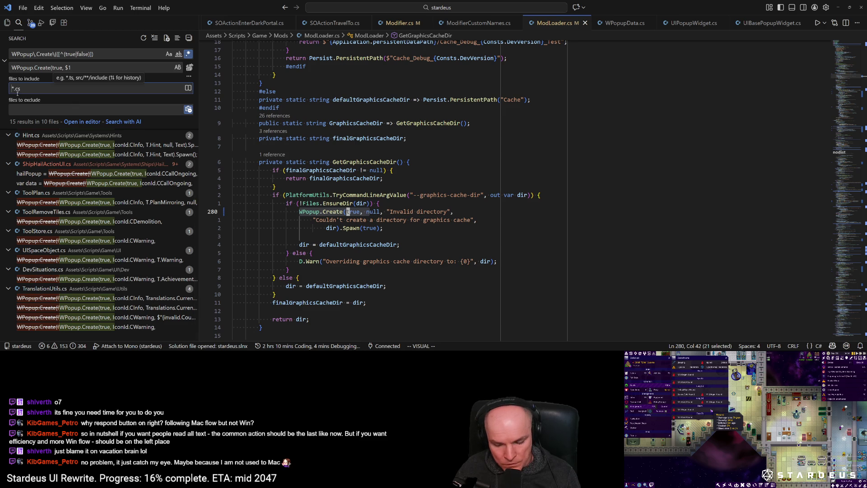
type("Translation")
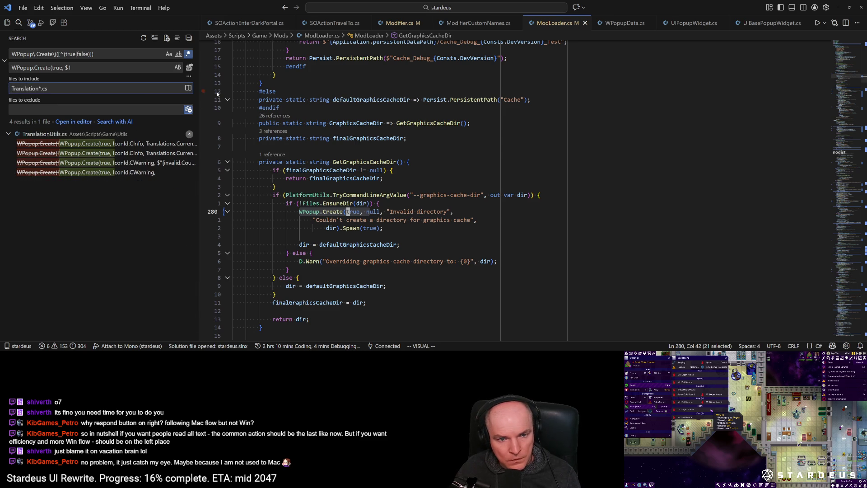
left_click(190, 67)
key("Return")
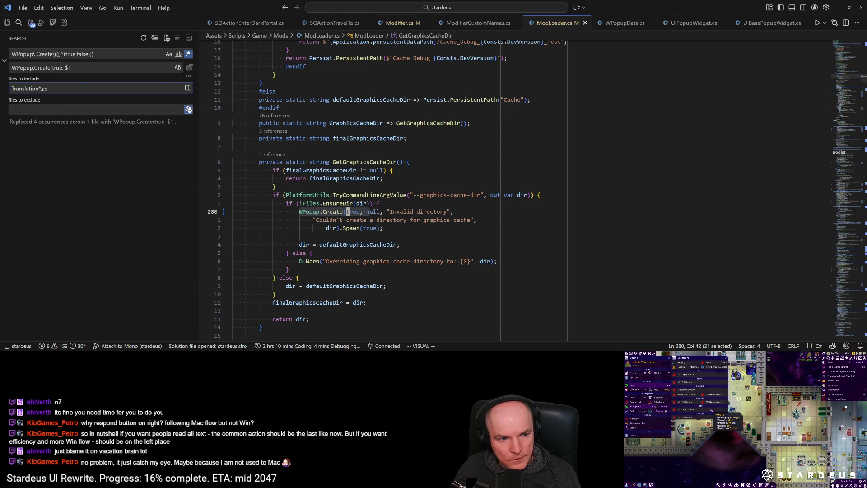
key("ctrl+BackSpace")
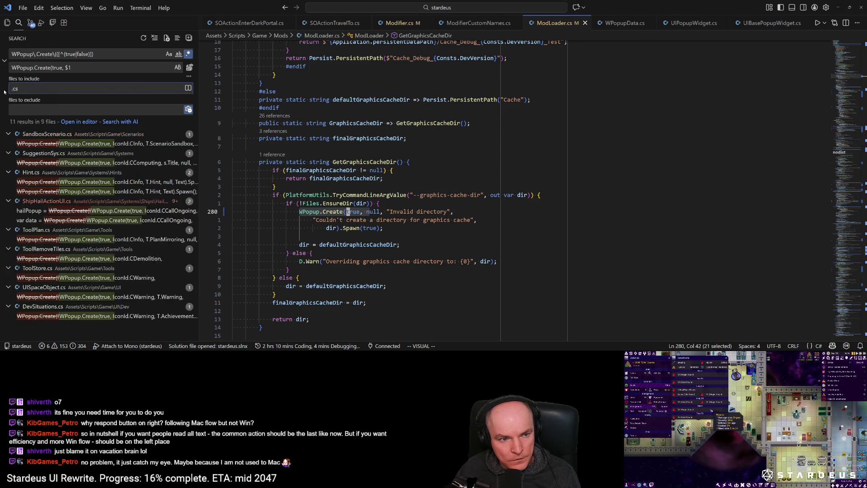
type("*")
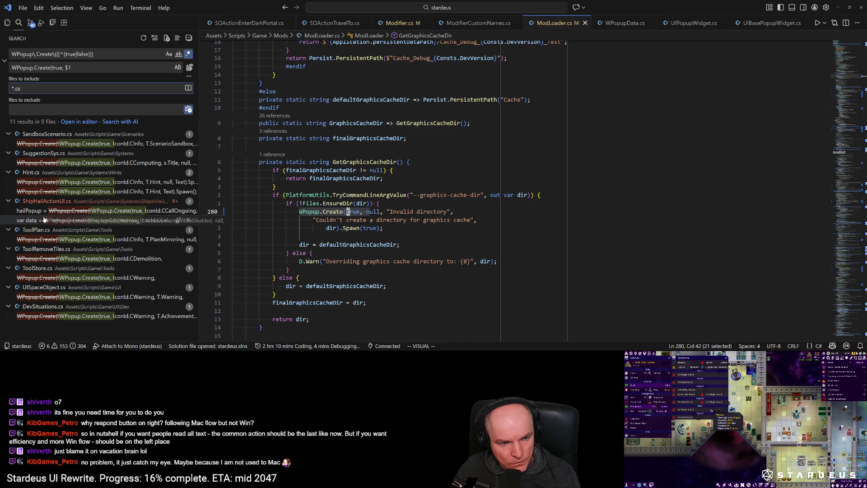
Change the replacement to 'WPopup.Create(false, $1', apply it to all 11 calls, then view Source Control.
left_click(55, 68)
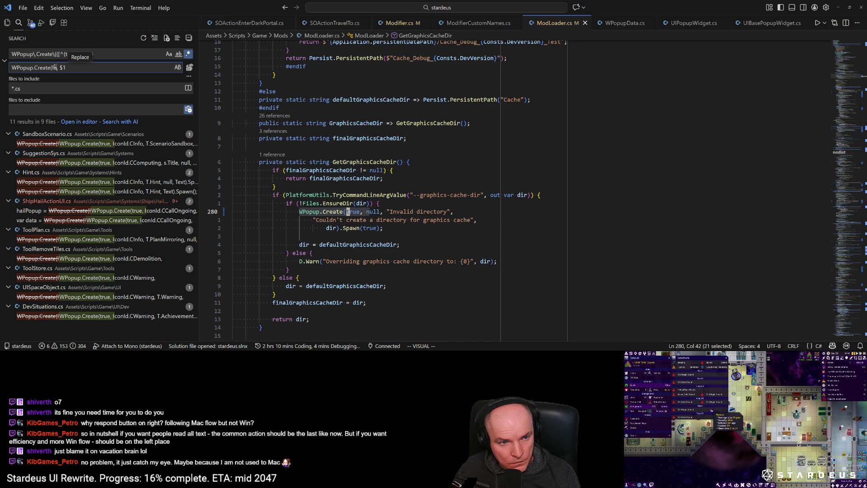
type("alse")
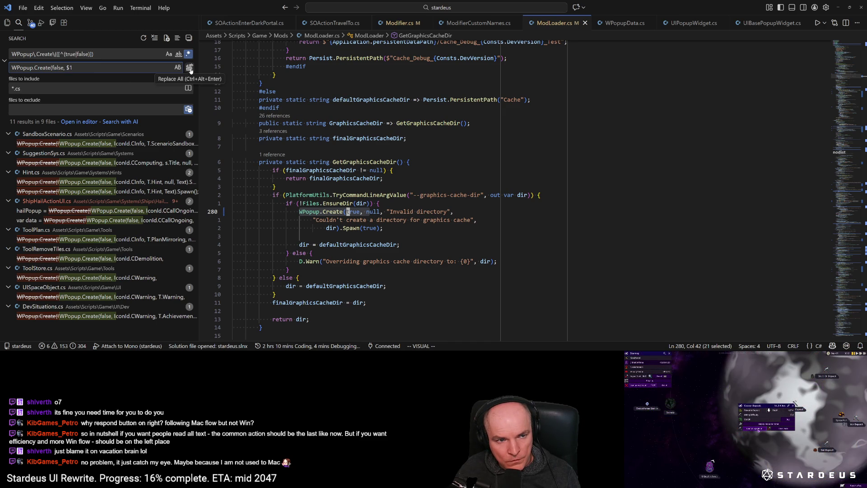
left_click(189, 68)
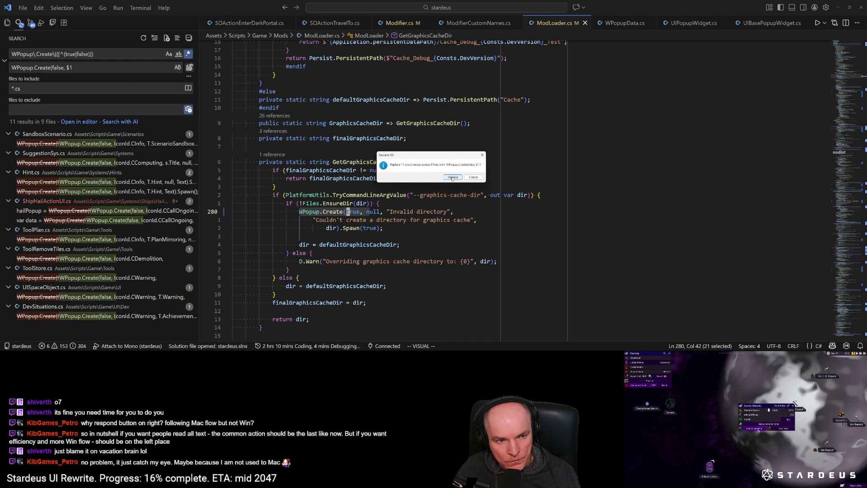
left_click(453, 177)
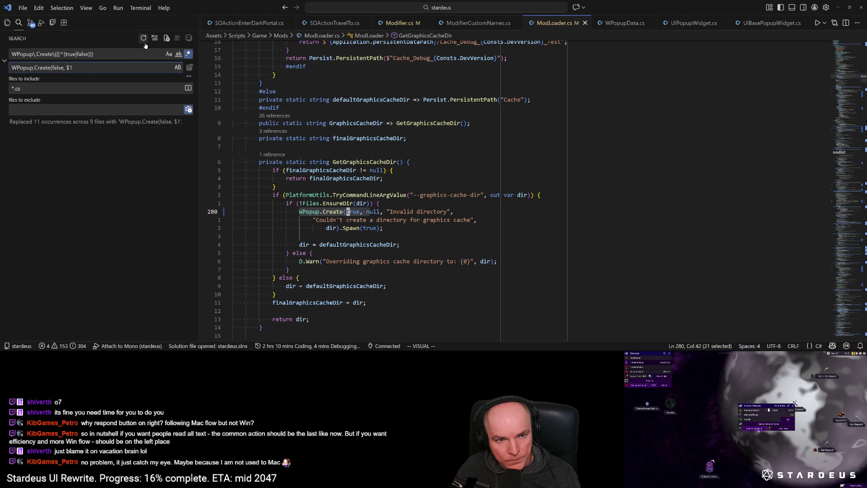
left_click(4, 60)
key("ctrl+a")
key("BackSpace")
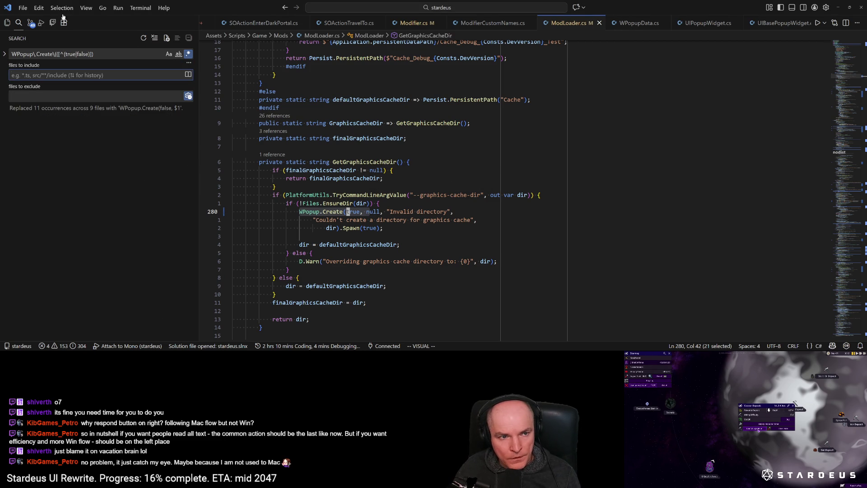
left_click(30, 23)
In Unity, clear the Console messages and search filter, then select the first compile error.
key("alt+Tab")
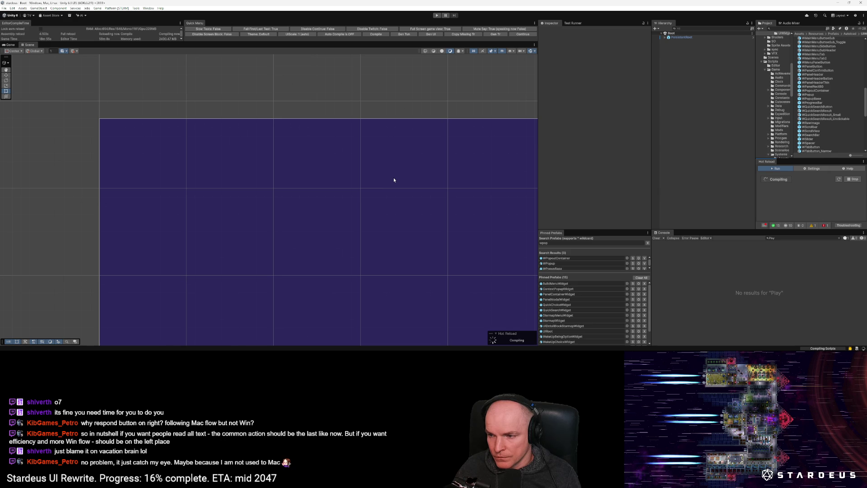
left_click(657, 239)
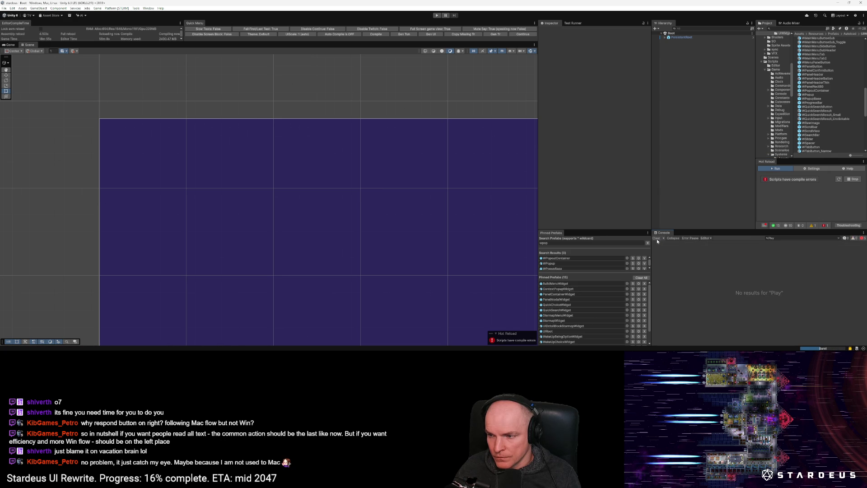
left_click(839, 239)
left_click(734, 245)
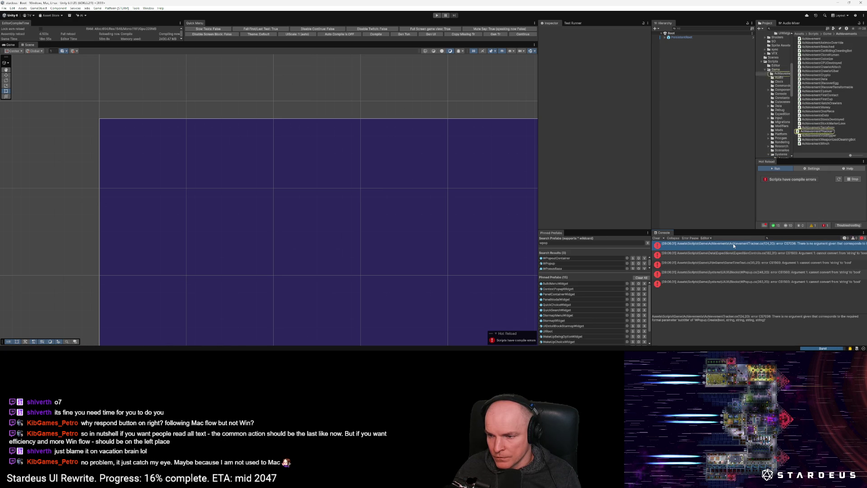
Insert 'false, ' as the first WPopup.Create argument on line 124 of AchievementTracker.cs, then return to Unity.
double_click(734, 245)
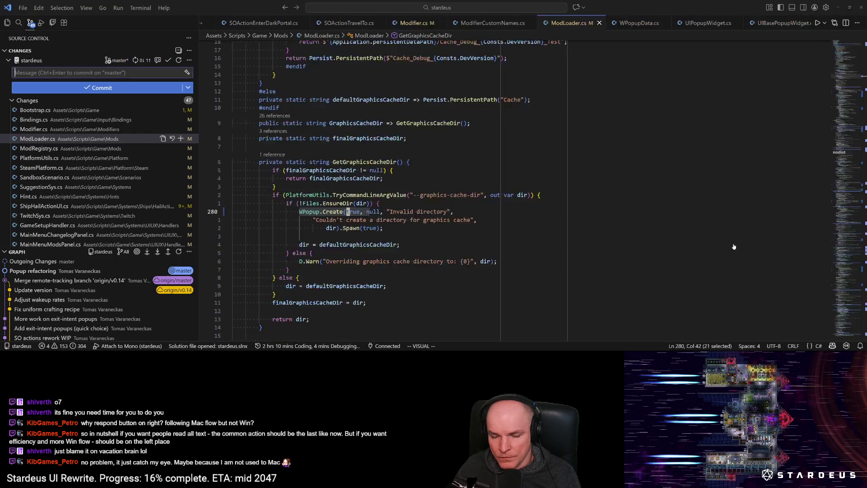
left_click(319, 198)
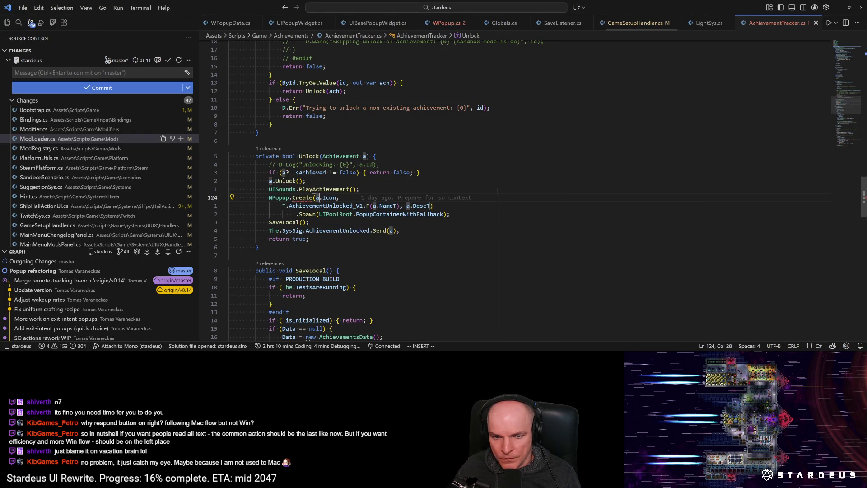
mouse_move(386, 206)
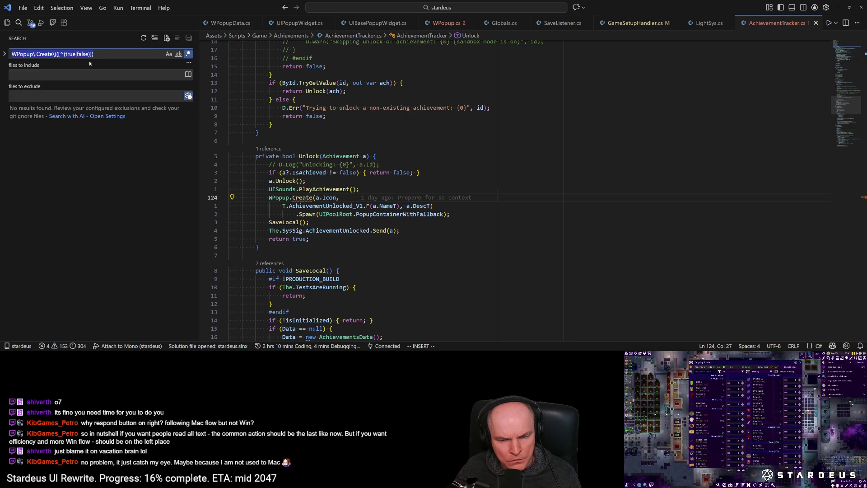
mouse_move(311, 198)
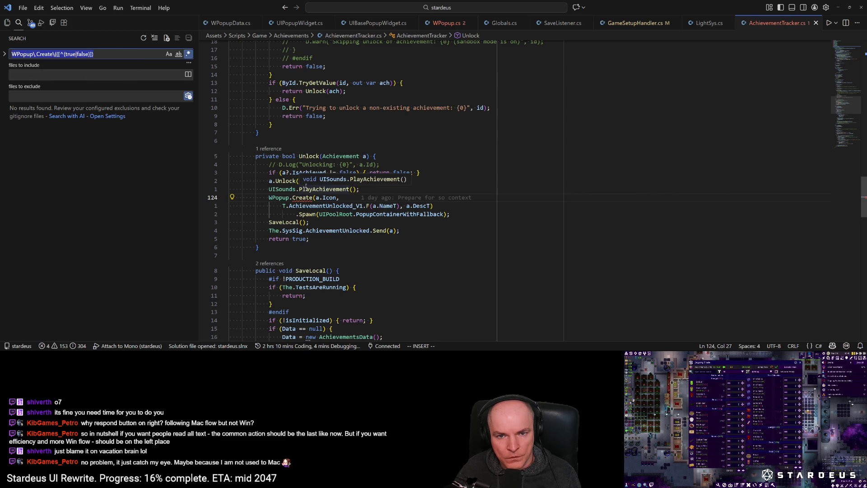
left_click(318, 198)
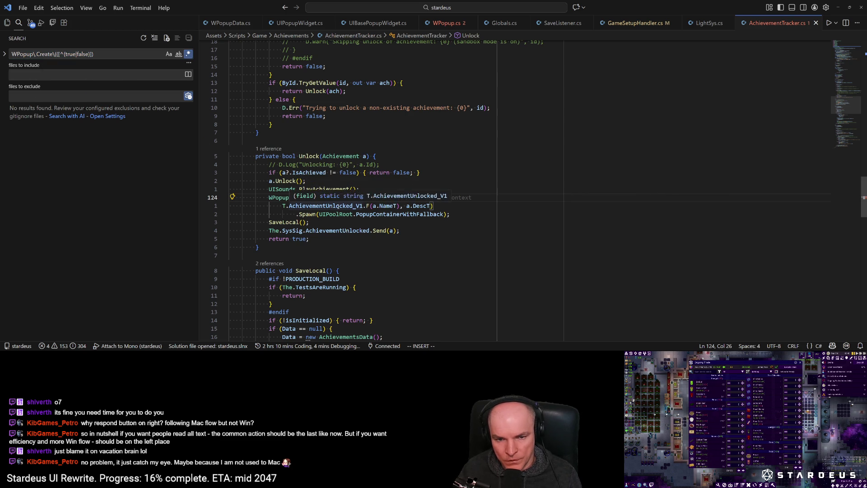
type("false,")
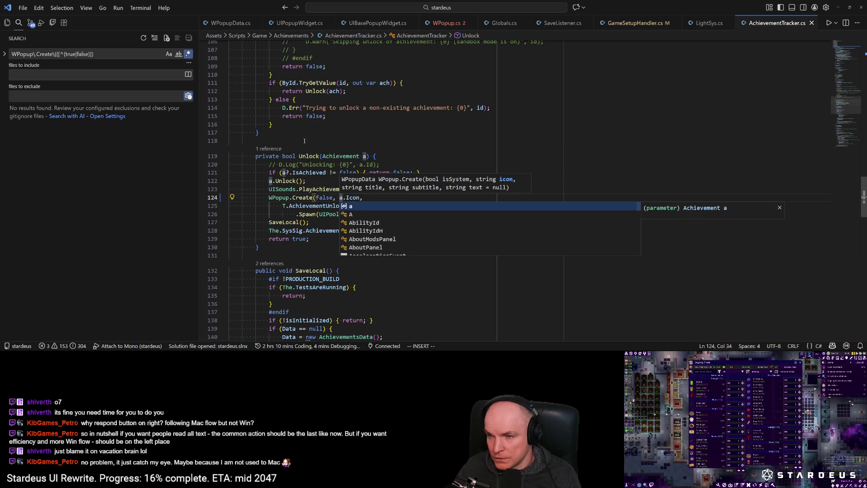
key("alt+Tab")
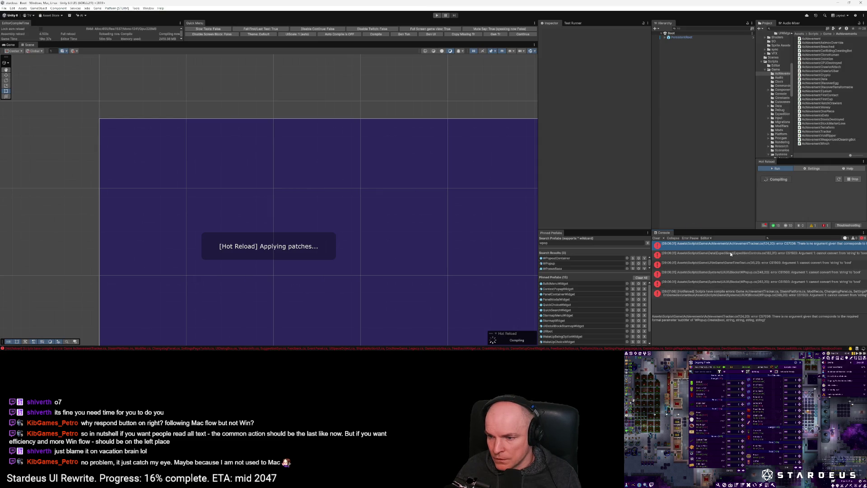
Add 'false, ' to the Create call flagged by the ExpeditionControls compile error, then recompile in Unity.
left_click(731, 254)
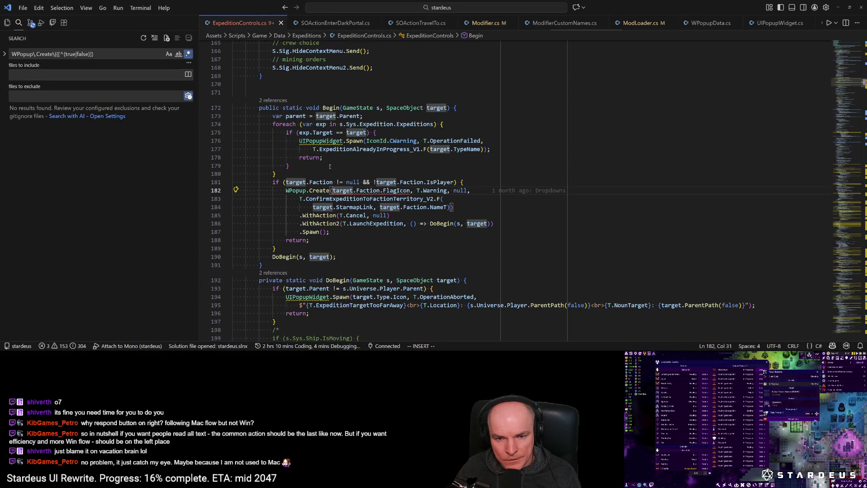
type("false,")
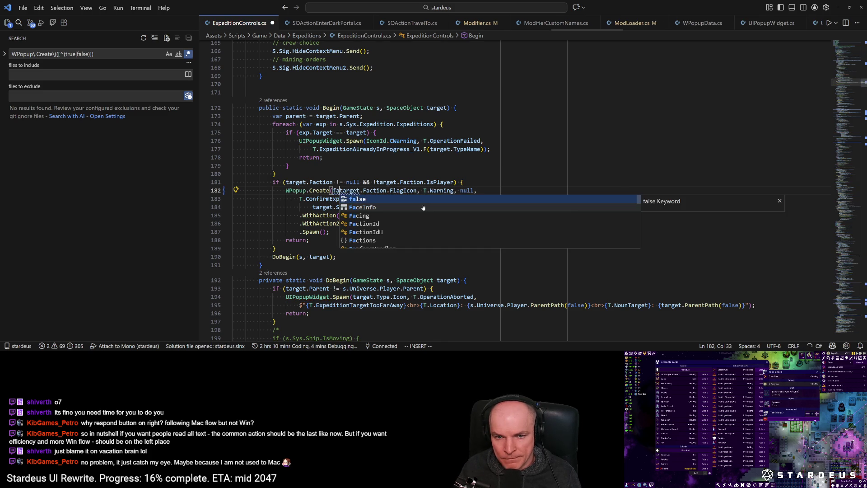
key("Escape")
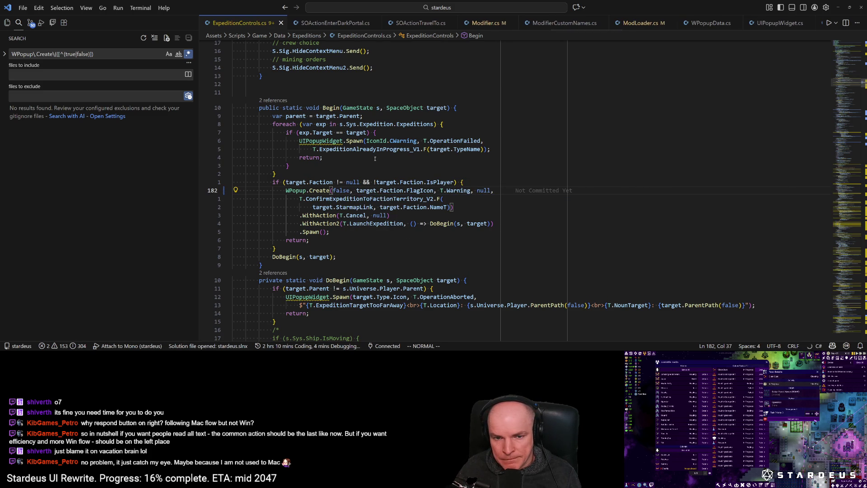
key("alt+Tab")
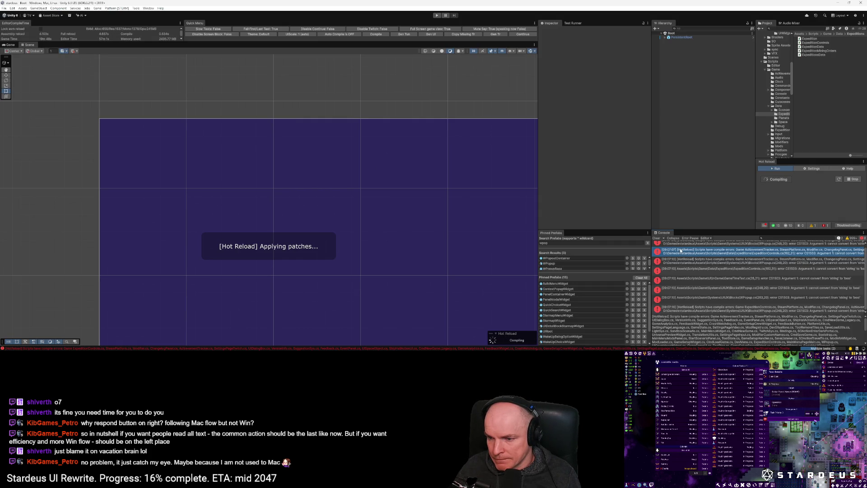
In GameTimeText.cs, pass true first to WPopup.Create in OnPointerClick, save, and recompile.
key("alt+Tab")
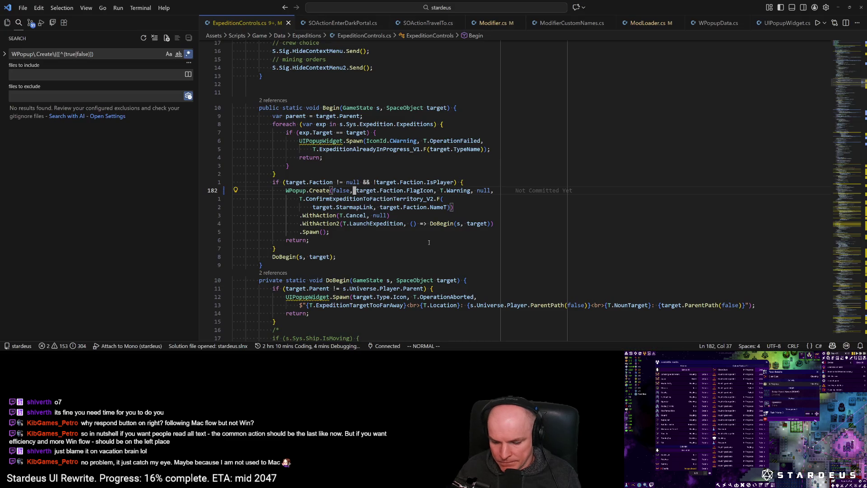
key("ctrl+p")
type("gametimete")
key("Return")
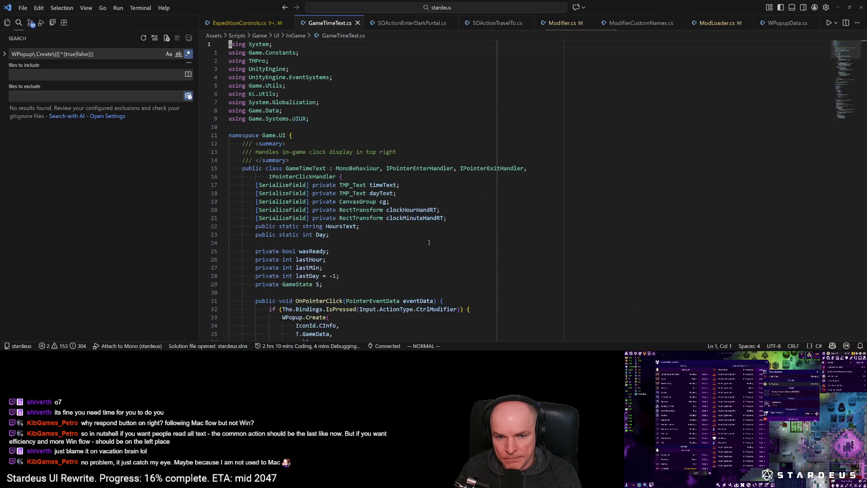
scroll(348, 230, "down", 6)
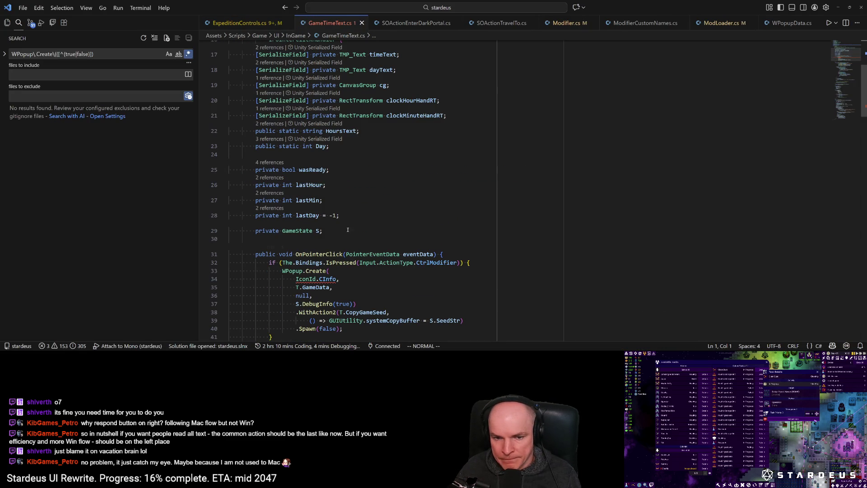
left_click(329, 270)
type("ate(true,")
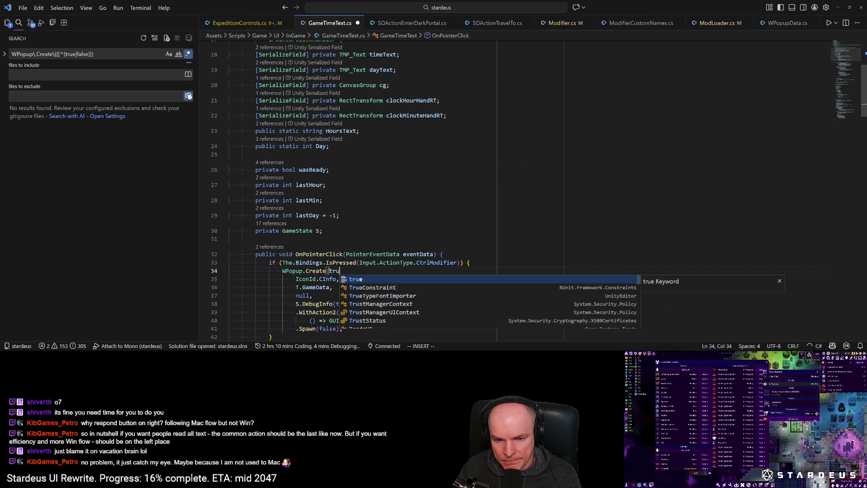
key("Escape")
key("ctrl+s")
key("alt+Tab")
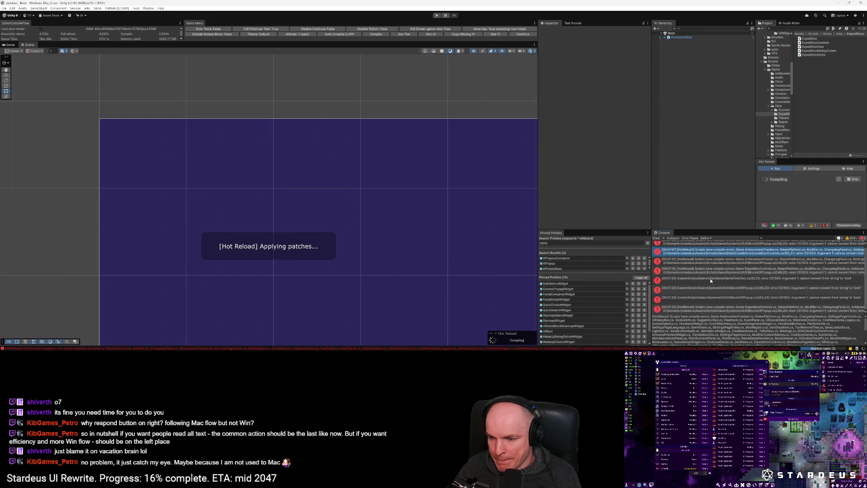
In WPopup.cs, add true to the flagged Create call, undoing the extra true on SystemWarning.
left_click(727, 299)
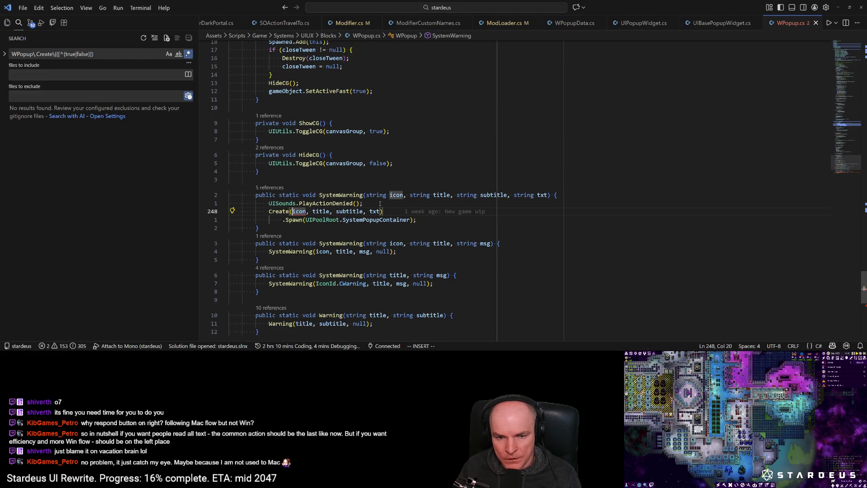
type("true,")
key("Escape")
key("j")
key("j")
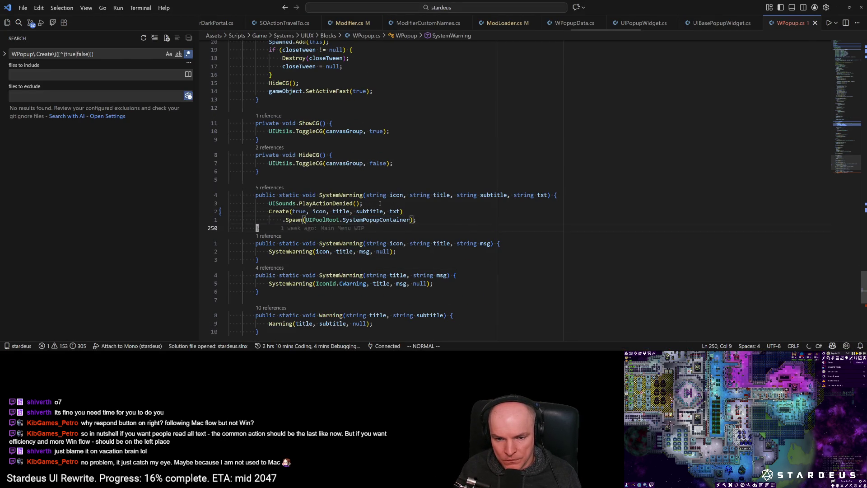
key("j")
key("j")
type("watru")
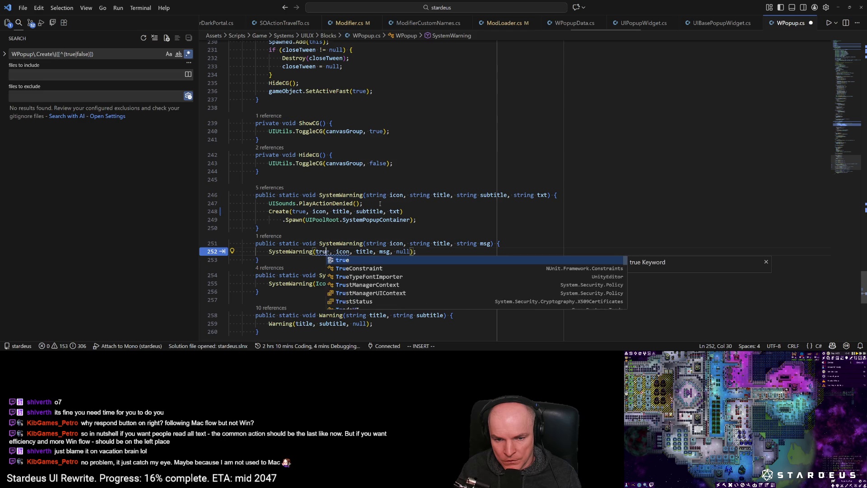
key("ctrl+z")
key("ctrl+z")
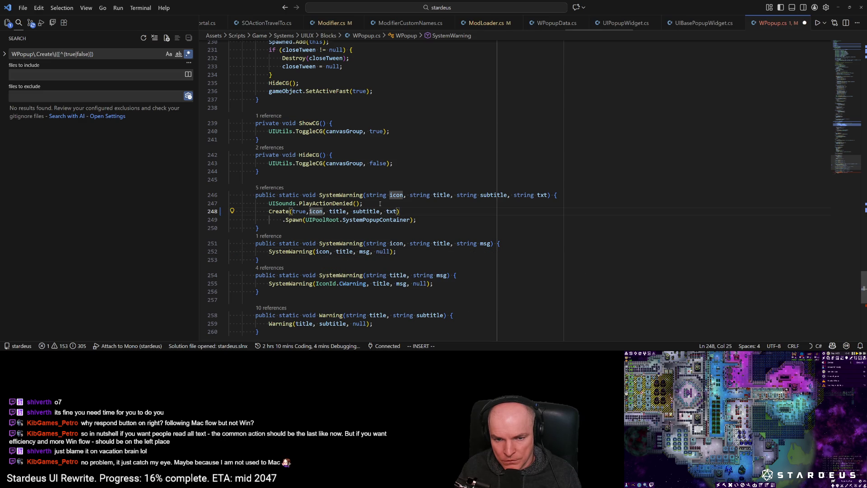
key("ctrl+shift+z")
key("ctrl+shift+z")
key("Escape")
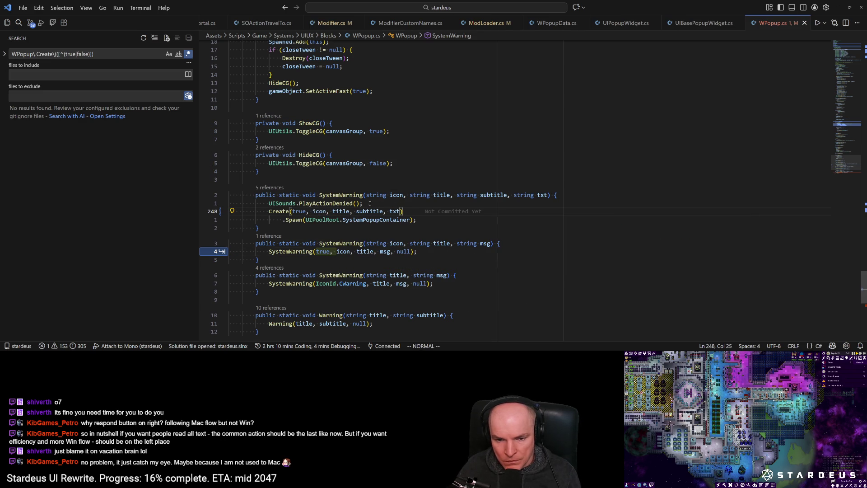
key("ctrl+z")
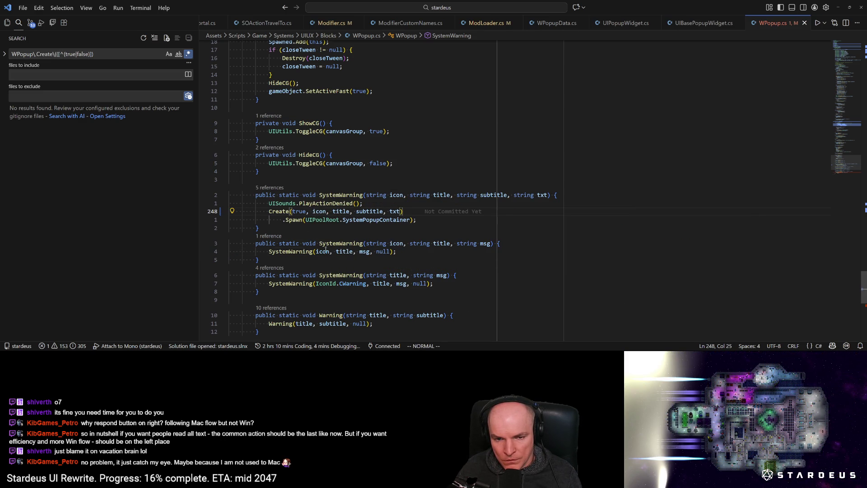
Make the Warning method's Create call start with 'false, ', save WPopup.cs, and switch to Unity.
scroll(326, 249, "down", 3)
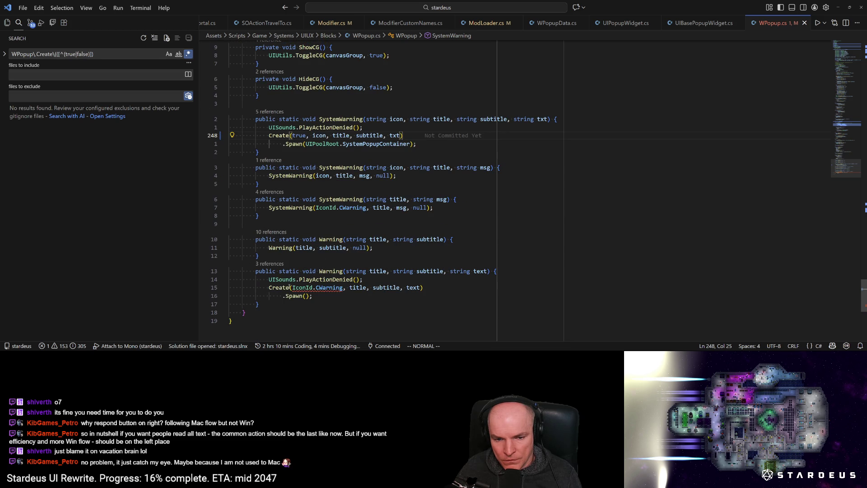
left_click(289, 288)
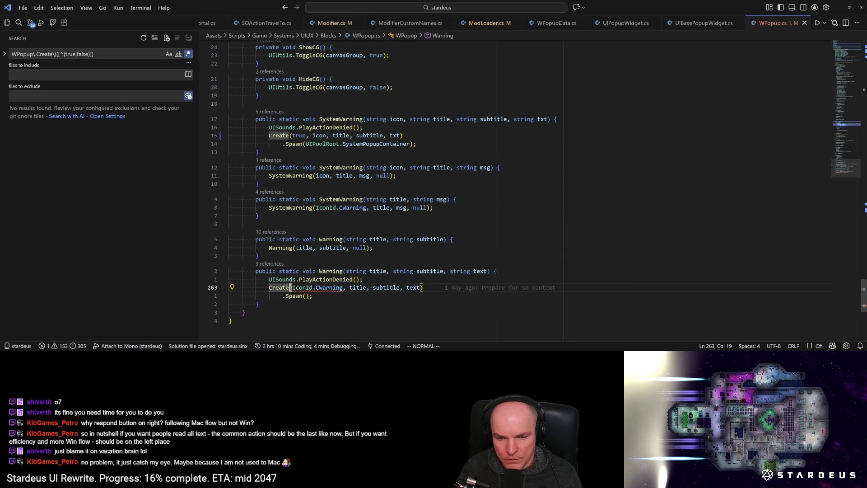
key("l")
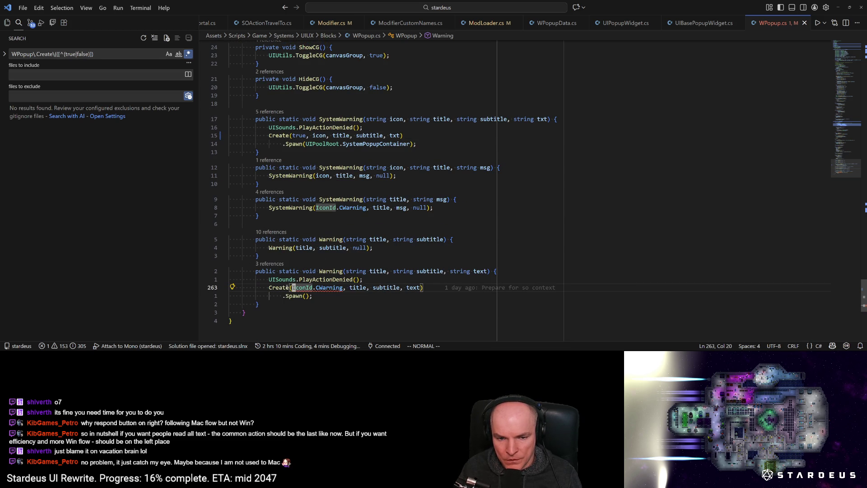
left_click(279, 265)
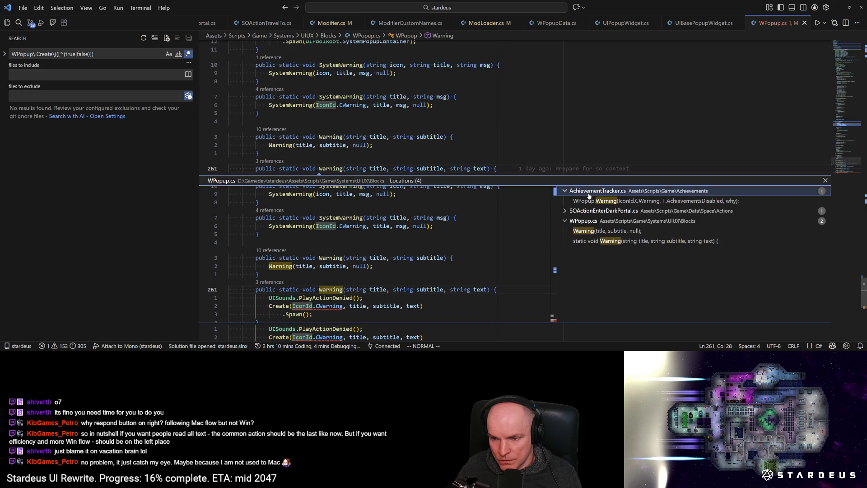
key("Escape")
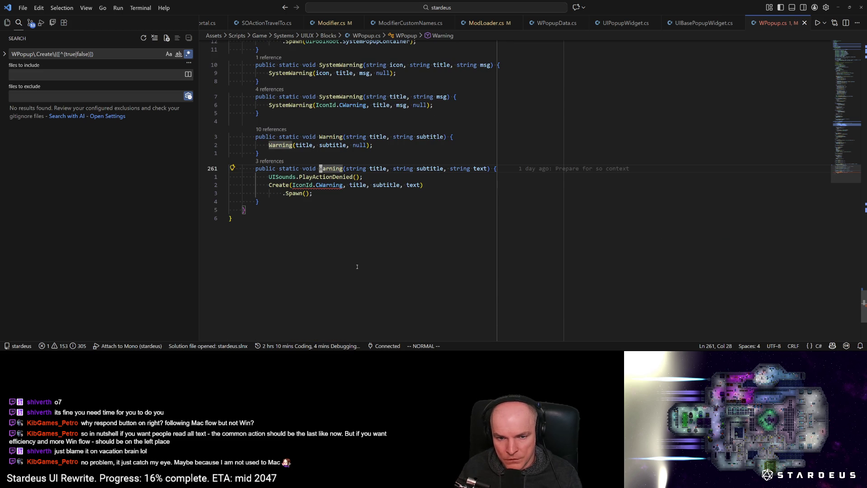
key("j")
key("j")
key("b")
key("b")
type("ifalse,")
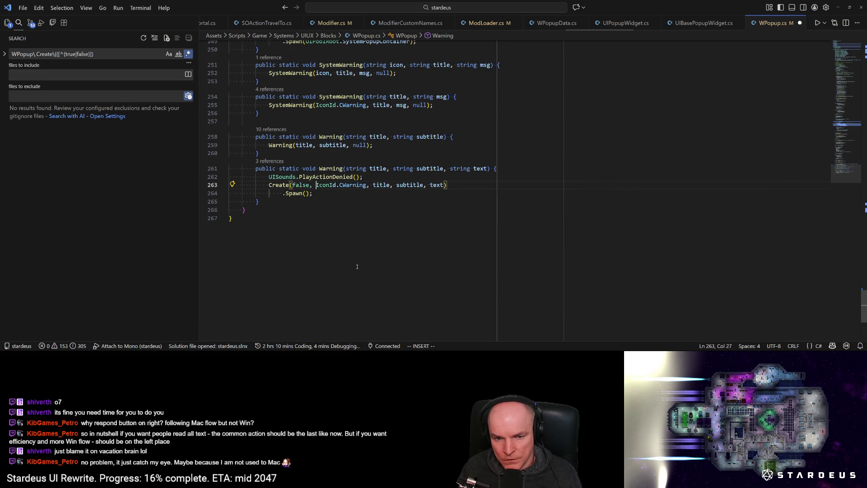
key("Escape")
key("ctrl+s")
key("alt+Tab")
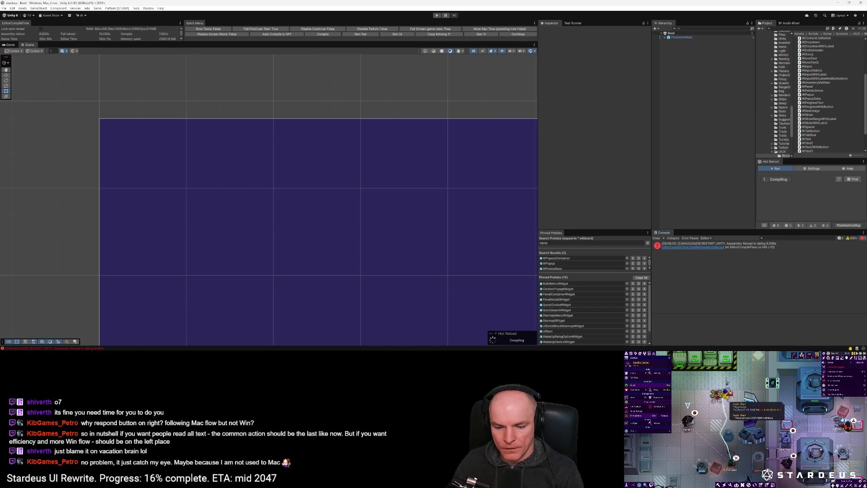
Clear the Unity Console and start Stardeus in Play mode.
left_click(656, 238)
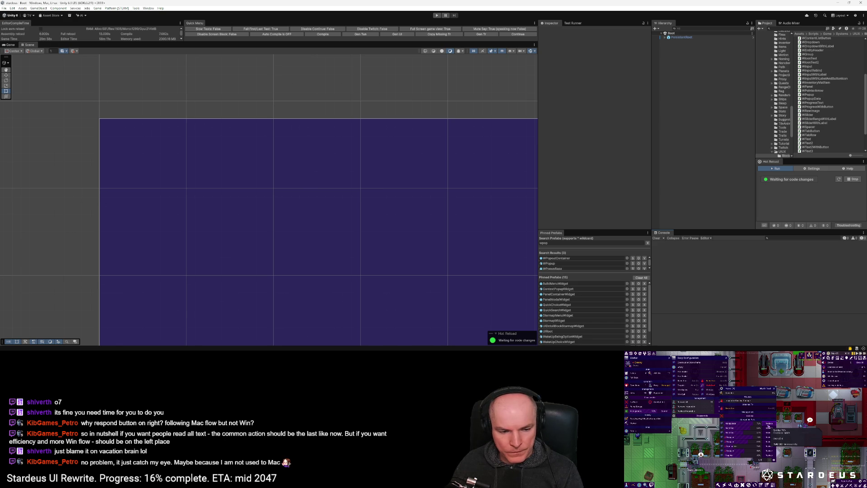
mouse_move(87, 345)
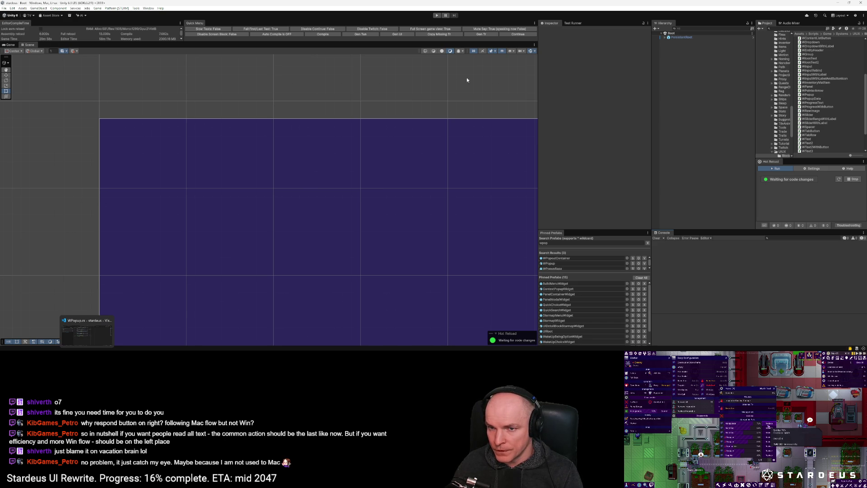
key("ctrl+p")
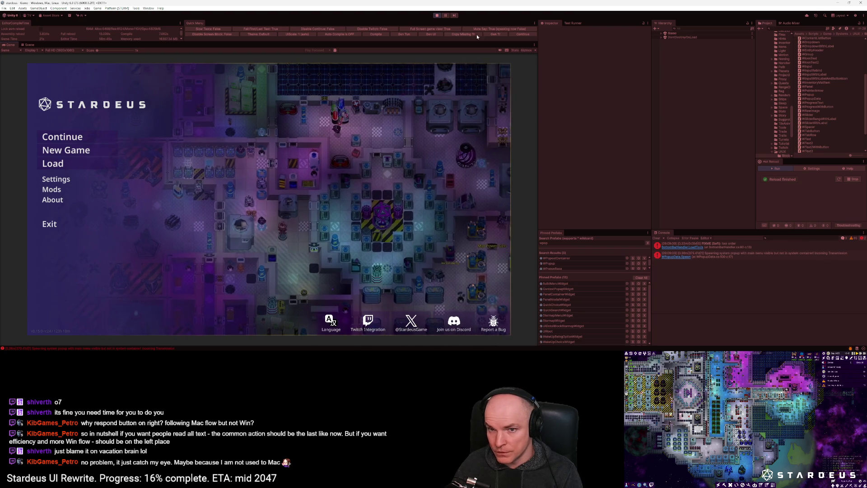
Filter the Console by 'sound' and open a log's stack-trace link in VS Code.
left_click(850, 238)
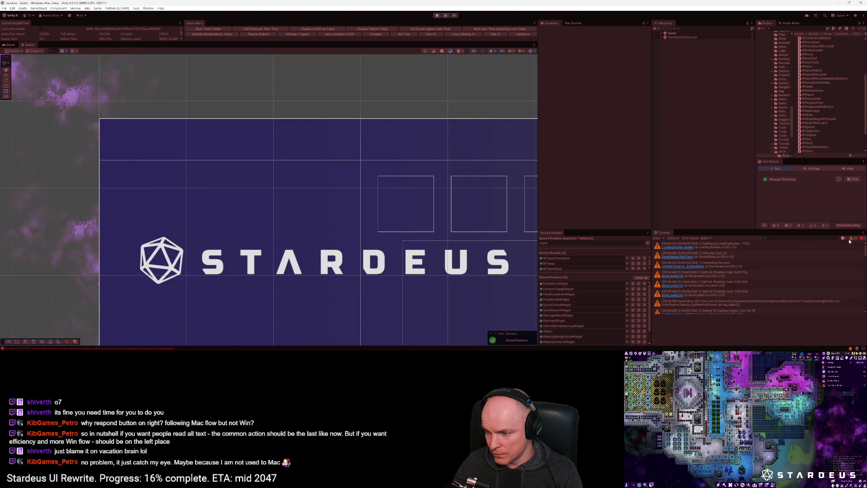
type("sound")
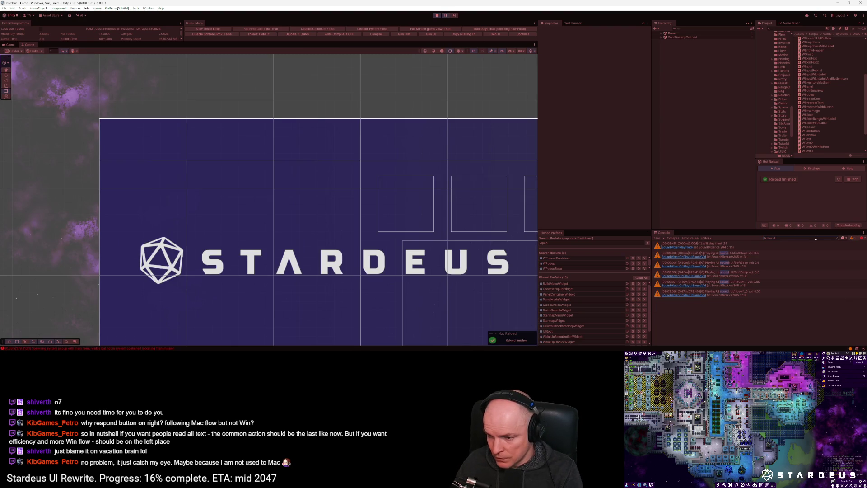
left_click(721, 262)
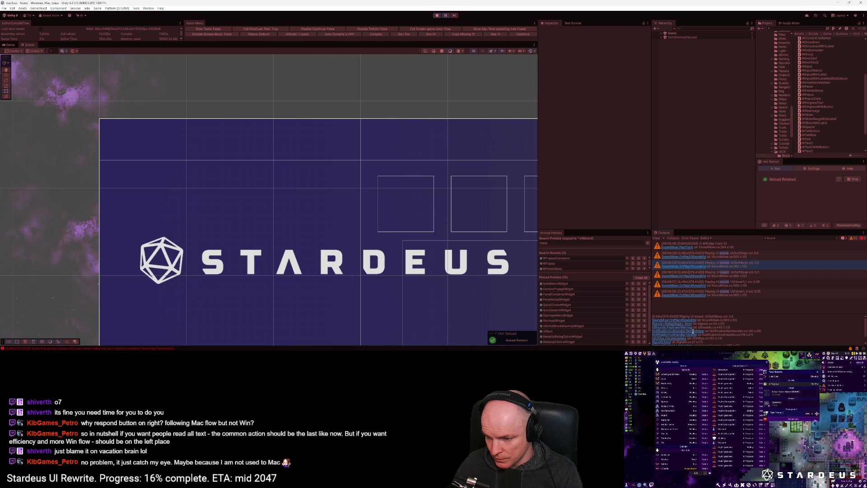
left_click(690, 332)
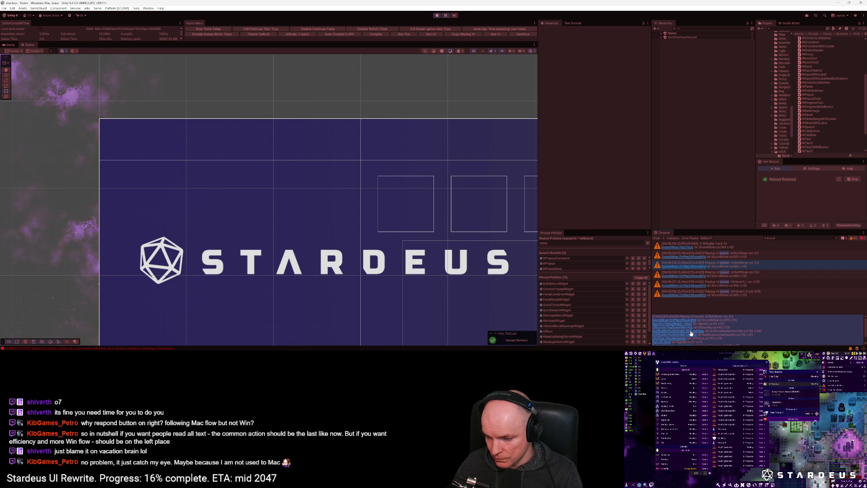
left_click(691, 333)
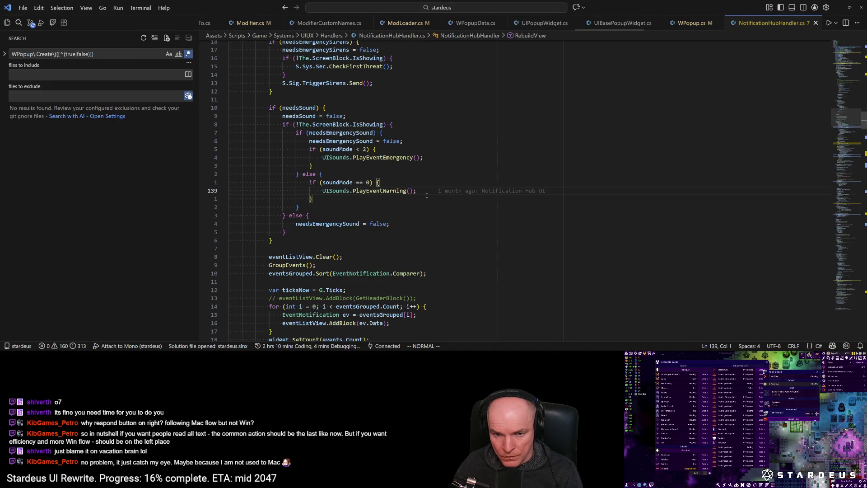
Locate the needsSound screen-block condition in RebuildView.
left_click(307, 116)
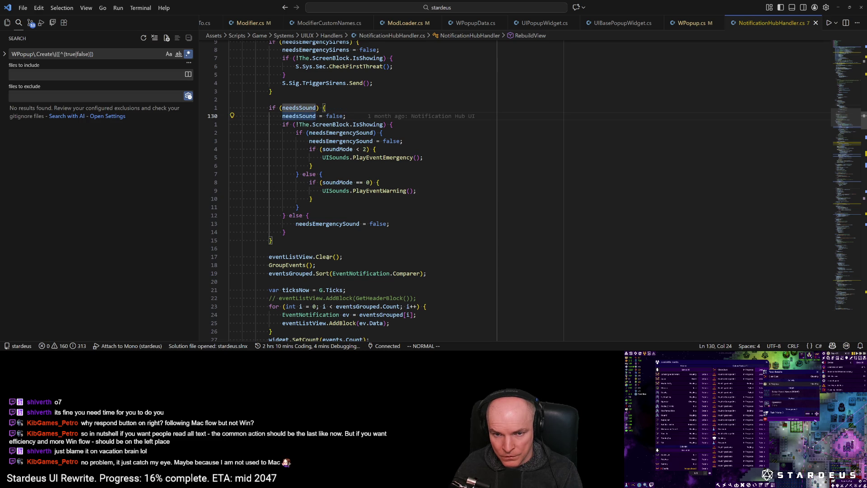
scroll(321, 262, "up", 2)
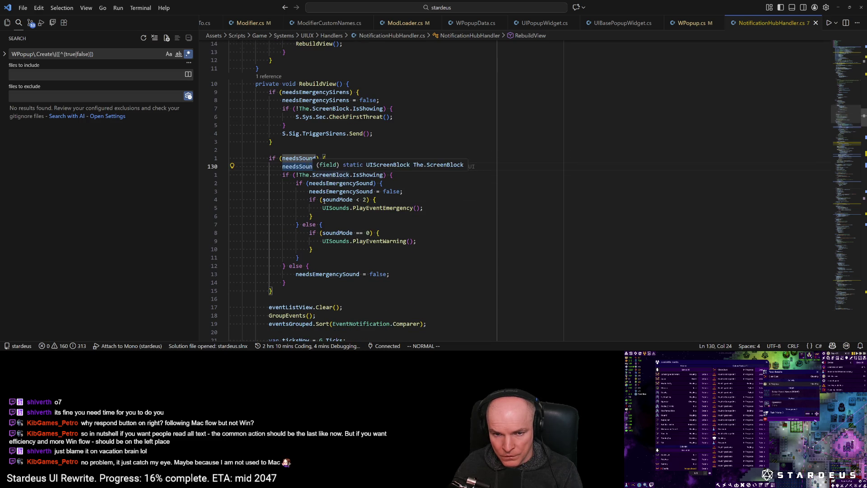
scroll(316, 189, "up", 2)
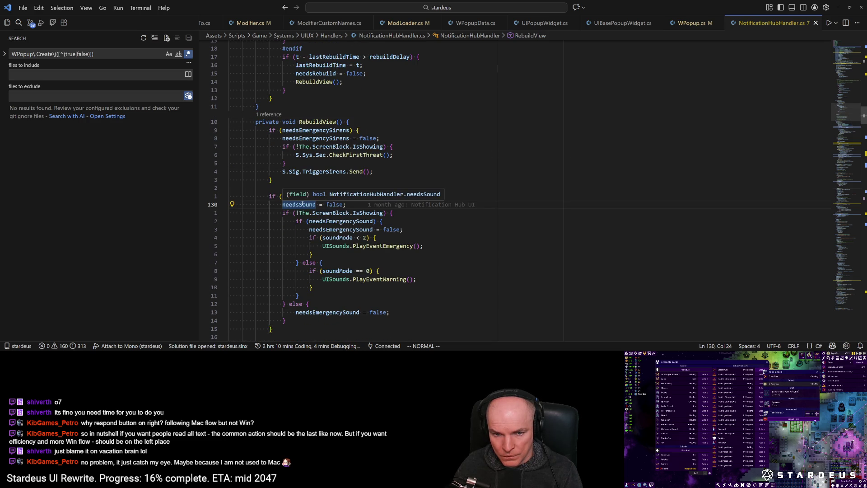
scroll(312, 244, "down", 2)
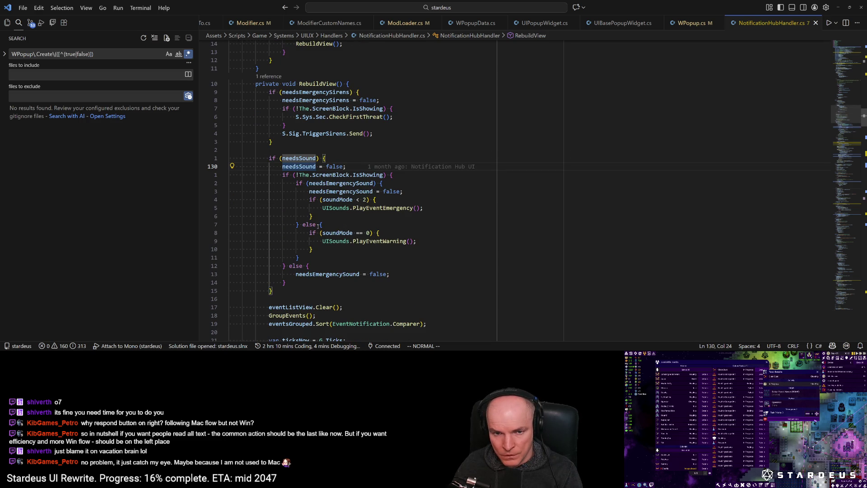
scroll(320, 230, "up", 2)
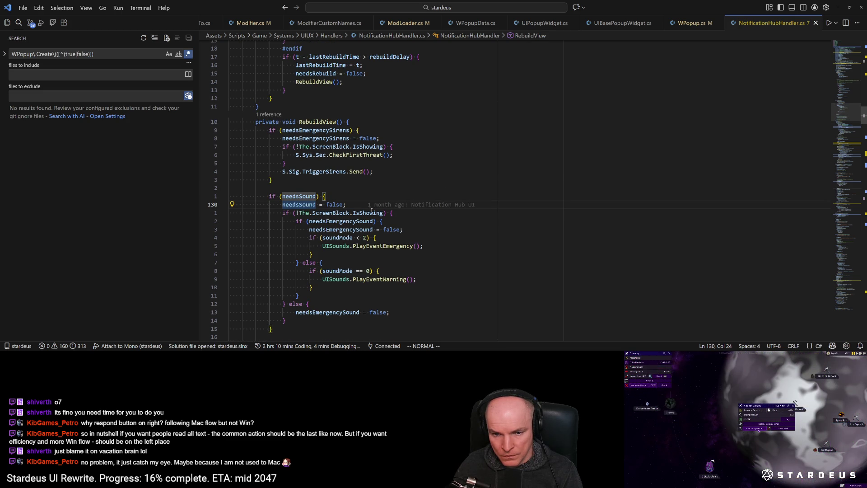
mouse_move(367, 206)
mouse_move(368, 280)
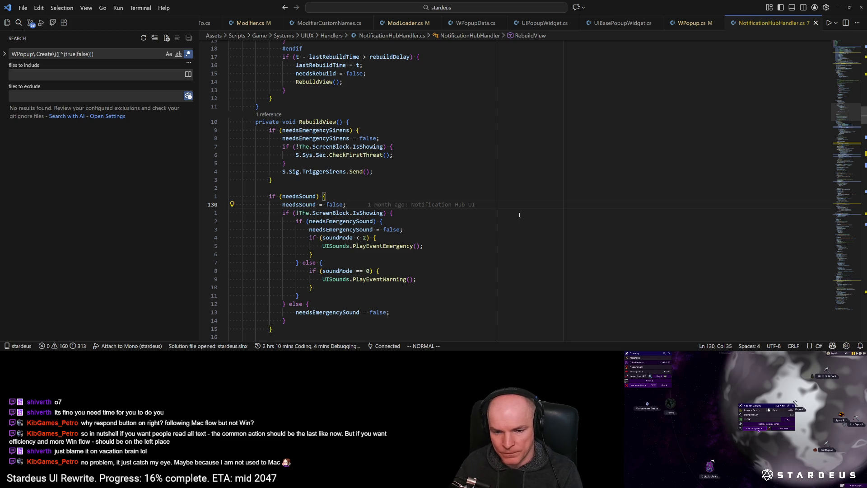
key("$")
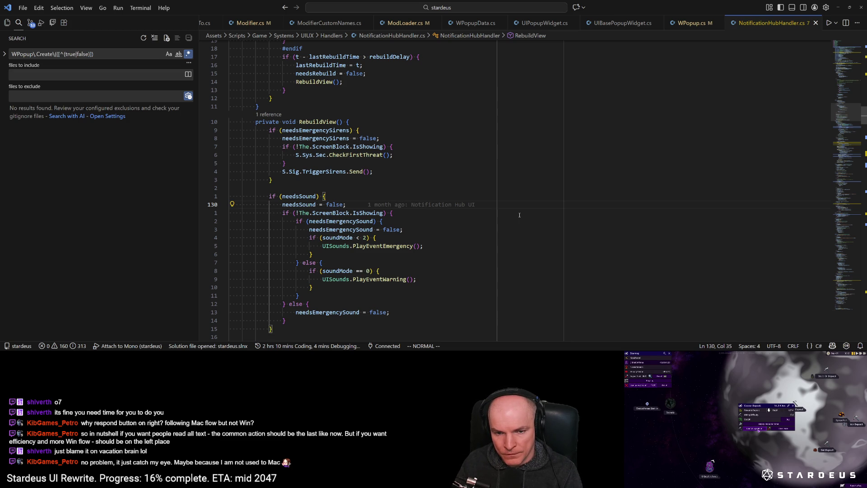
key("j")
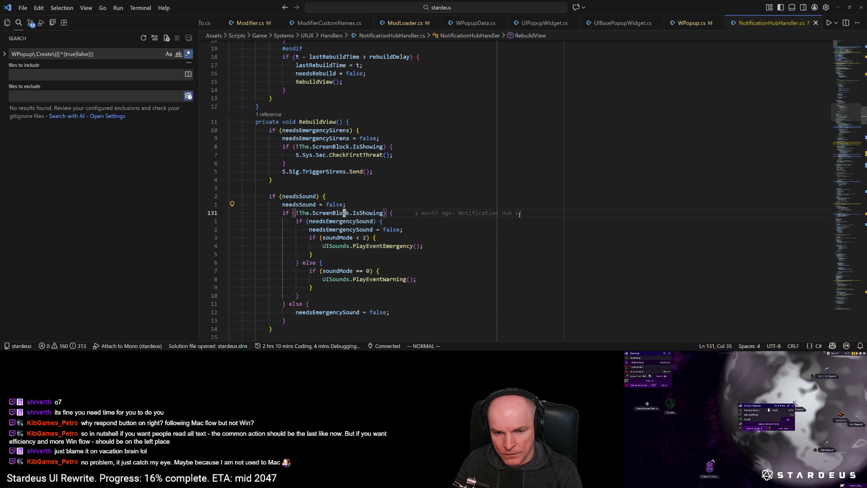
key("shift+v")
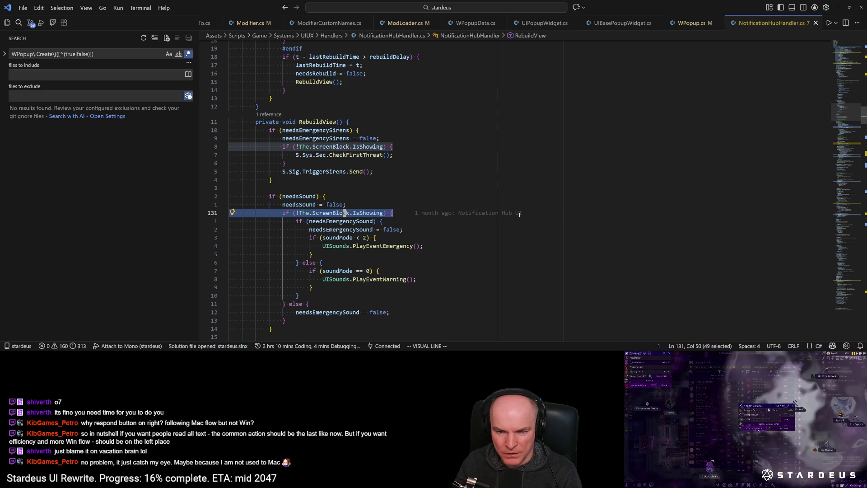
key("Escape")
Prefix the line 131 sound check with 'G.HasEnteredGame && ' before The.ScreenBlock.IsShowing.
key("percent")
key("l")
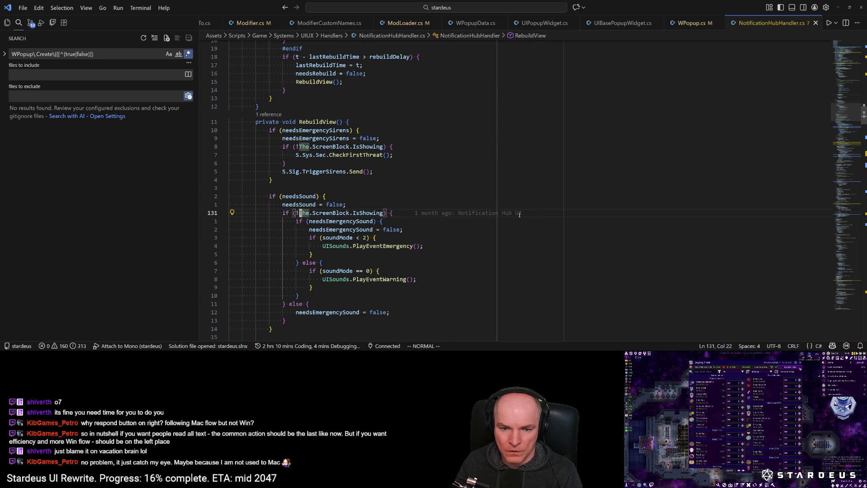
key("c")
key("t")
key("parenright")
type("G")
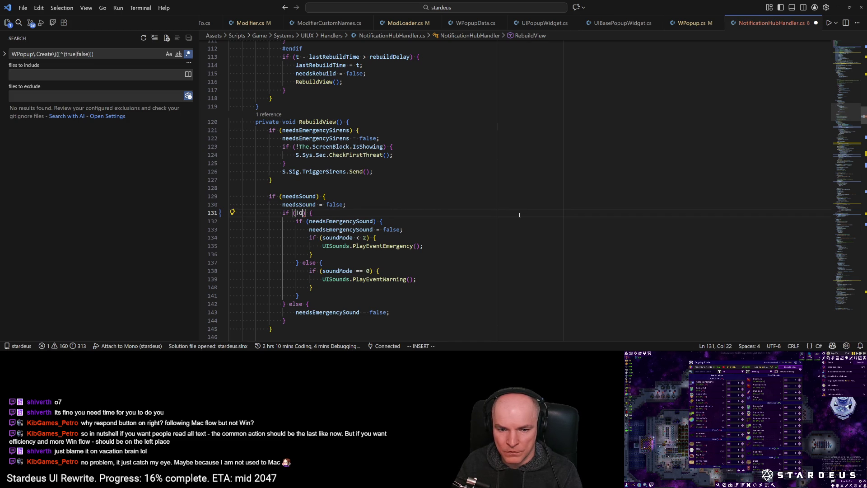
type(".HasEnteredGame")
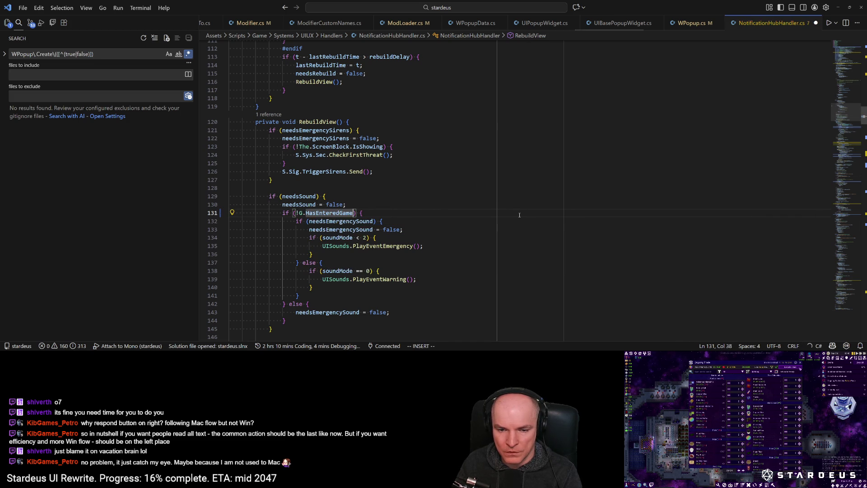
key("ctrl+z")
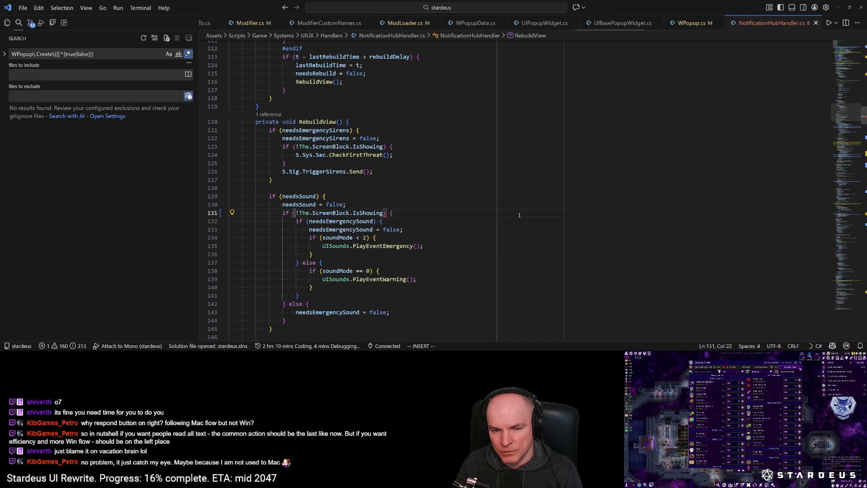
key("Escape")
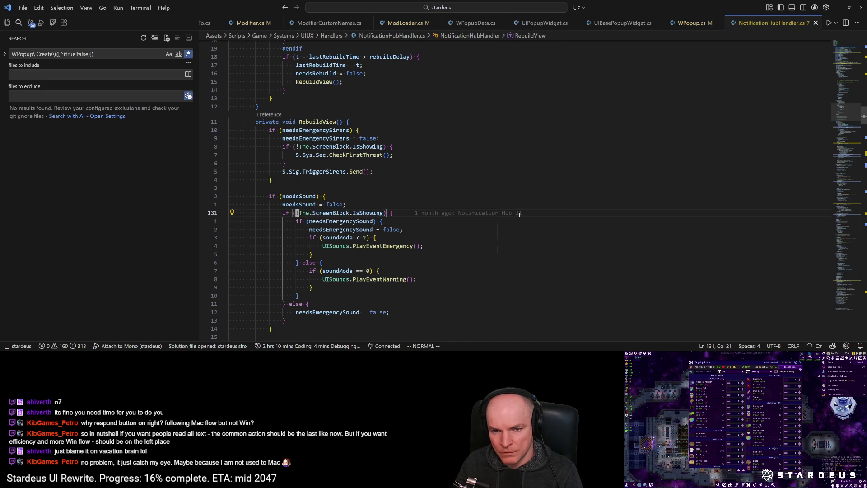
key("w")
key("w")
key("w")
key("b")
key("b")
key("b")
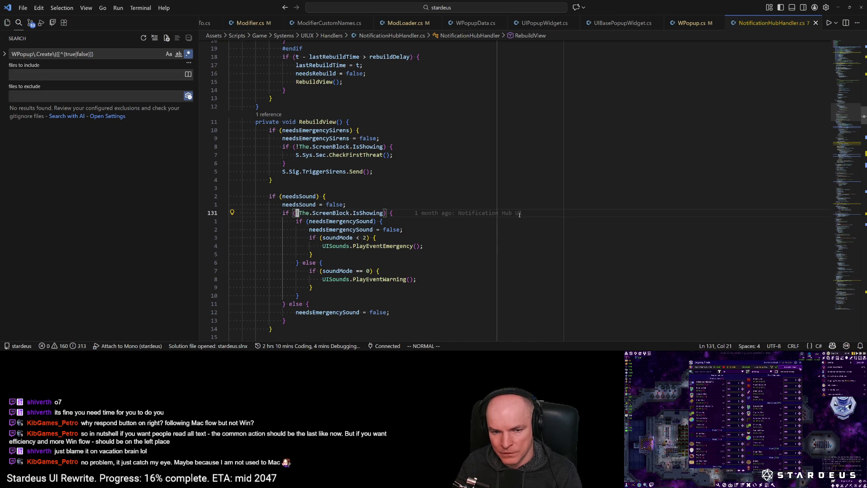
type("a")
type("G.HasEnteredGame &&")
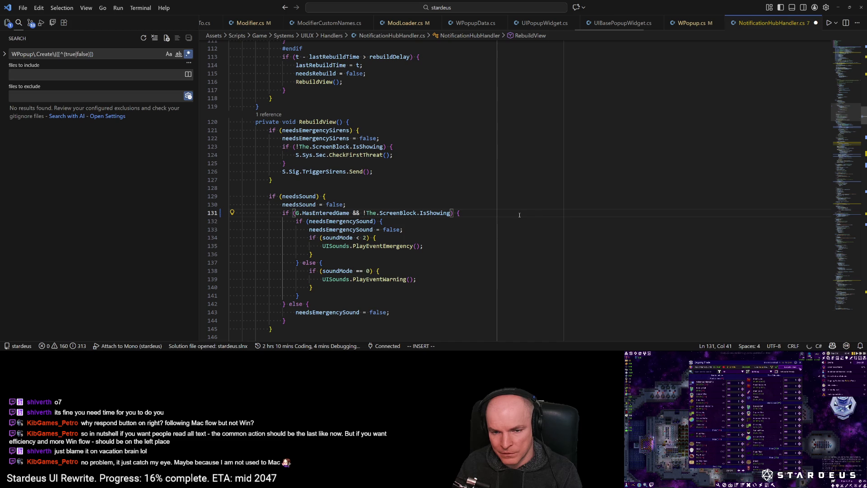
key("Escape")
Accept Copilot's G.HasEnteredGame condition for the siren check on line 123.
key("8k")
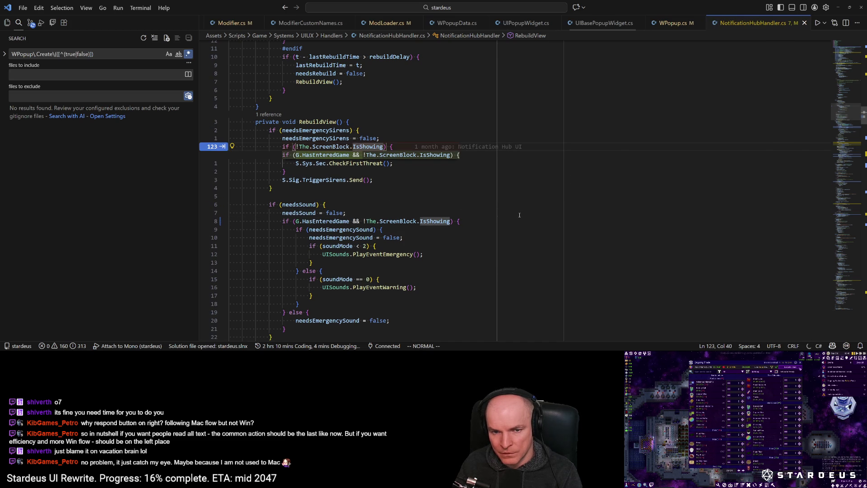
key("b")
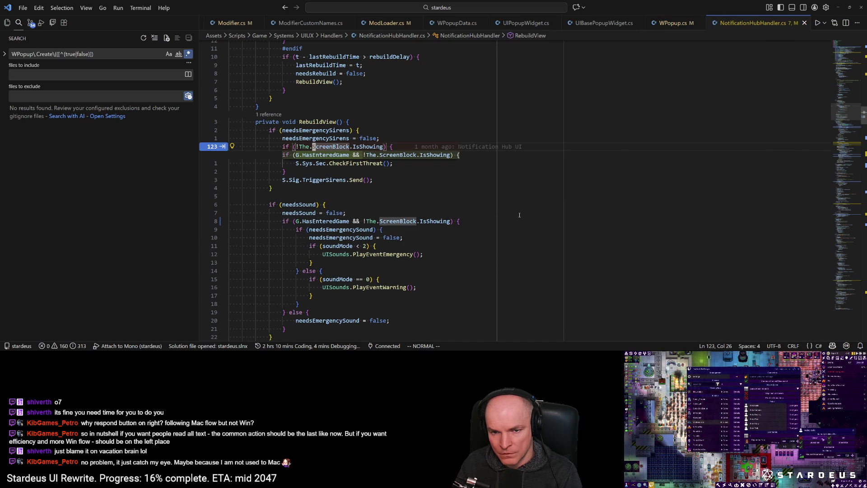
key("Tab")
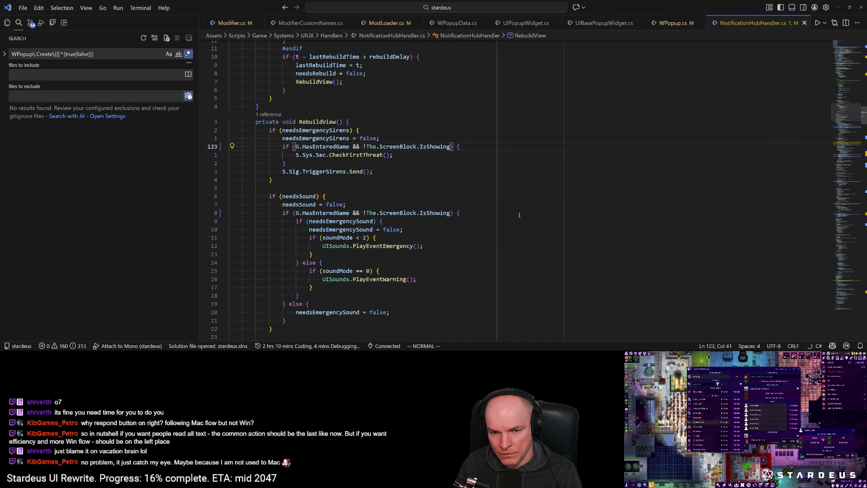
Go to the definition of CheckFirstThreat.
key("j")
key("g")
key("d")
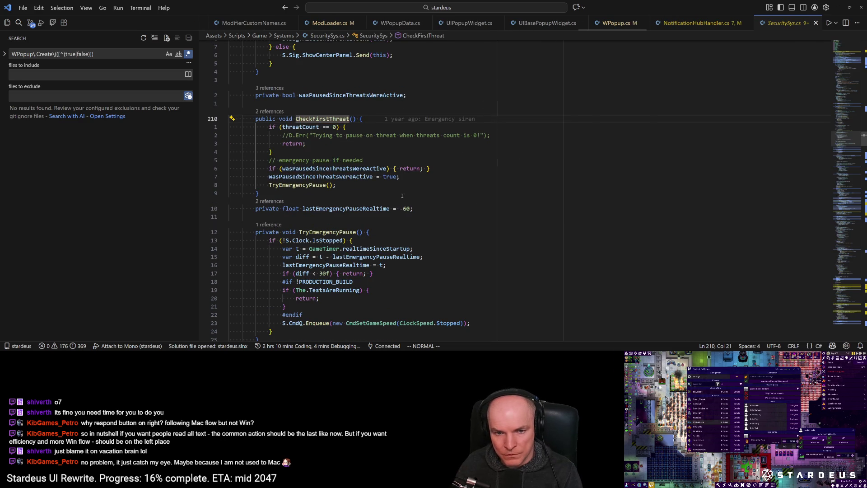
Inspect TryEmergencyPause in CheckFirstThreat, go back to NotificationHubHandler.cs, and switch to Unity.
left_click(312, 185)
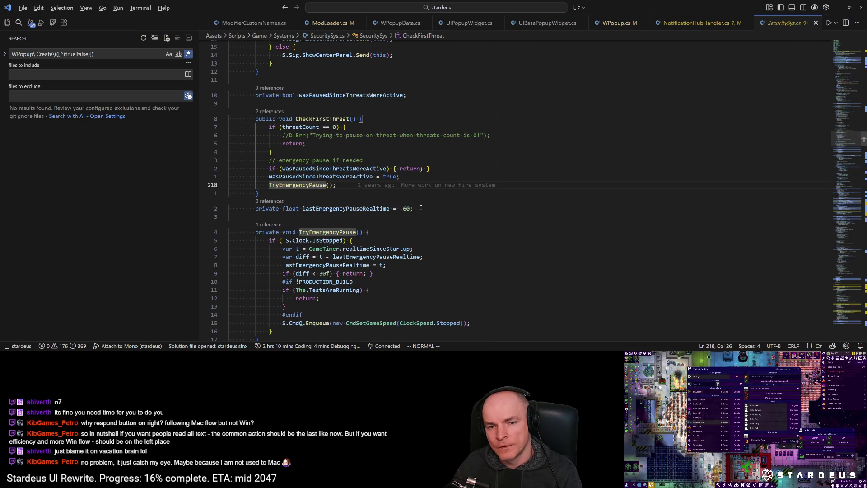
key("ctrl+o")
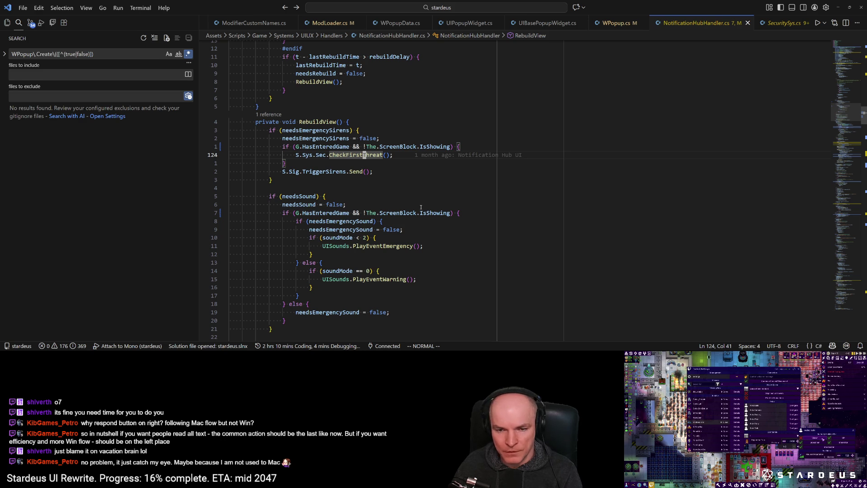
key("alt+Tab")
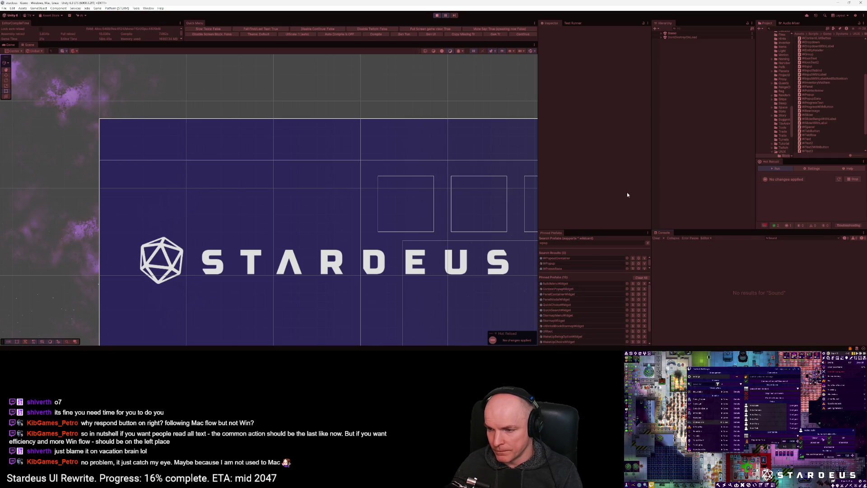
Restart Play mode with the new code and continue the most recent saved colony.
left_click(437, 16)
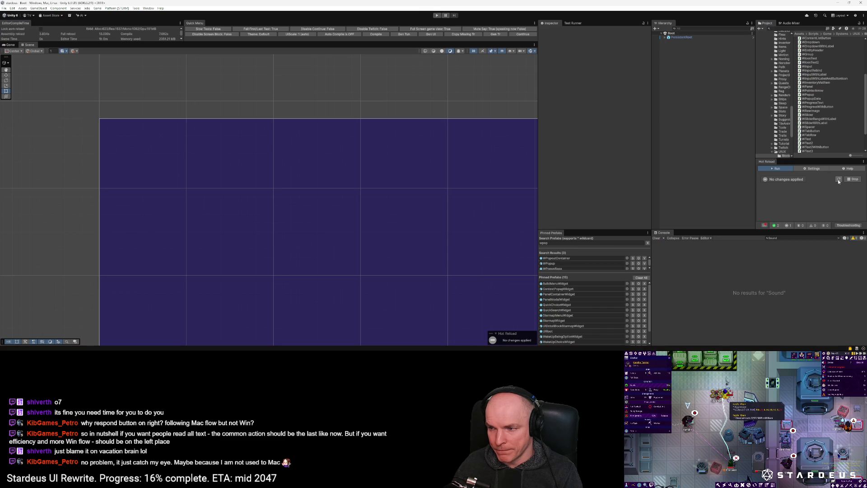
left_click(523, 36)
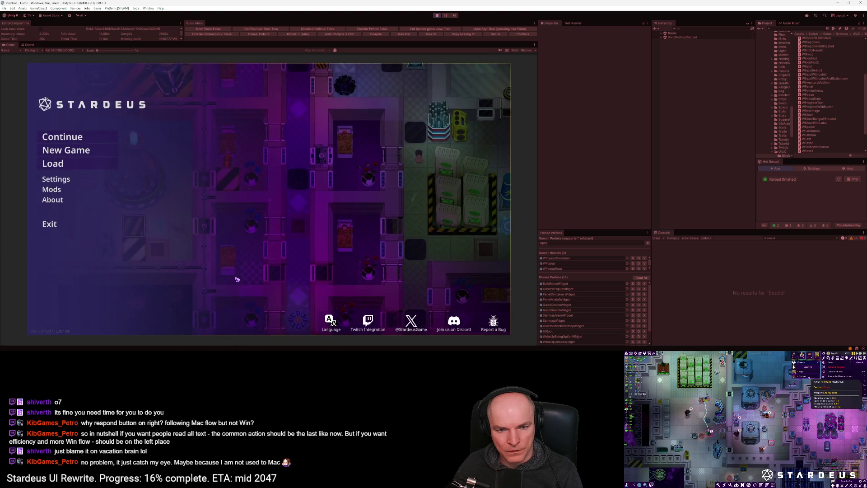
left_click(91, 142)
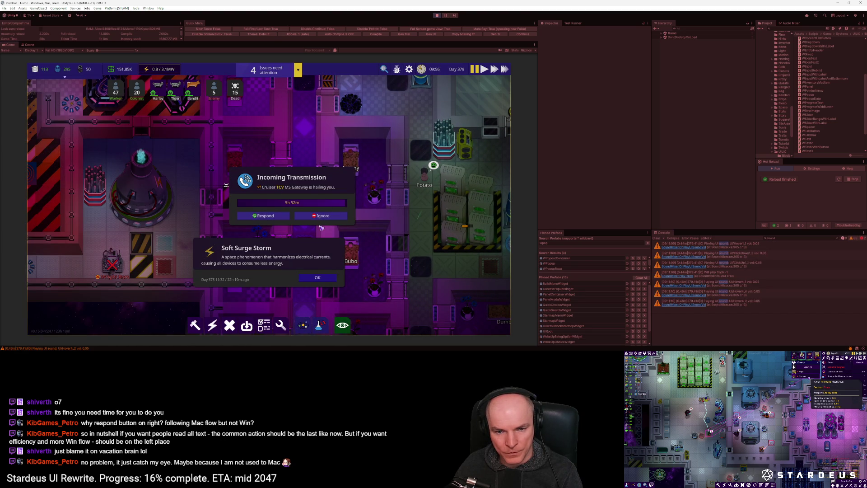
Toggle pause twice, open the issues list, then stop the game and return to VS Code.
key("space")
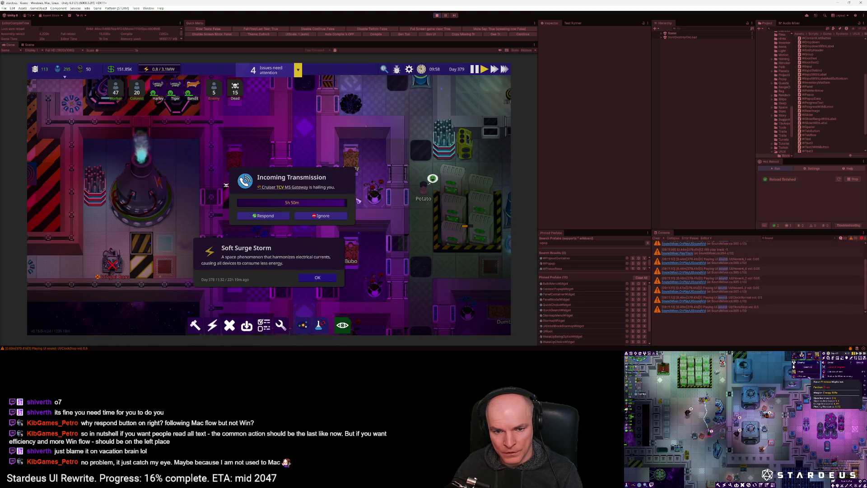
key("space")
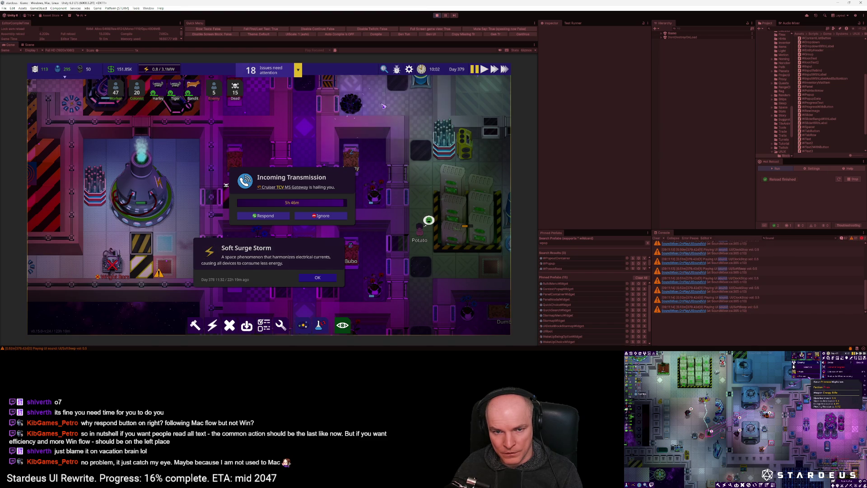
left_click(295, 71)
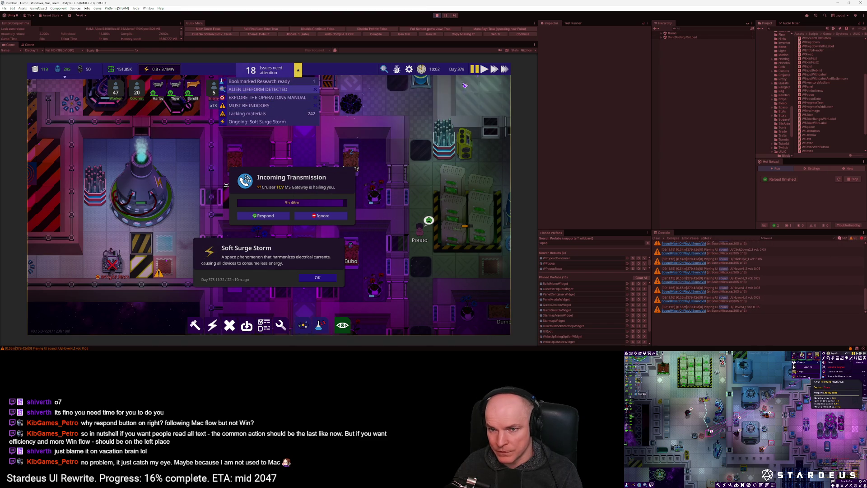
left_click(437, 16)
key("alt+Tab")
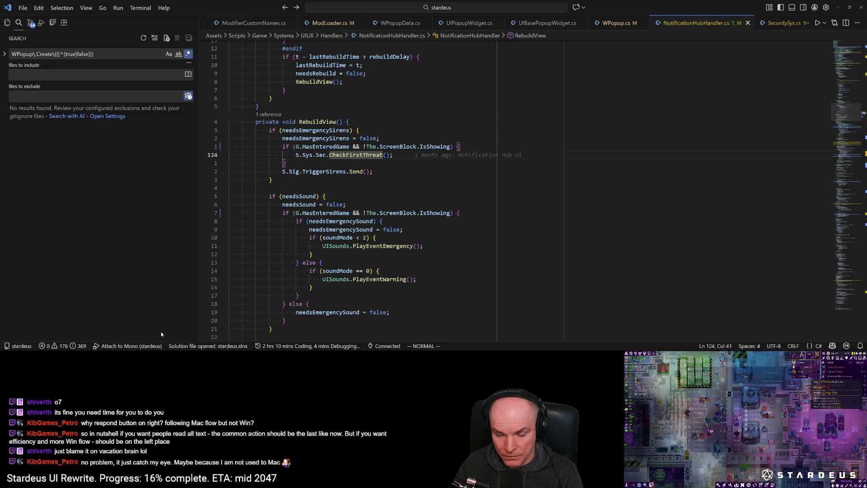
Open Bootstrap.cs and jump to its InitServices method.
key("ctrl+p")
type("mainmenu")
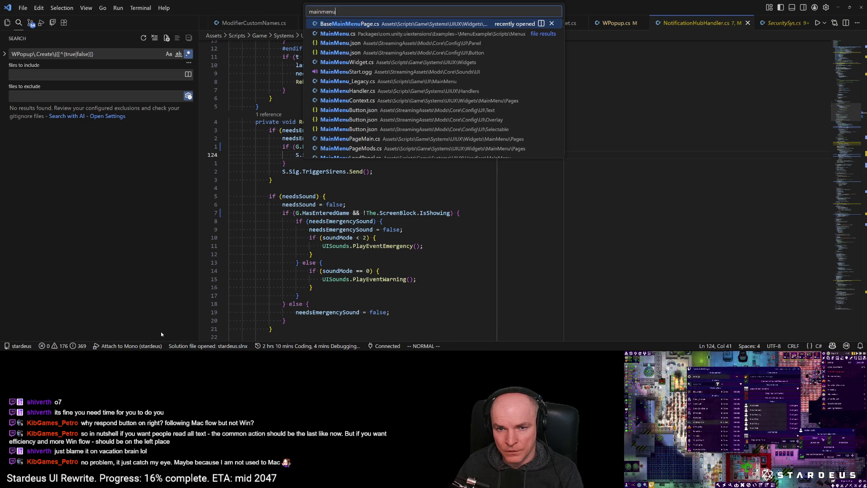
key("ctrl+a")
type("boot")
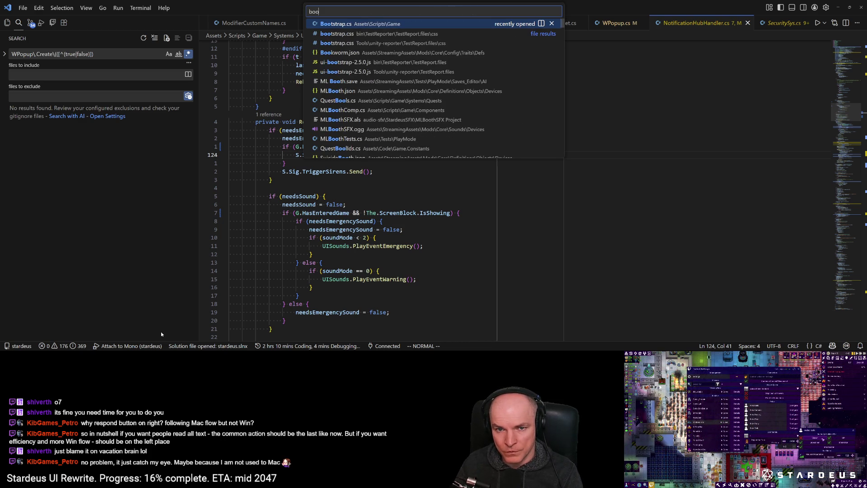
key("Return")
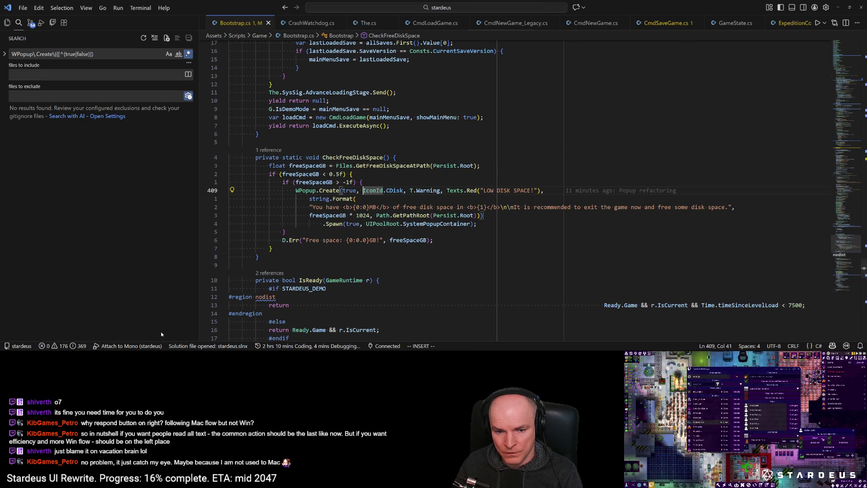
key("ctrl+shift+o")
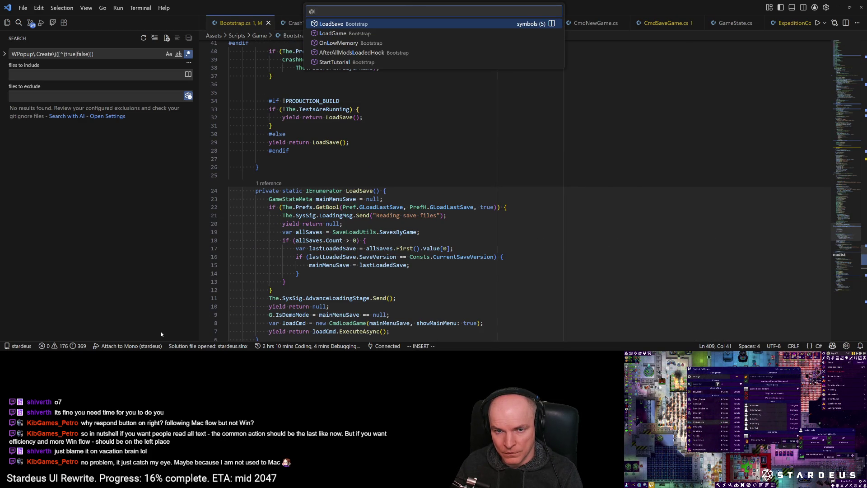
key("BackSpace")
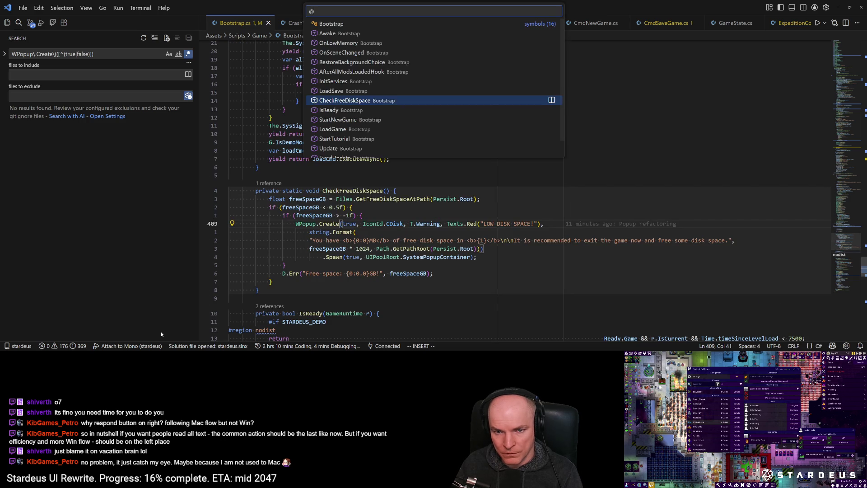
type("in")
key("Return")
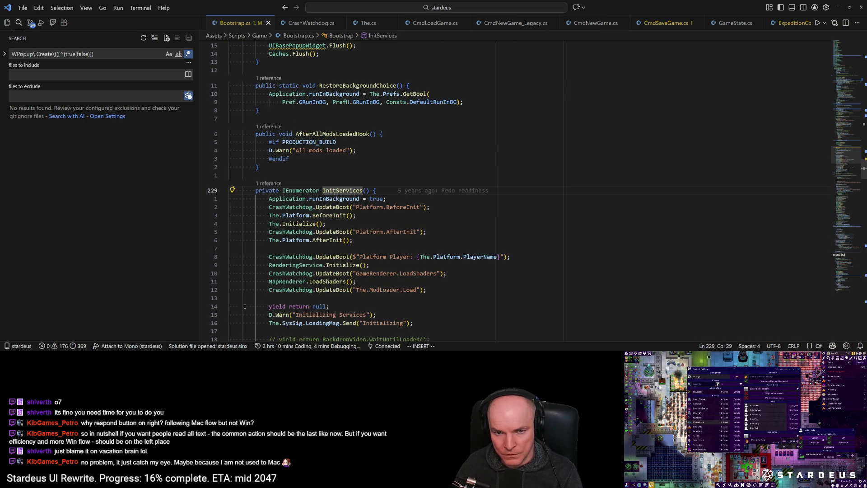
Go to LoadSave's definition and add a blank line after its final ExecuteAsync.
scroll(358, 259, "down", 6)
scroll(357, 260, "down", 20)
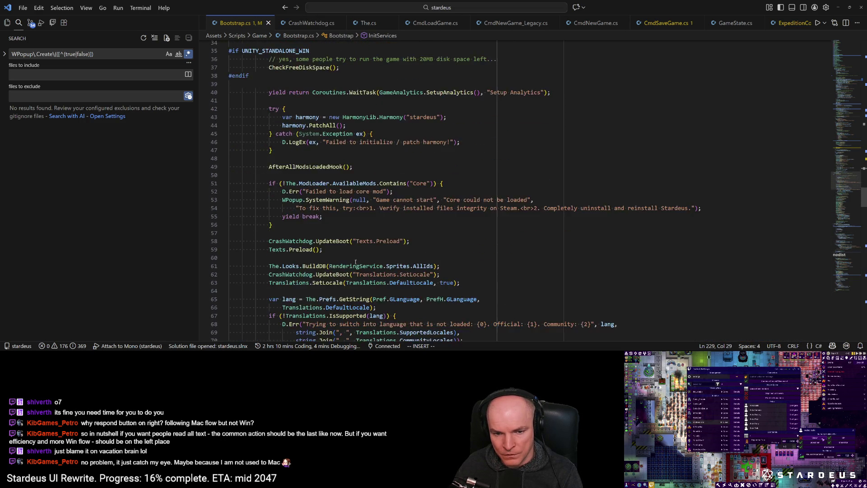
scroll(356, 261, "down", 17)
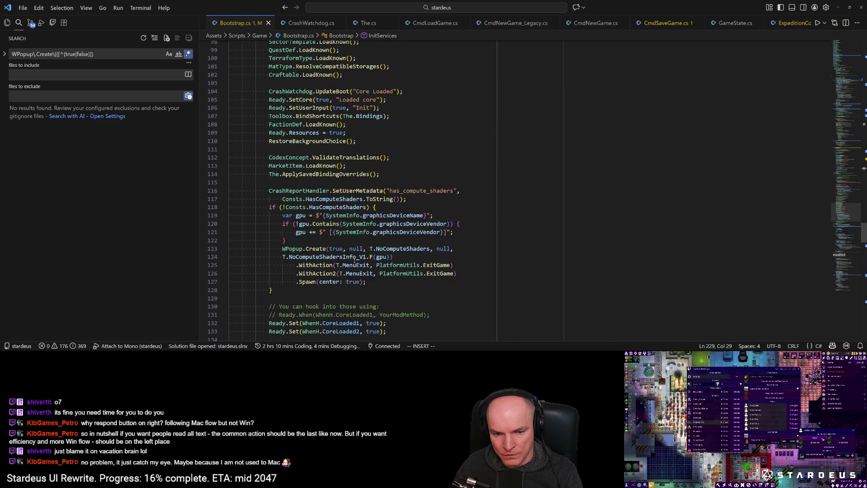
scroll(341, 268, "down", 3)
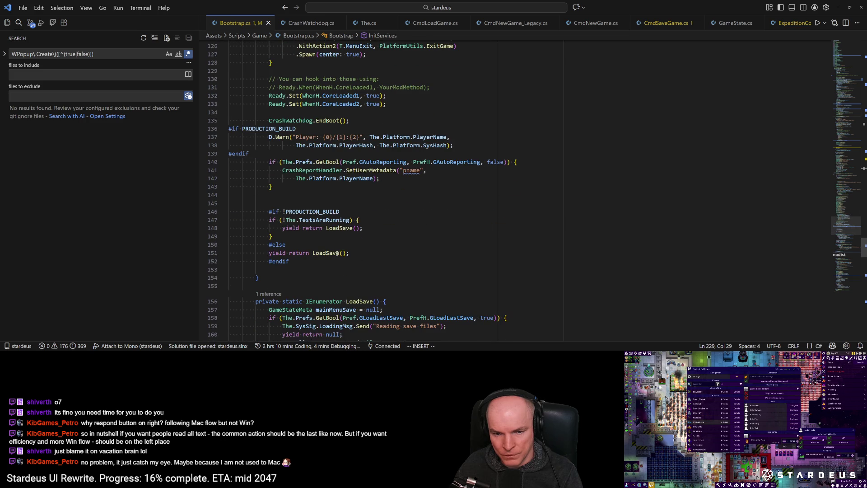
left_click(360, 228)
left_click(329, 253)
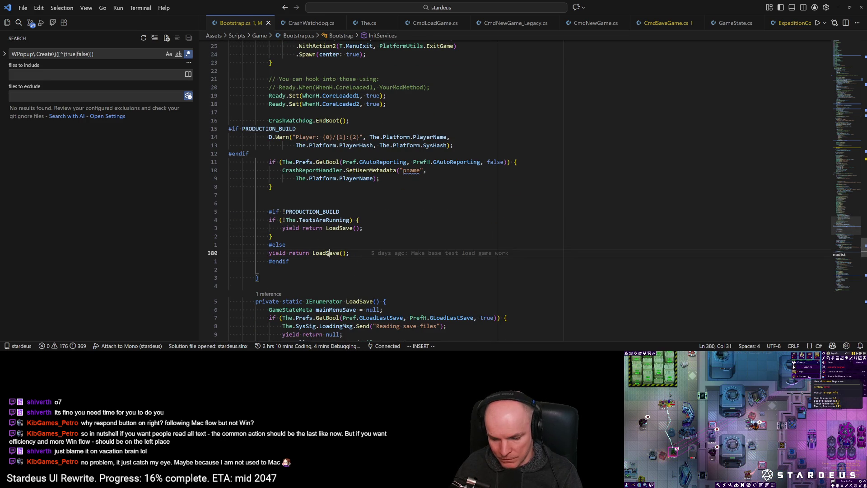
scroll(359, 267, "down", 2)
key("F12")
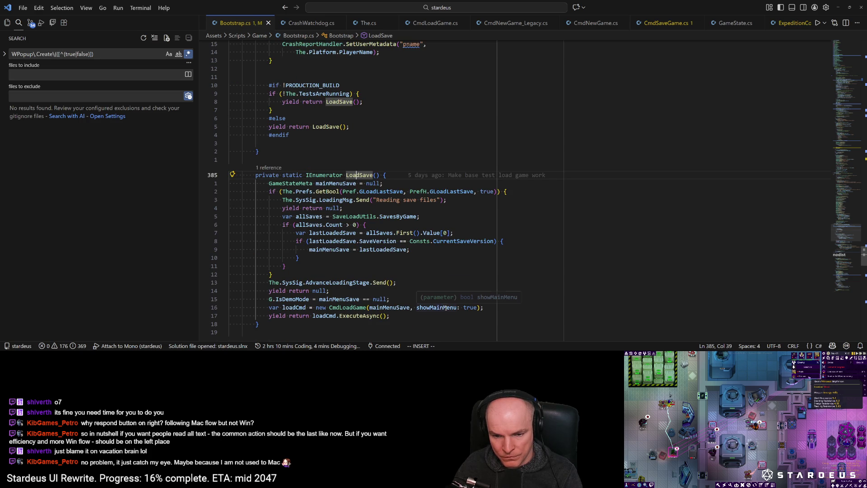
left_click(365, 307)
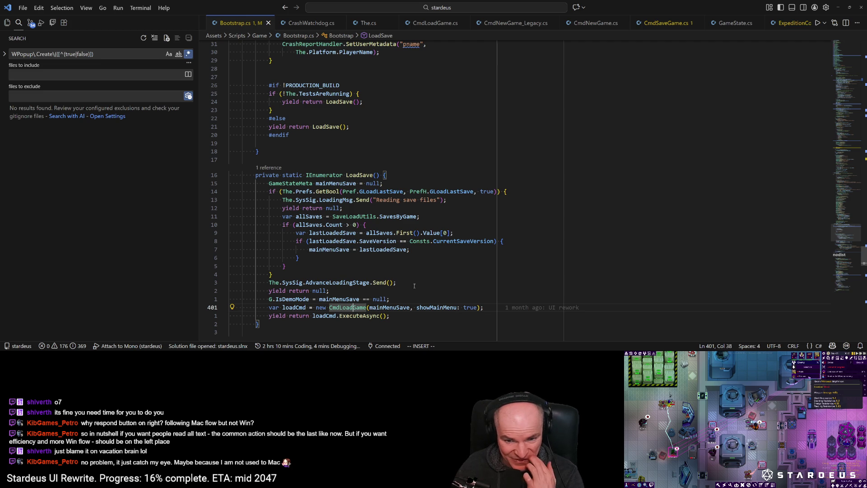
left_click(350, 315)
key("End")
key("Return")
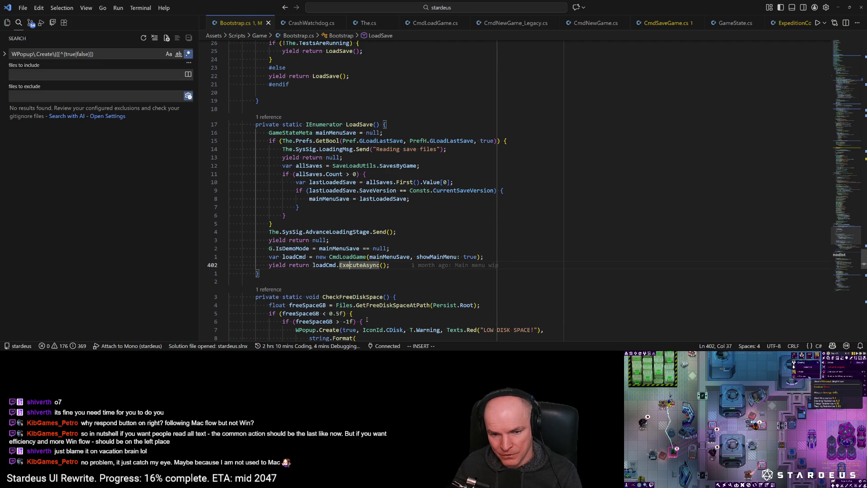
Add UISounds.PlayAchievement(); on line 403 at the end of LoadSave, then let Unity recompile.
type("//")
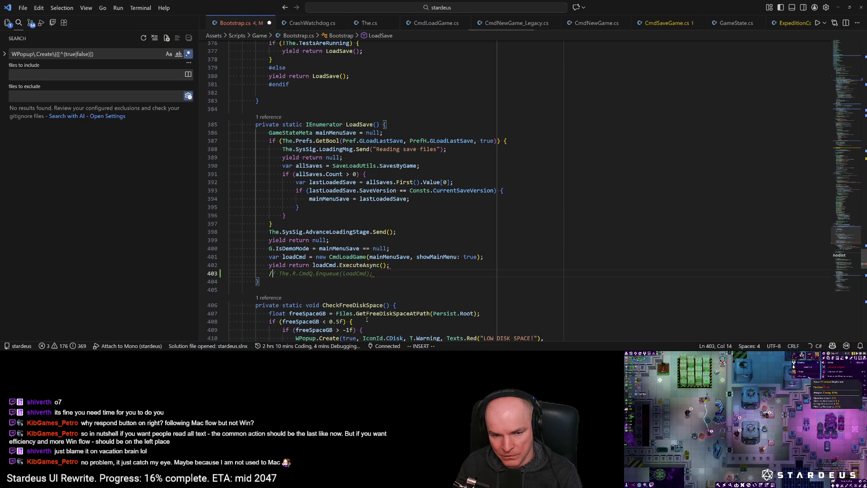
key("BackSpace")
key("BackSpace")
type("UISounds.playac")
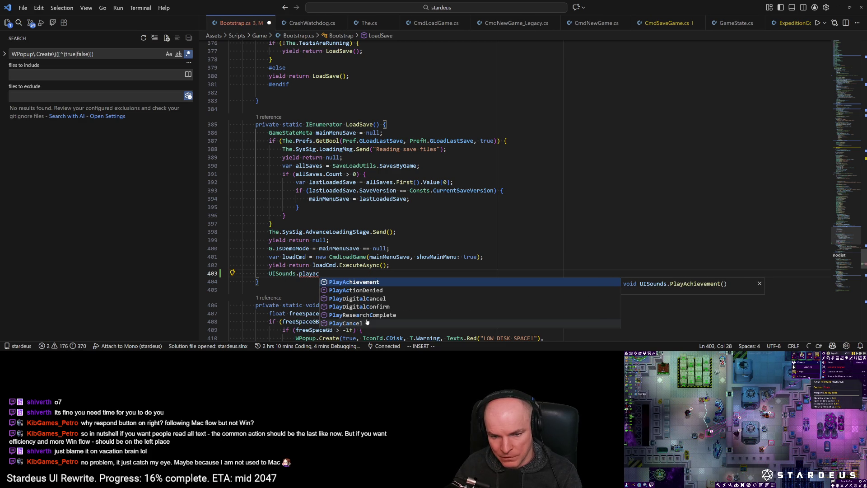
key("Tab")
type("();")
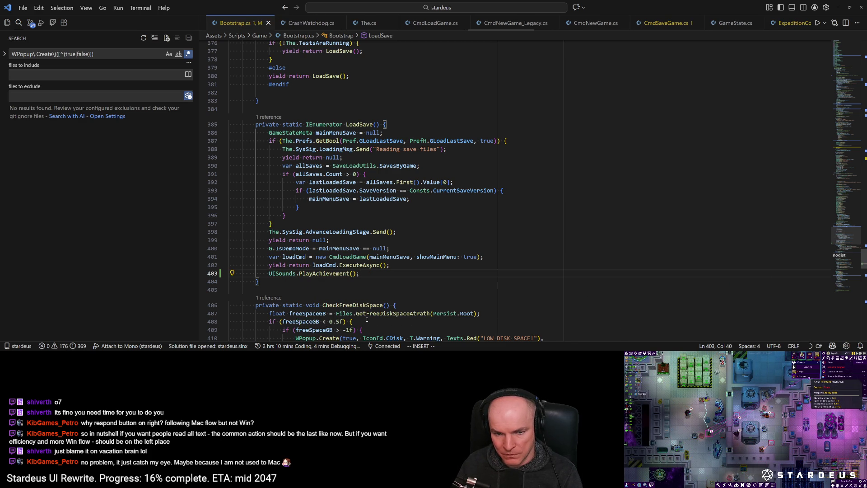
key("Escape")
key("alt+Tab")
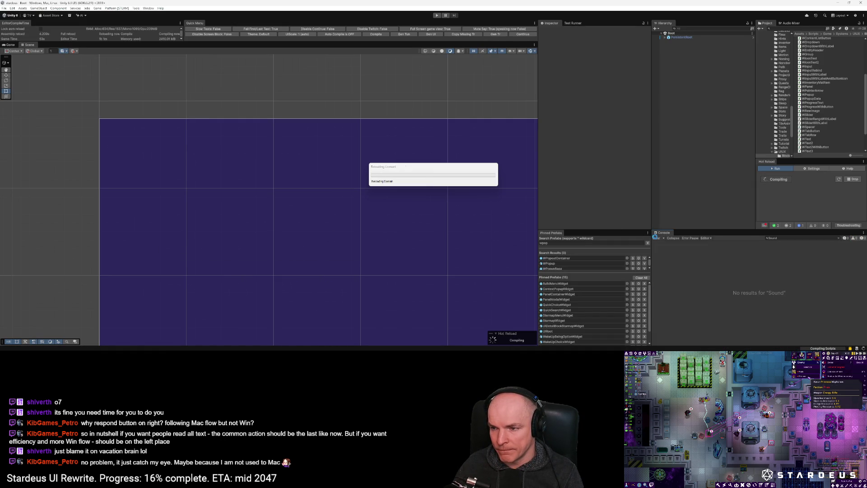
Switch away from the compiling Unity Editor back to the code.
key("alt+Tab")
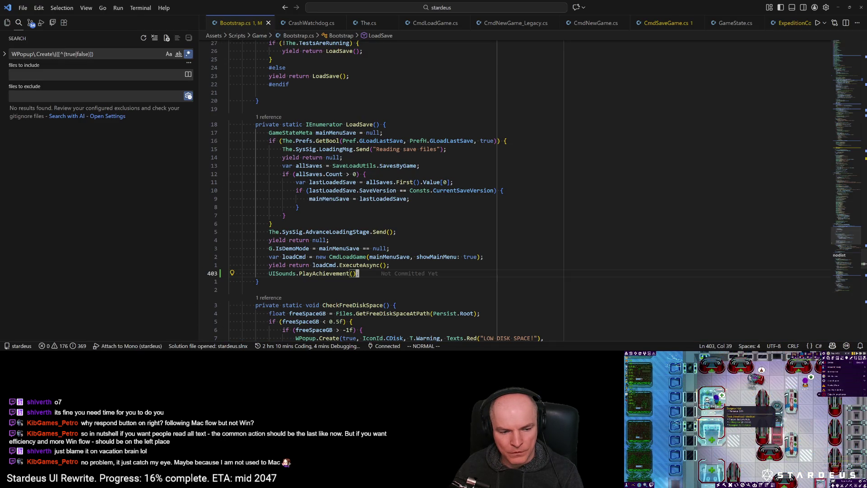
From the command prompt, cd into stardeus-stable and open it in VS Code with 'code .'.
mouse_move(76, 350)
left_click(76, 330)
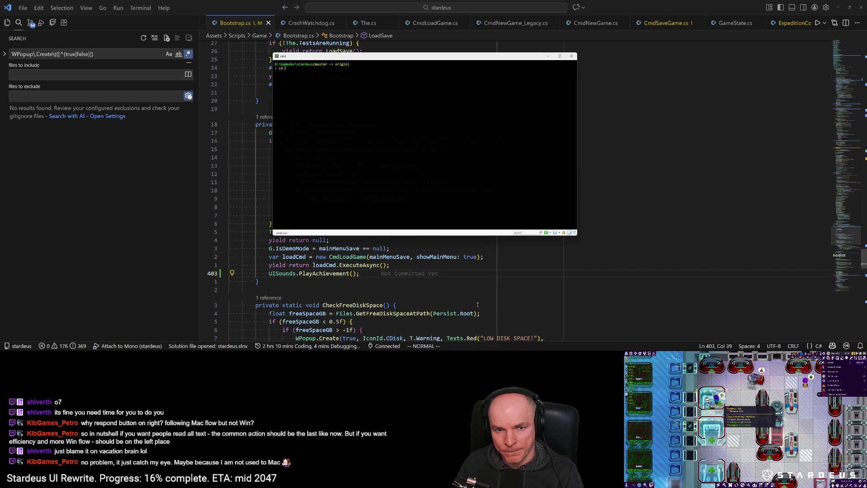
type("cd stardeus-stable\\")
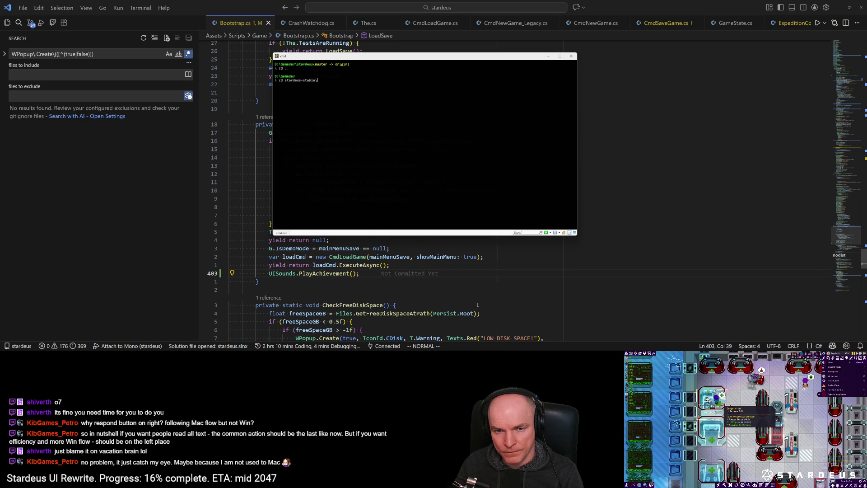
key("Return")
type("c")
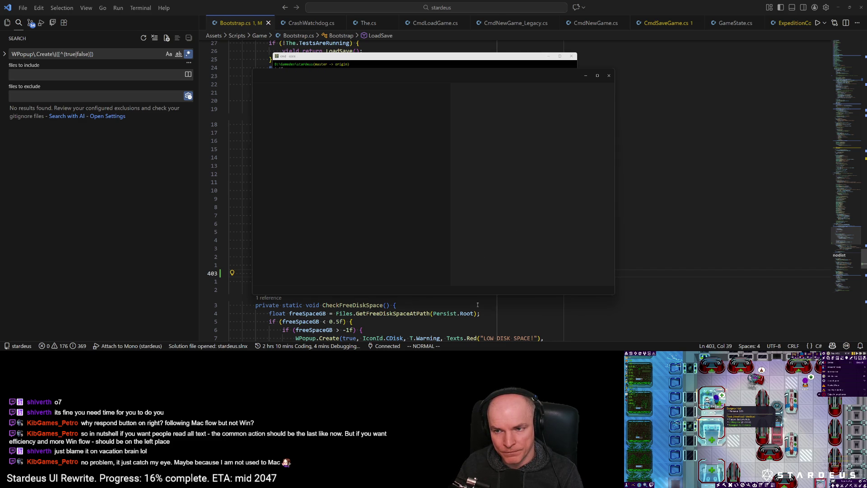
Find and open MainMenu.cs in the stardeus-stable project.
key("ctrl+p")
type("main")
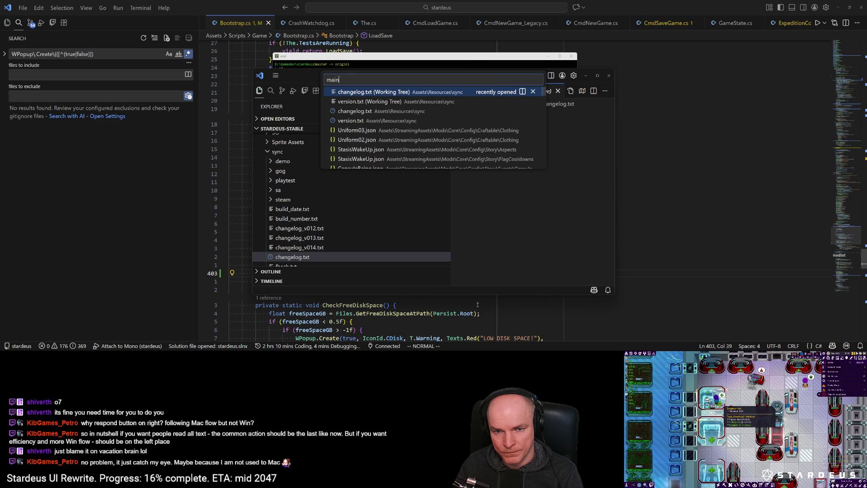
type("menu")
key("ctrl+a")
type("anyke")
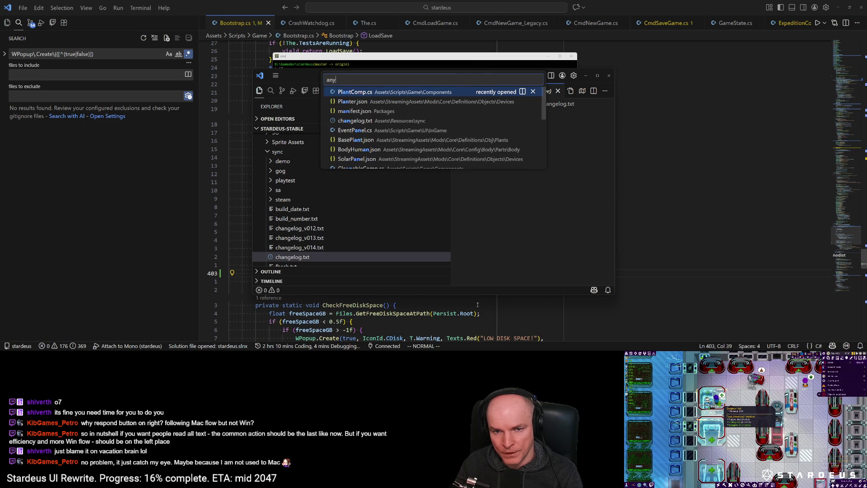
type("y")
key("ctrl+a")
key("BackSpace")
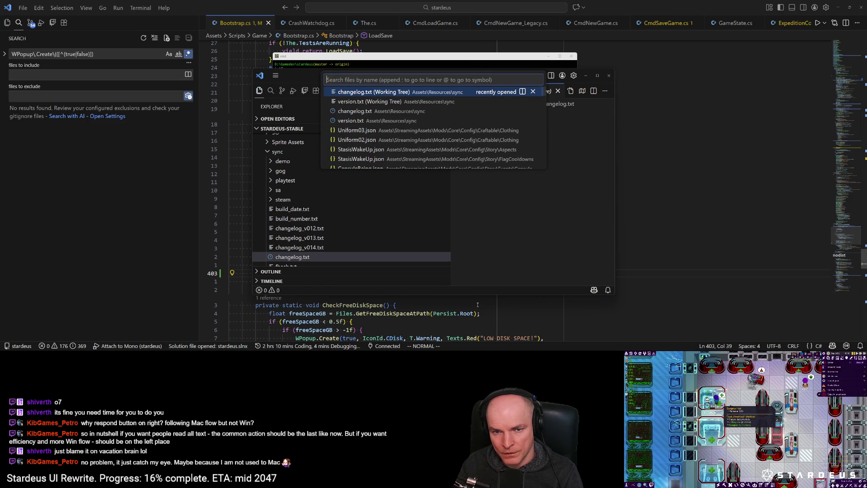
type("mainmenu")
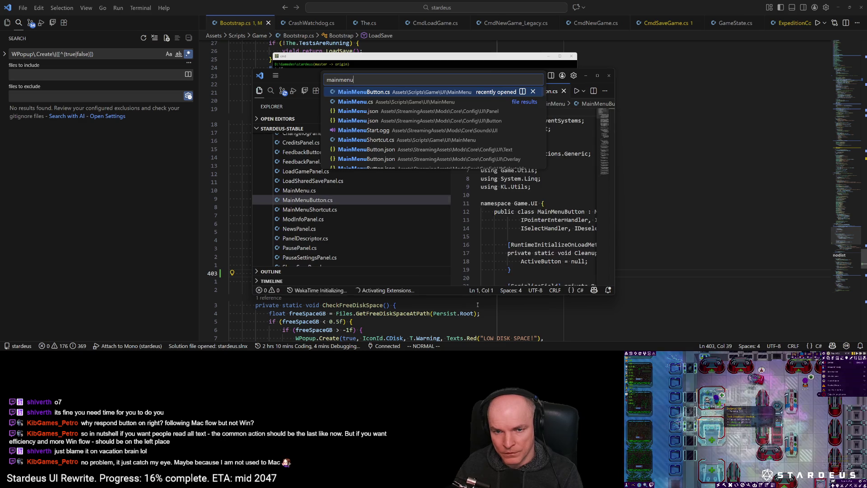
key("Down")
key("Return")
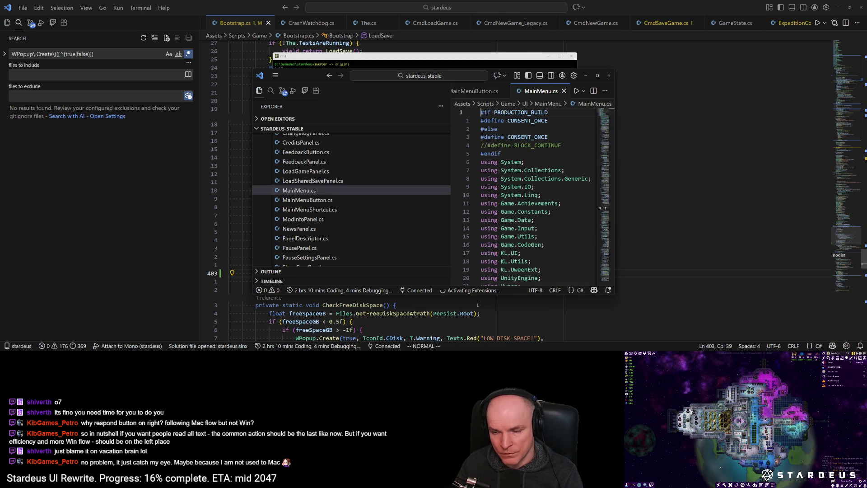
Maximize the stable project's MainMenu.cs window and search /AnyKey to reach the AfterAnyKeyPressed call.
key("super+Up")
key("ctrl+shift+o")
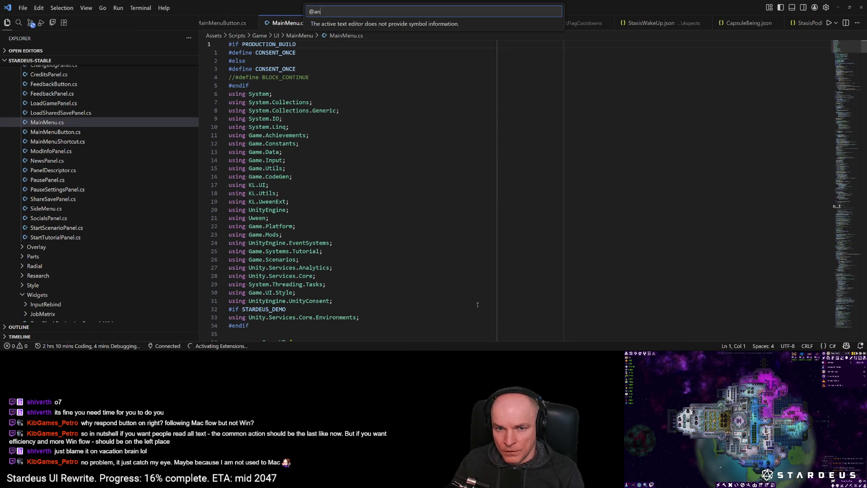
key("Escape")
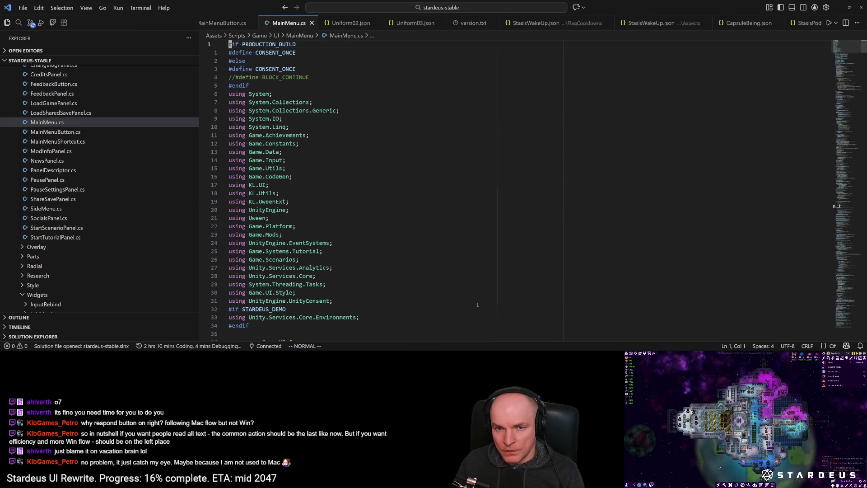
type("/AnyKey")
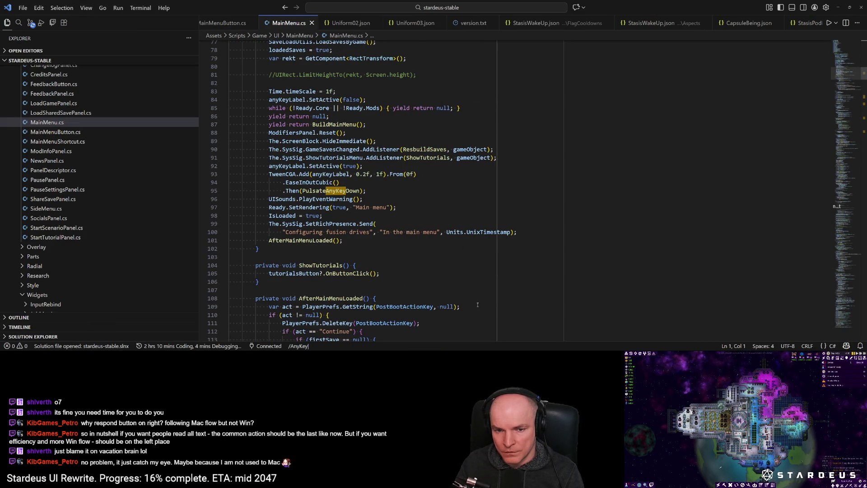
key("Return")
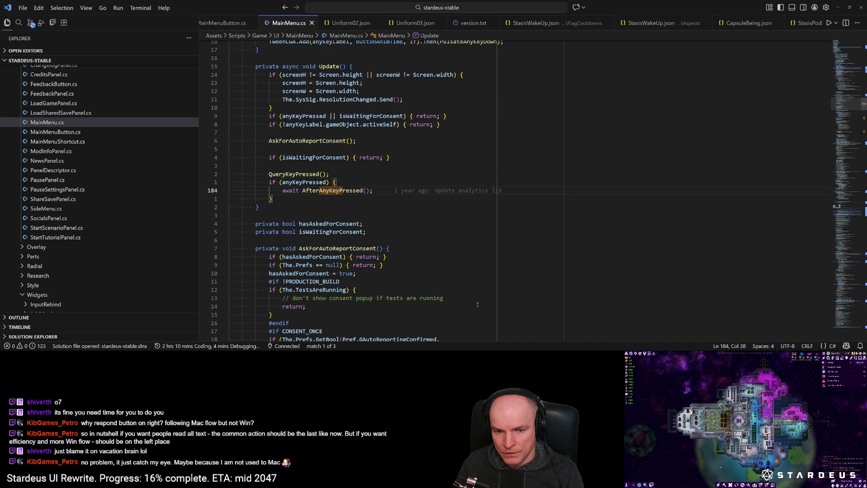
Follow AfterAnyKeyPressed to its definition, then go into the ShowMainMenu definition.
key("g")
key("d")
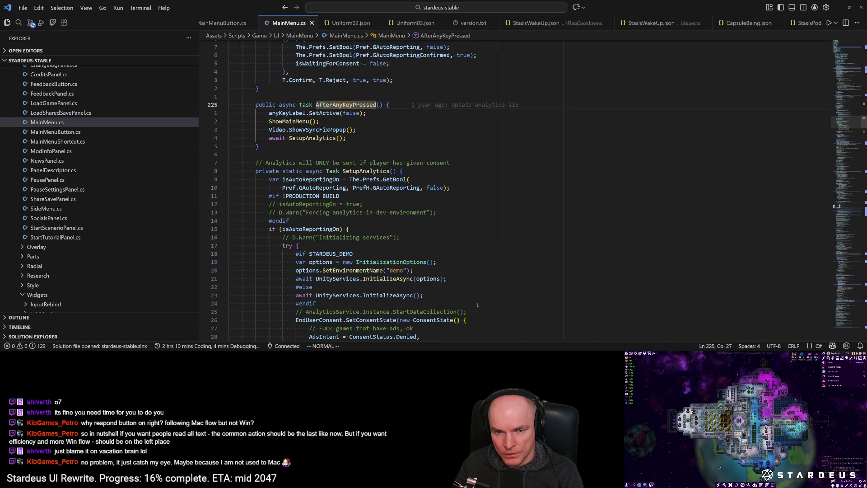
key("j")
key("j")
key("F")
key("M")
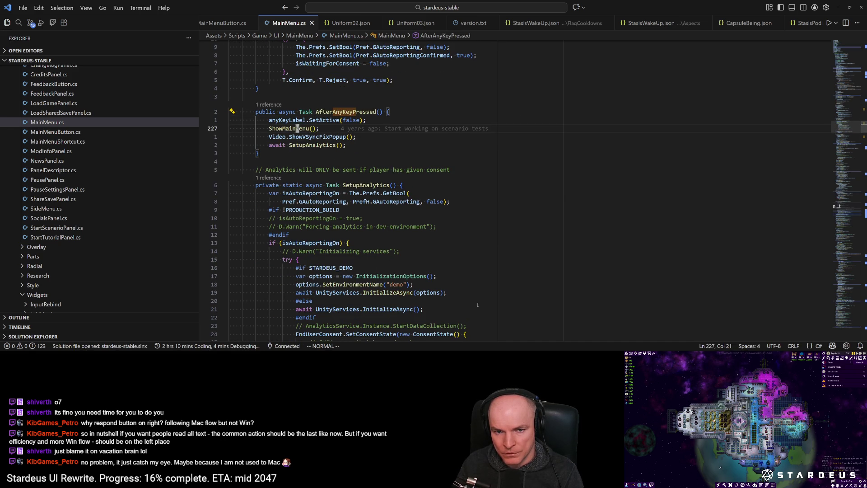
key("g")
key("d")
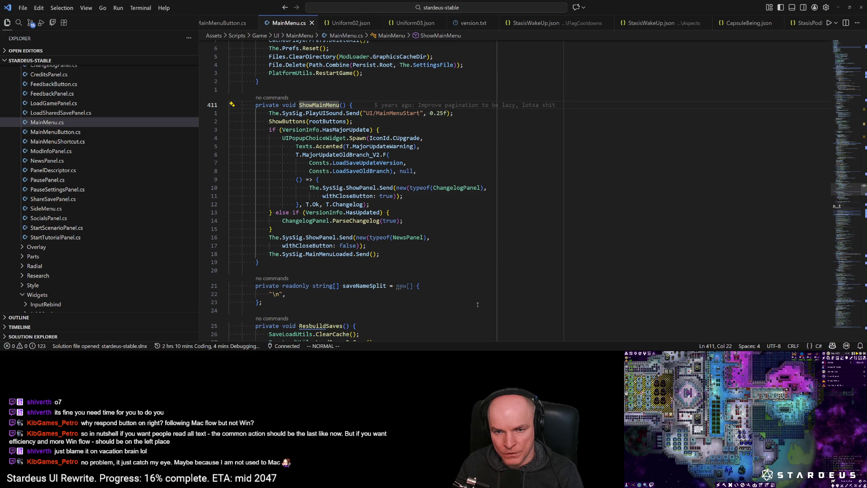
Copy the PlayUISound("UI/MainMenuStart", 0.25f) call from ShowMainMenu in MainMenu.cs.
key("j")
key("shift+v")
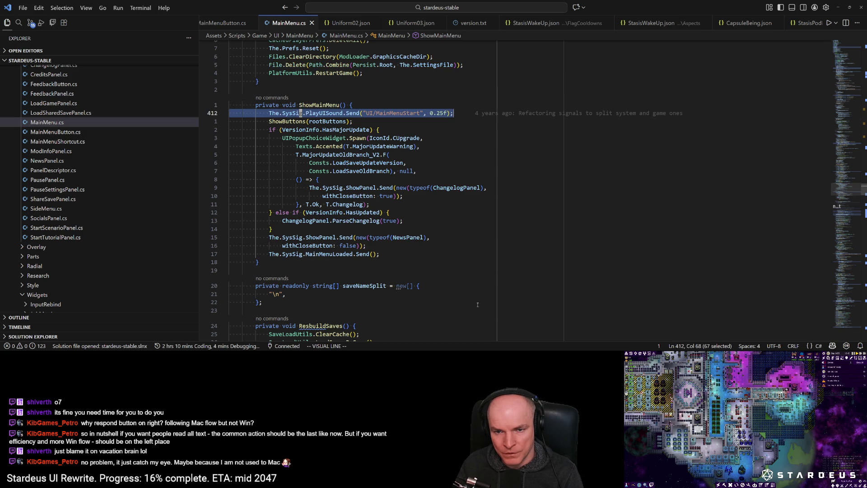
key("y")
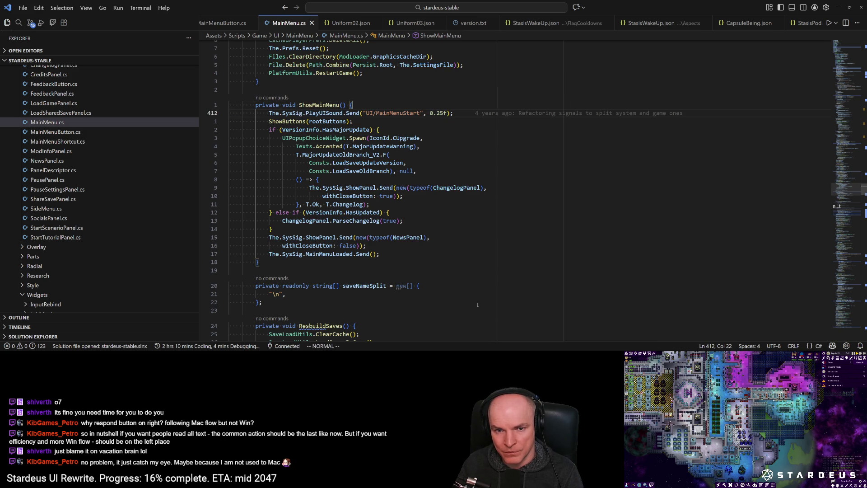
key("v")
key("dollar")
key("o")
key("b")
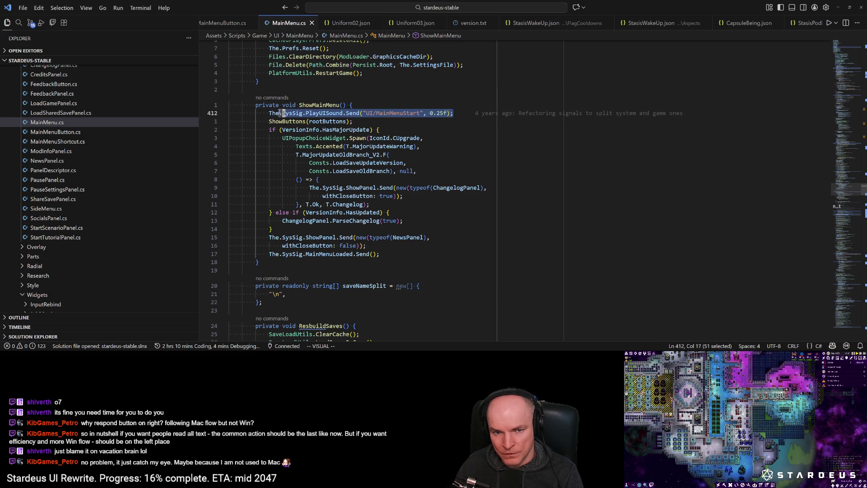
right_click(293, 114)
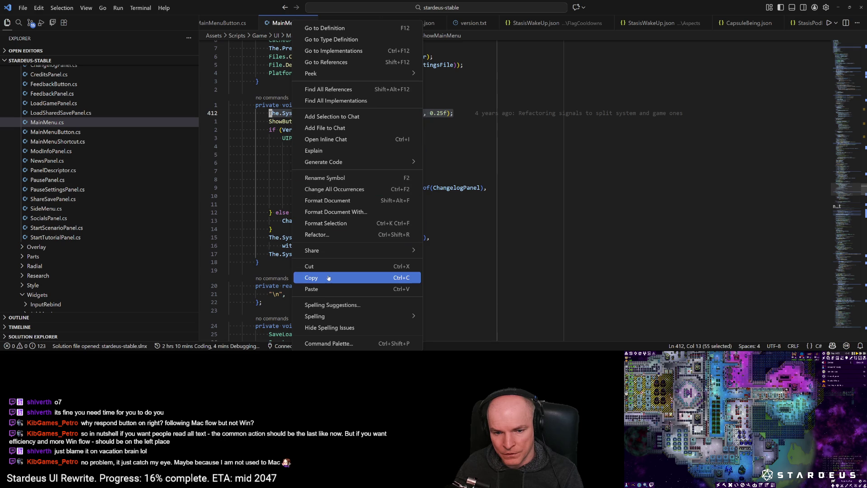
left_click(328, 280)
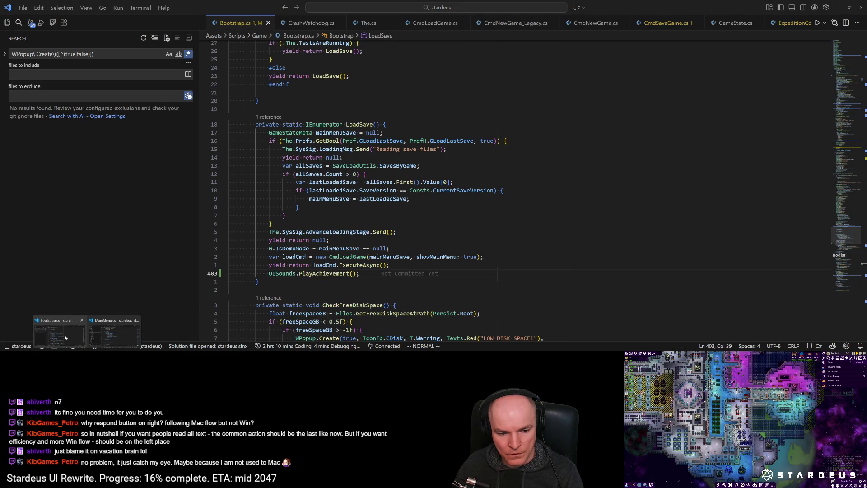
In Bootstrap.cs's LoadSave, replace the PlayAchievement line with the copied sound call and save.
left_click(66, 337)
type("The.ScreenBlock.IsShowing")
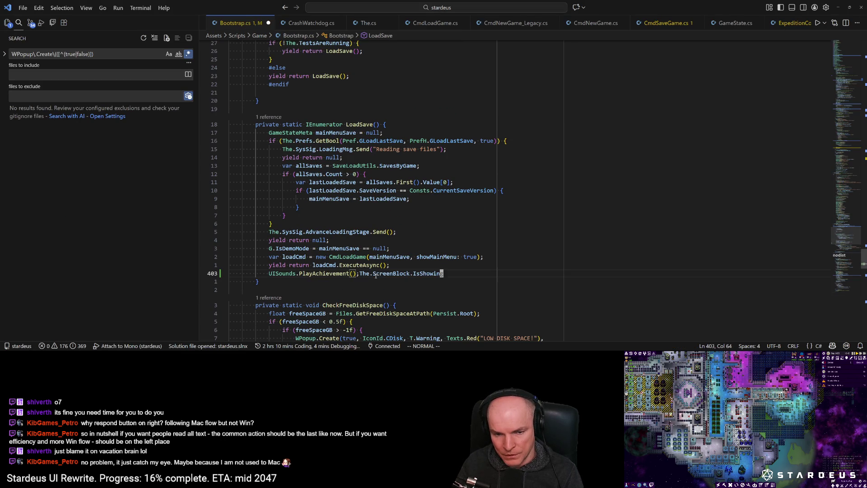
key("Escape")
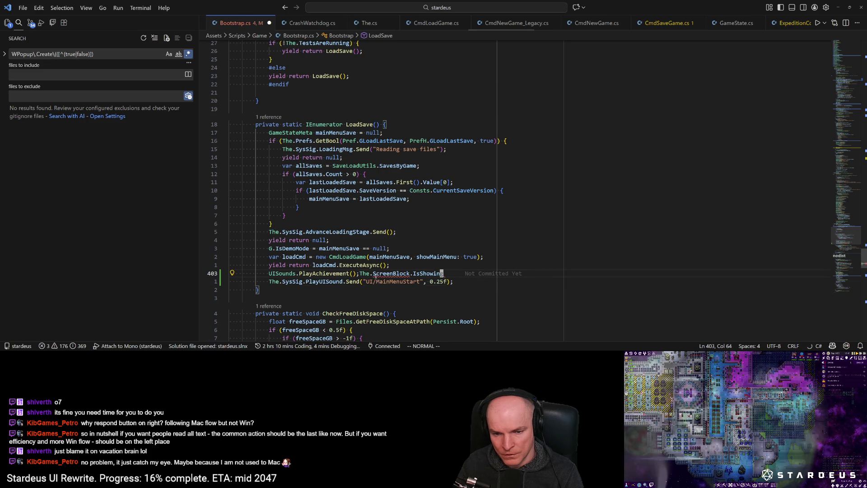
key("k")
key("d")
key("d")
key("ctrl+s")
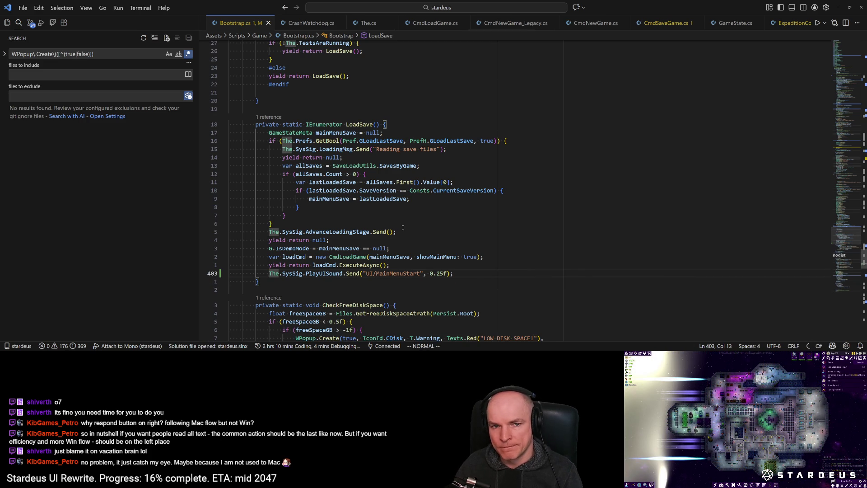
key("alt+Tab")
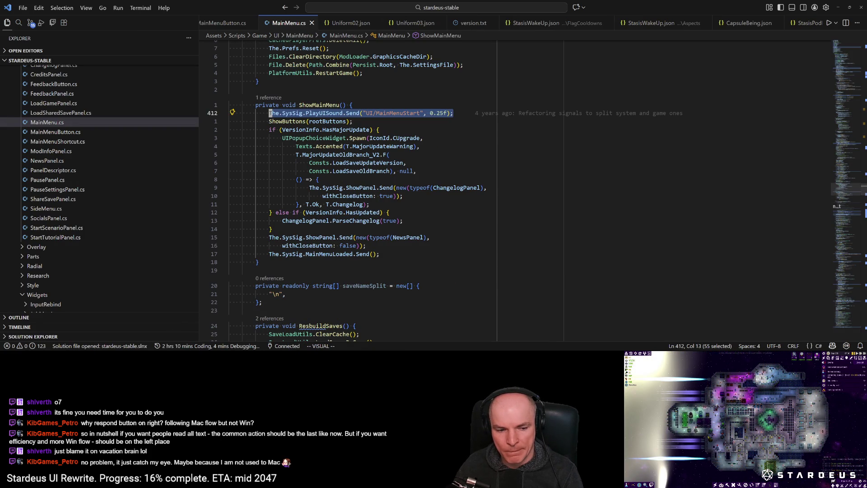
key("y")
key("alt+Tab")
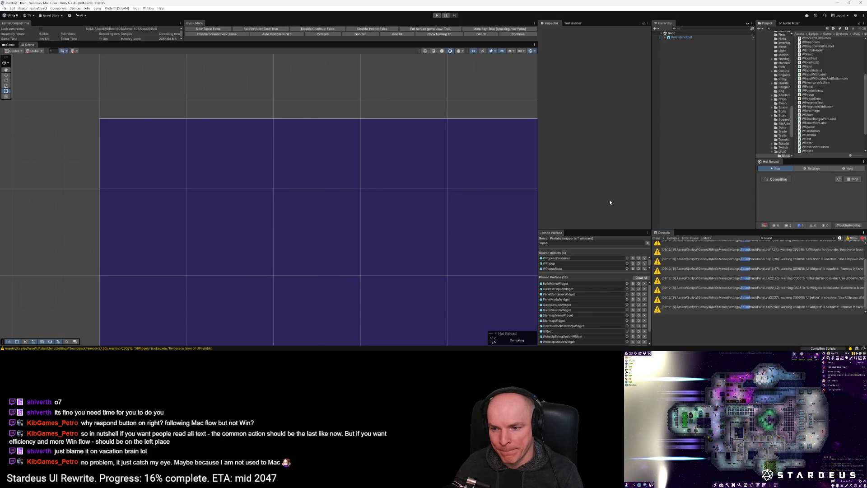
Start Unity play mode and wait for Stardeus to compile and reach its main menu.
left_click(520, 34)
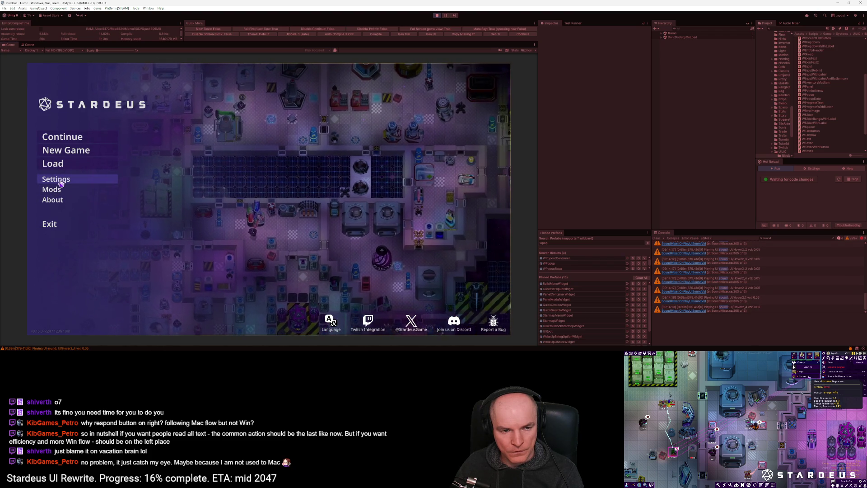
Open and close the game settings, then continue the most recent saved colony.
left_click(61, 181)
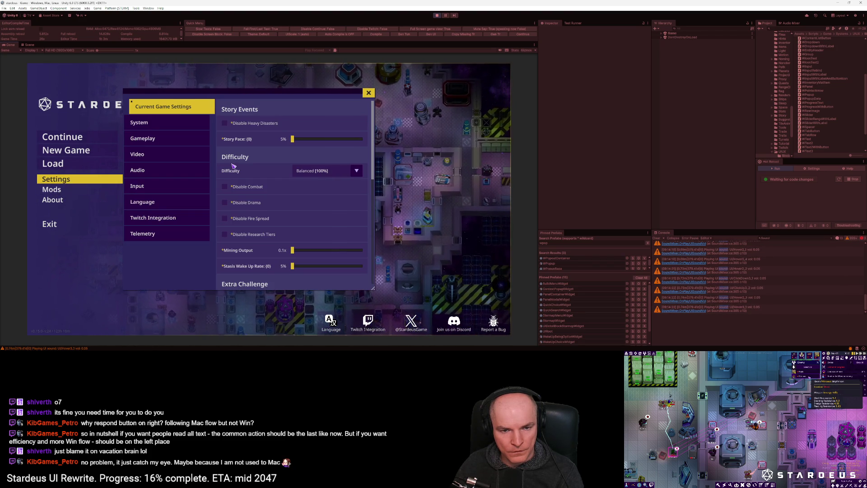
left_click(368, 93)
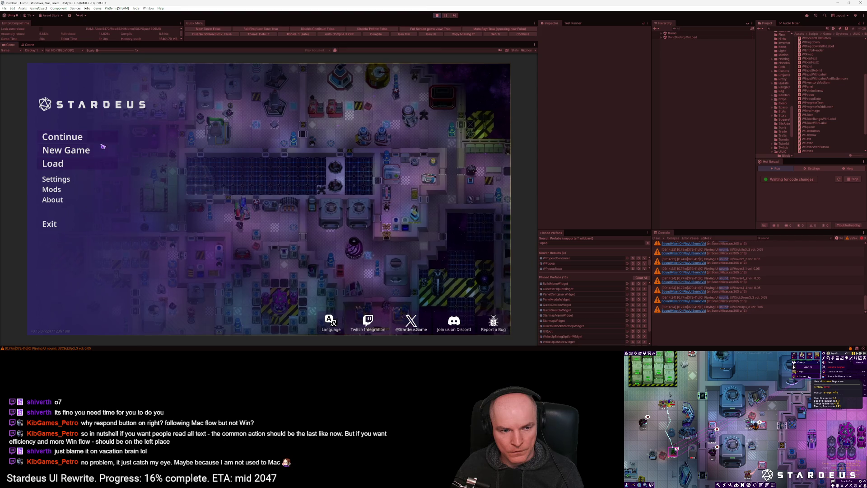
left_click(67, 139)
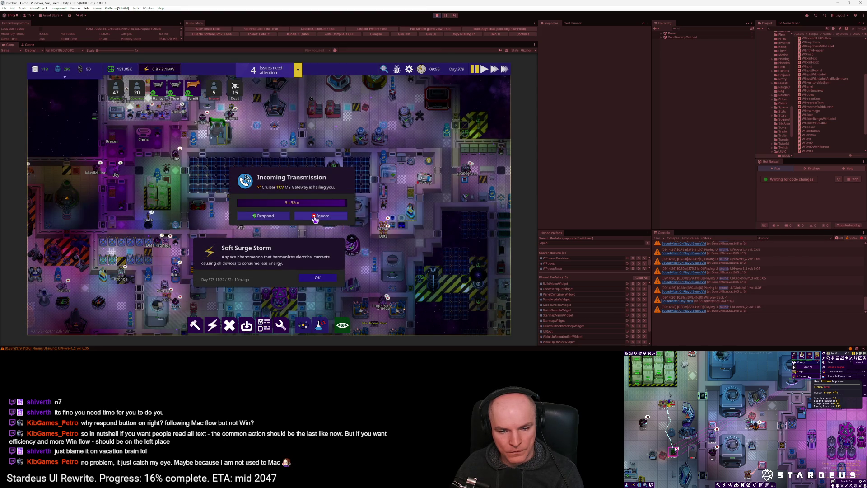
Respond to the transmission, fast-forward, dismiss the Soft Surge Storm notice and open Search.
left_click(267, 216)
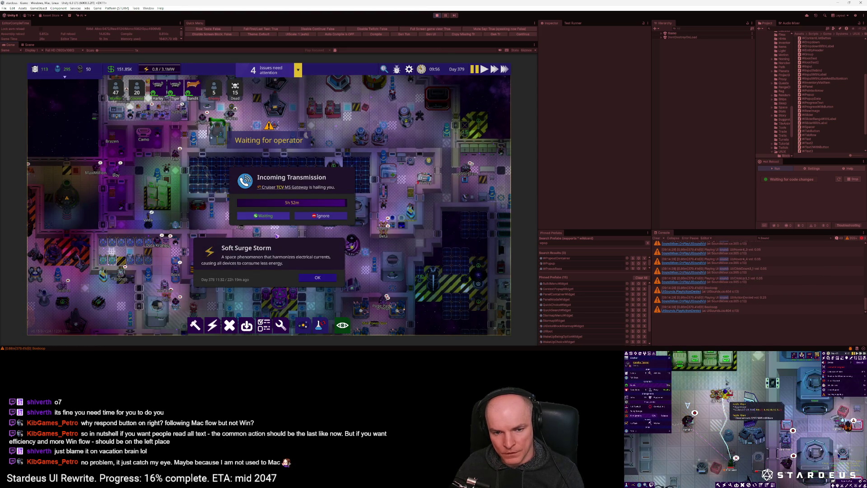
key("2")
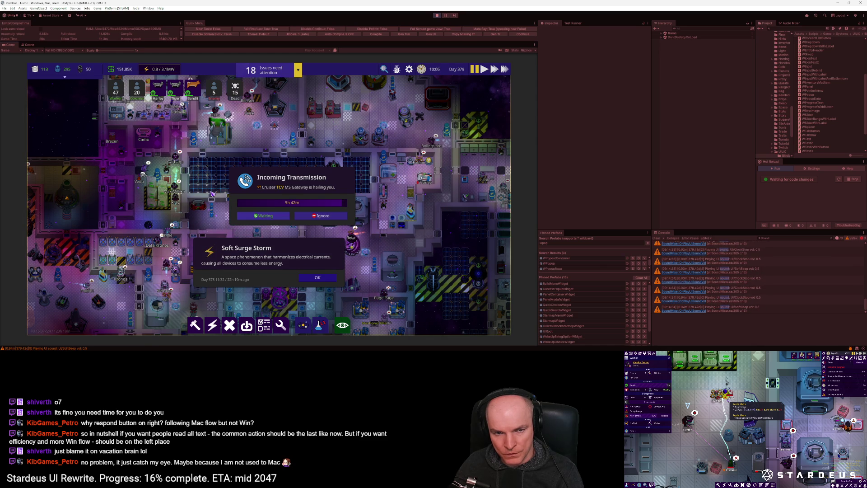
left_click(317, 277)
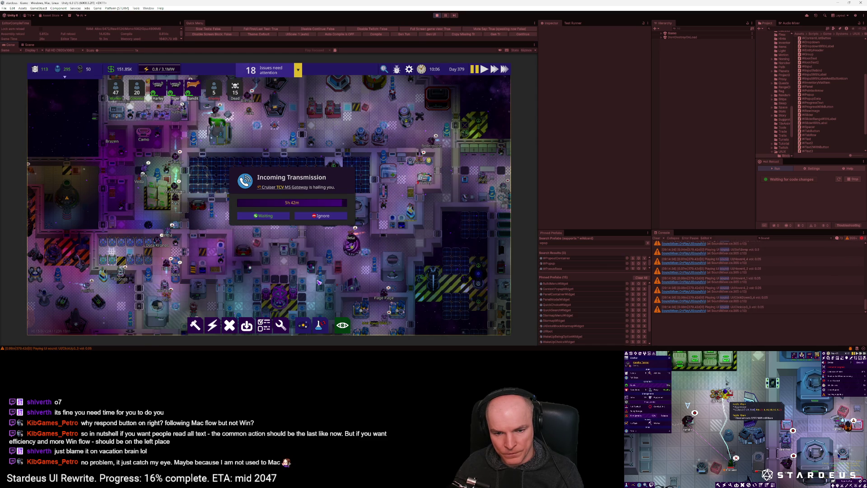
key("Tab")
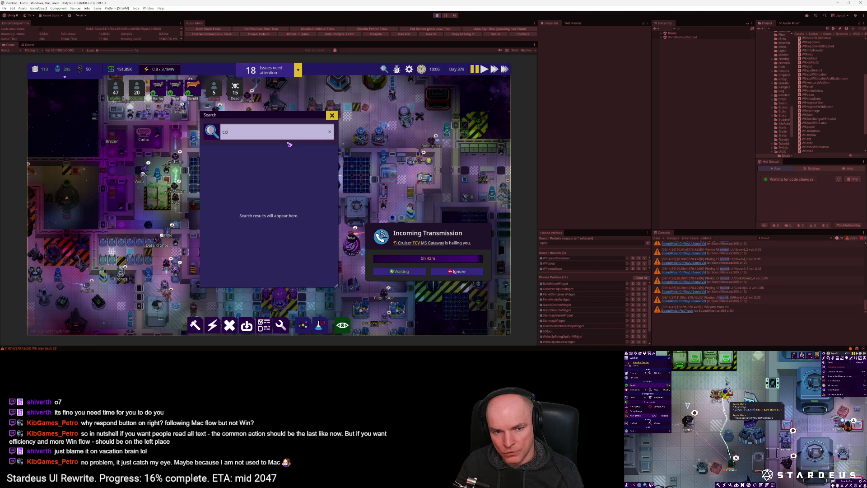
Search 'commu' to jump to the Communicator, close the panels, try answering the transmission, then pause.
type("mmu")
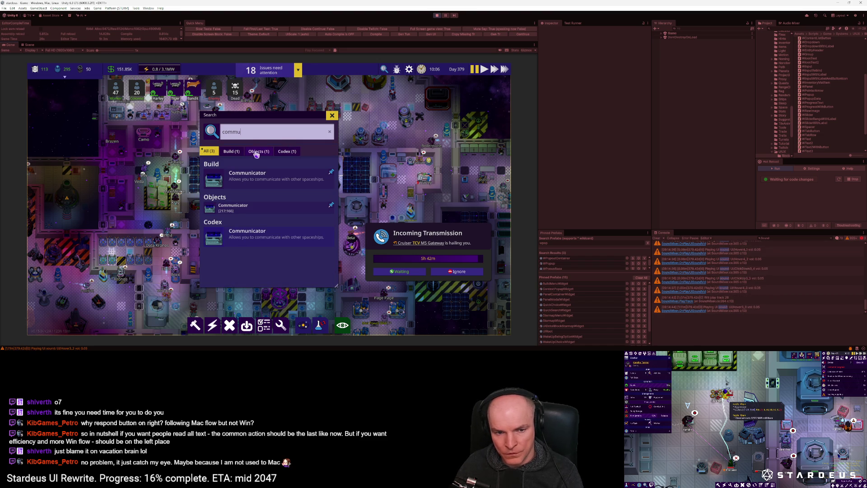
left_click(233, 208)
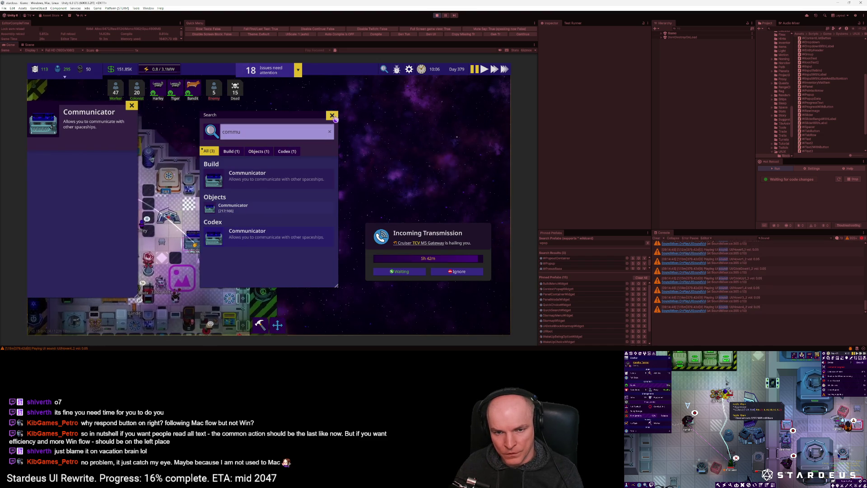
left_click(332, 116)
scroll(265, 202, "up", 3)
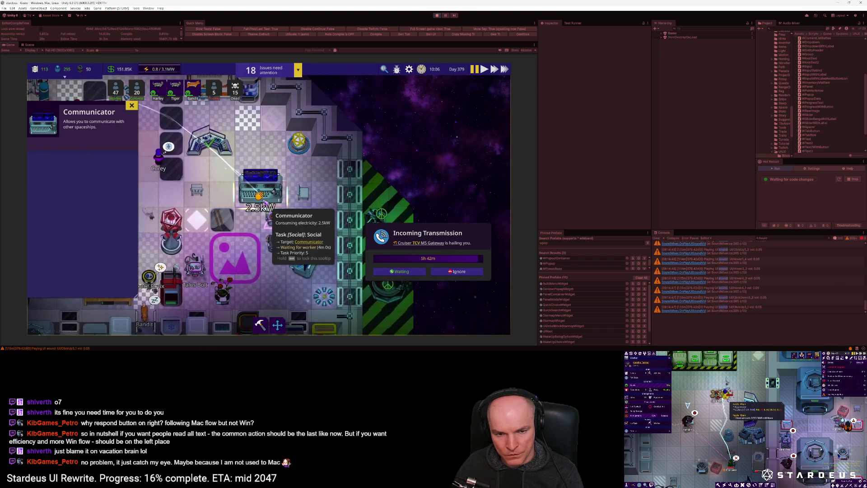
scroll(383, 214, "down", 3)
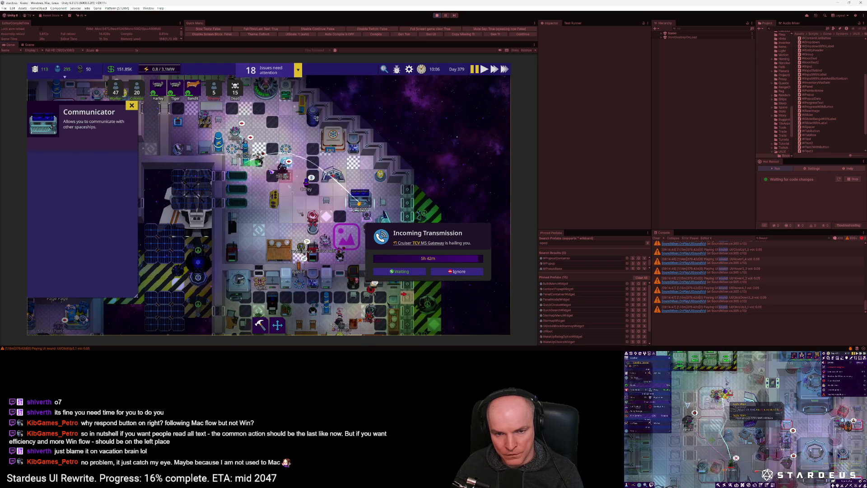
key("Escape")
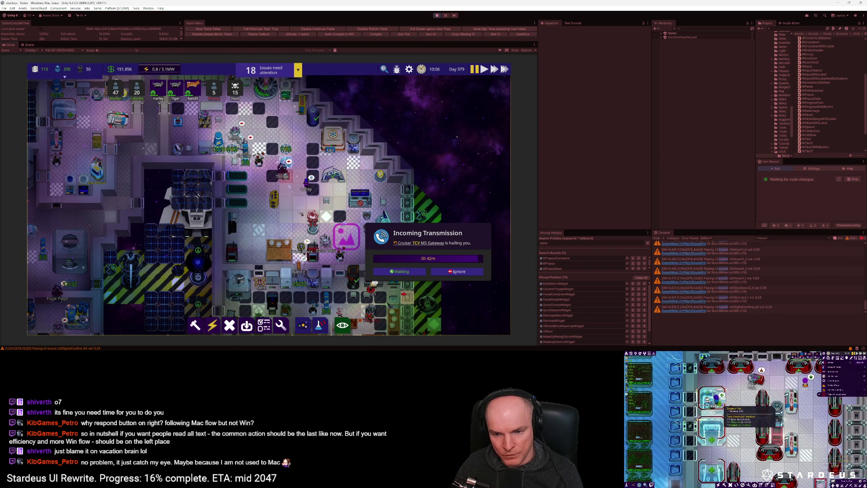
left_click(416, 275)
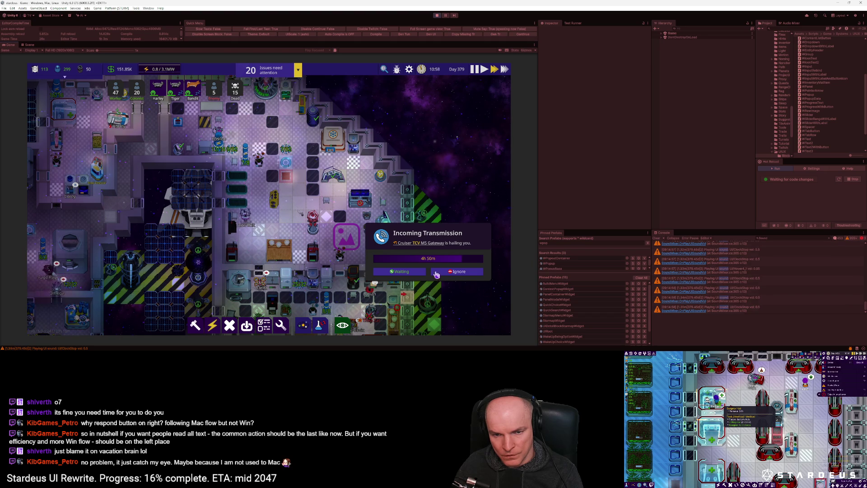
key("space")
Check the Save screen, then on the Load screen pick Nostromo's 2026-01-17 autosave.
left_click(408, 69)
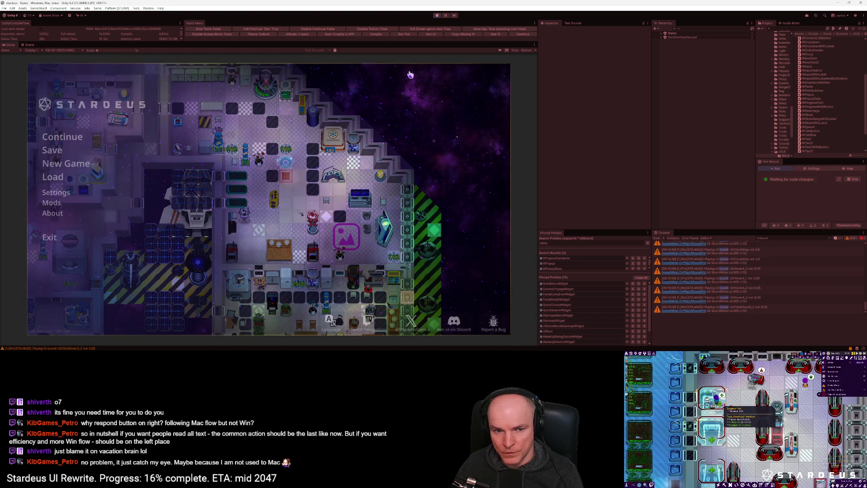
left_click(69, 150)
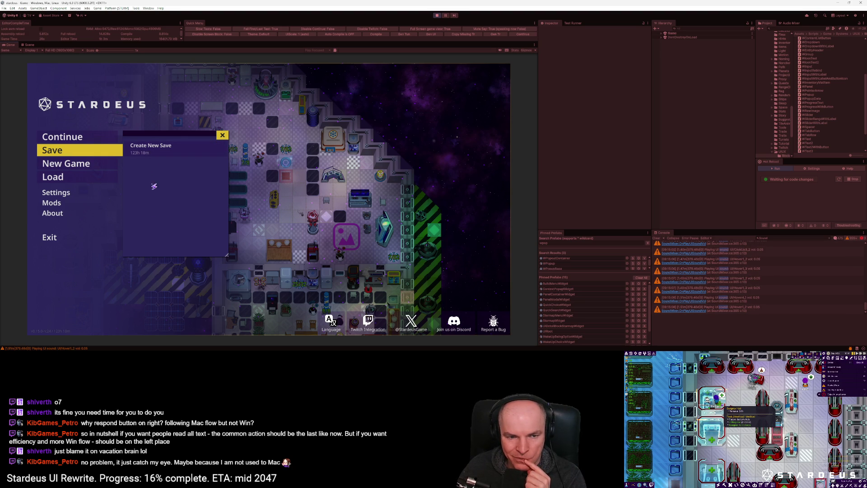
left_click(221, 135)
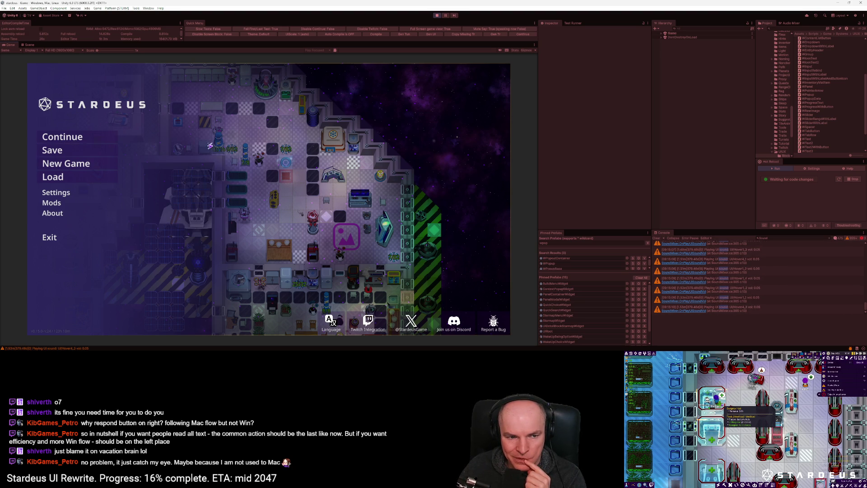
left_click(68, 177)
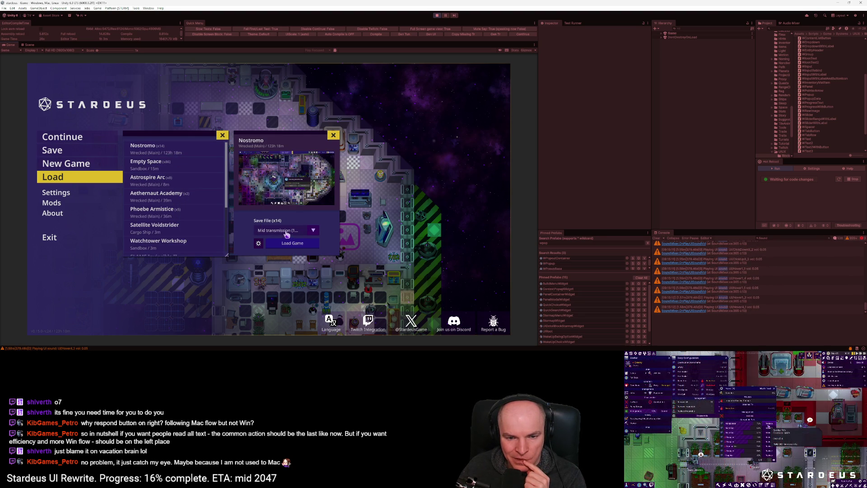
left_click(289, 235)
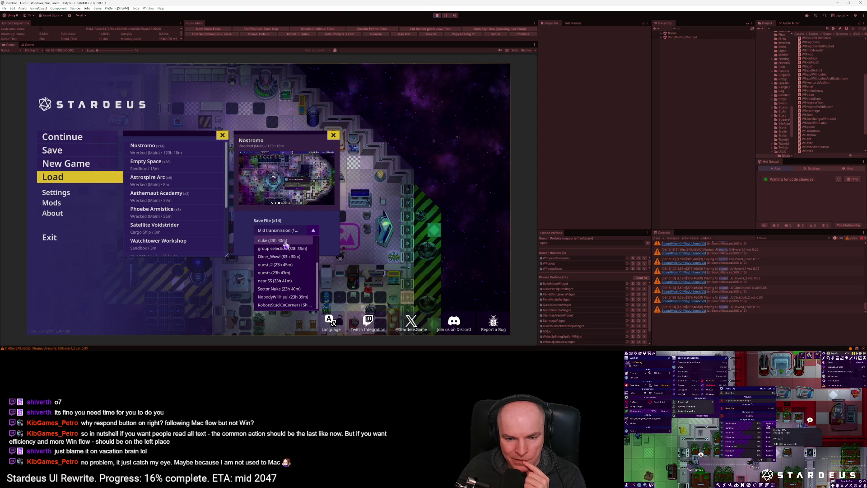
scroll(285, 244, "up", 3)
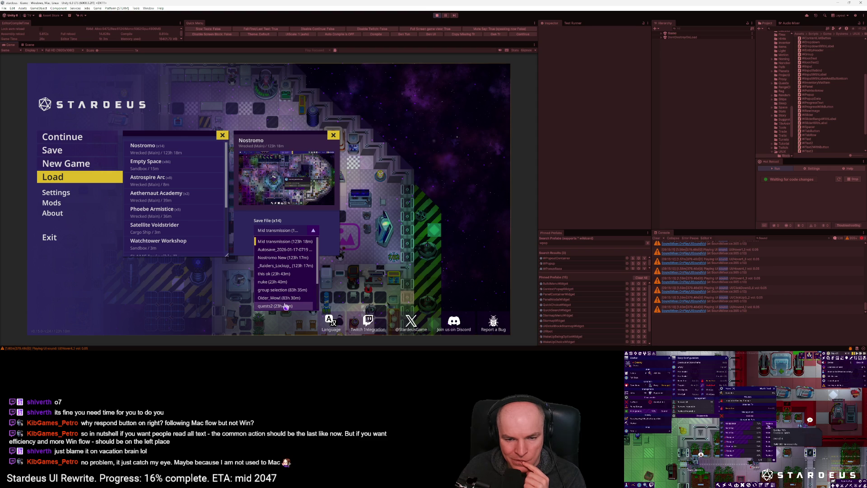
left_click(285, 251)
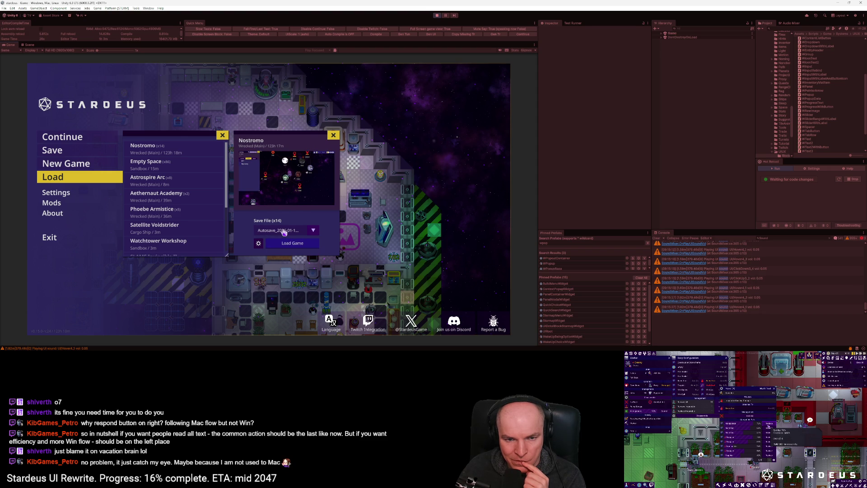
Reopen the save file list and the gear options for the chosen save, closing them unchanged.
left_click(284, 232)
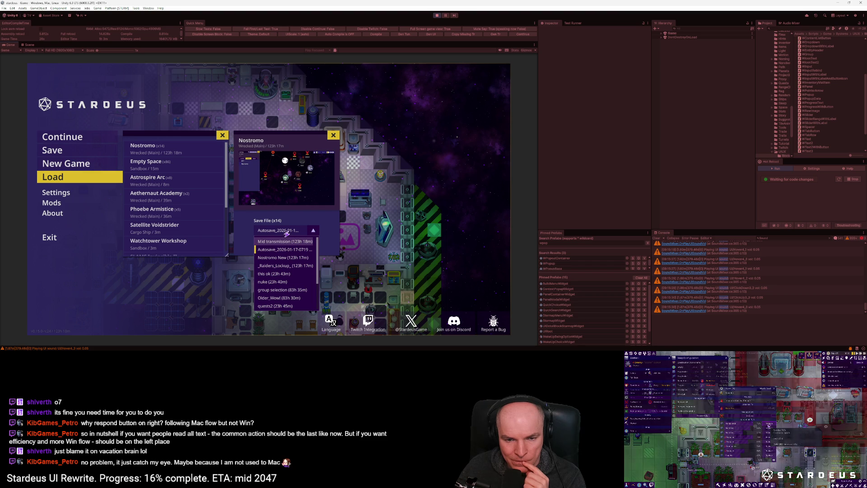
left_click(298, 232)
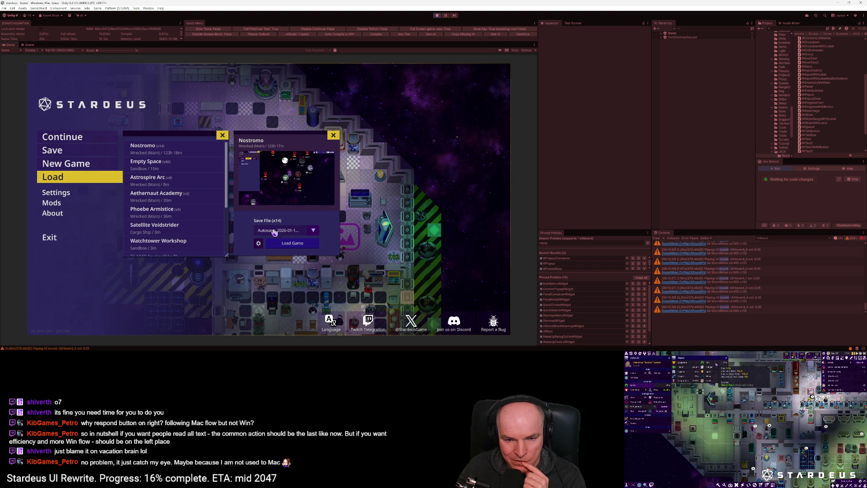
left_click(259, 243)
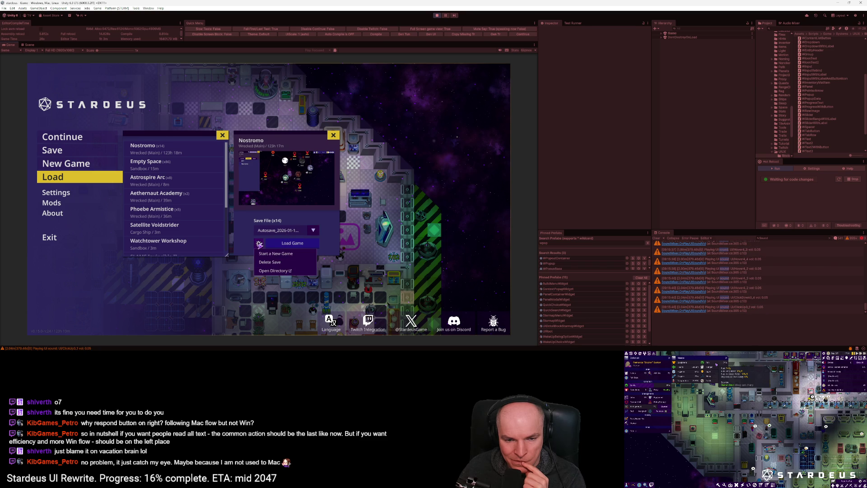
left_click(260, 245)
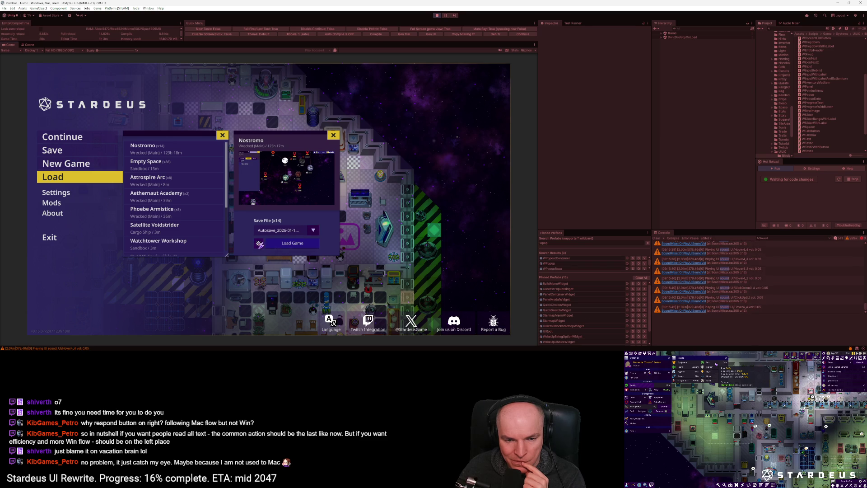
left_click(289, 232)
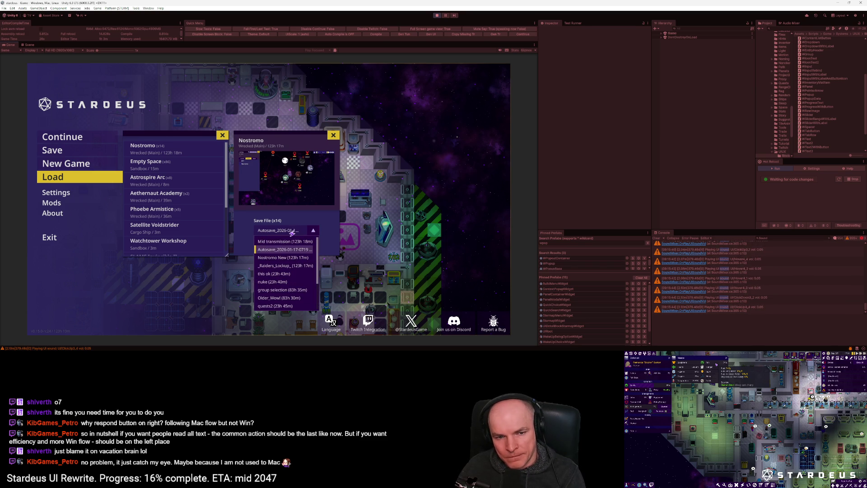
left_click(228, 196)
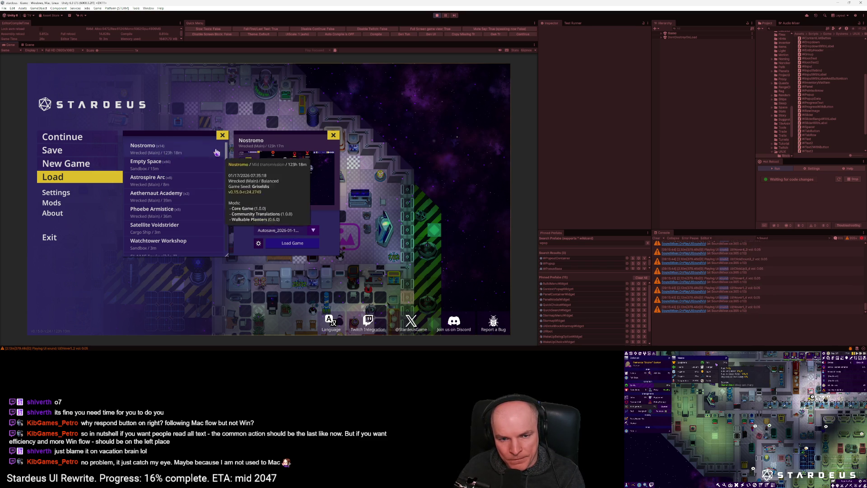
Switch back and forth between the Save and Load screens, ending on Create New Save.
left_click(53, 151)
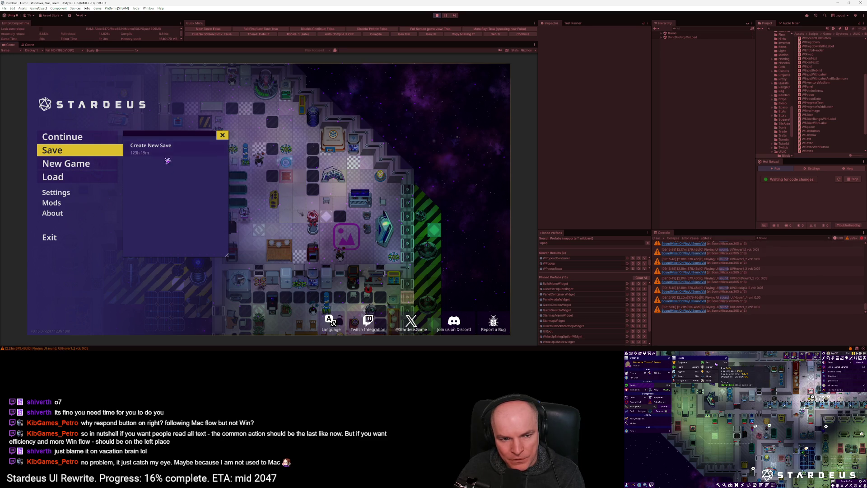
left_click(61, 180)
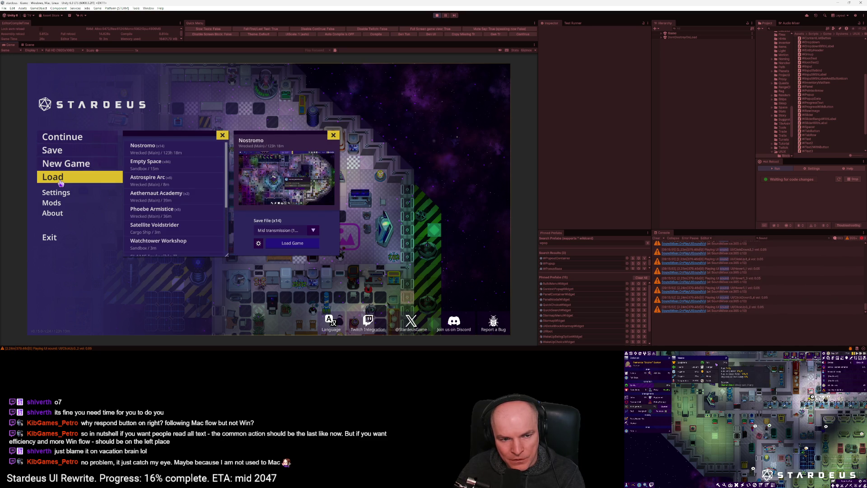
left_click(58, 152)
left_click(60, 179)
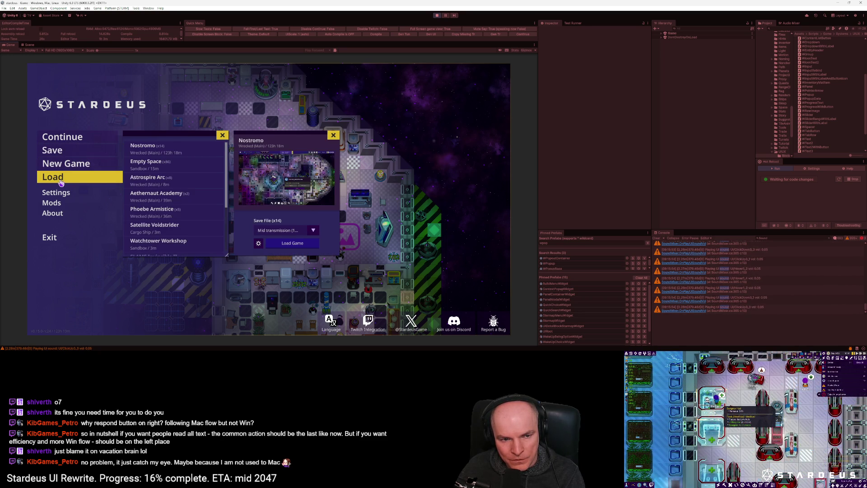
left_click(60, 152)
mouse_move(172, 153)
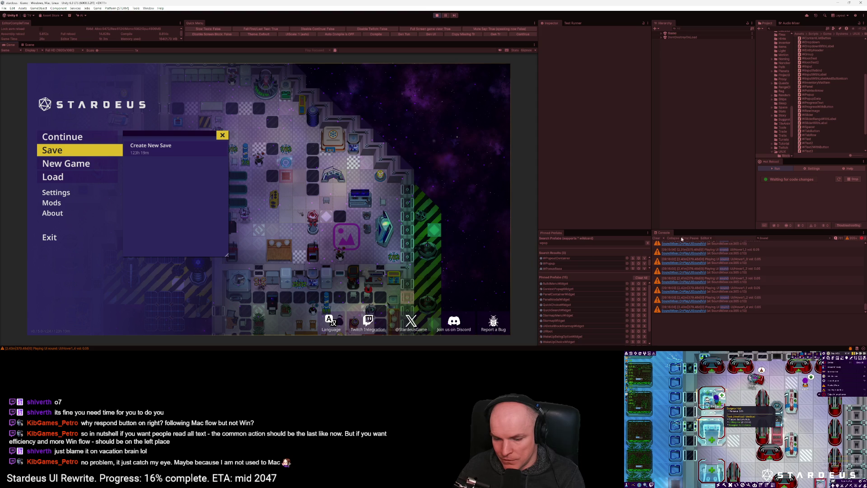
In the Audio settings, drag Music Volume down to 0% and close the settings panel.
left_click(58, 194)
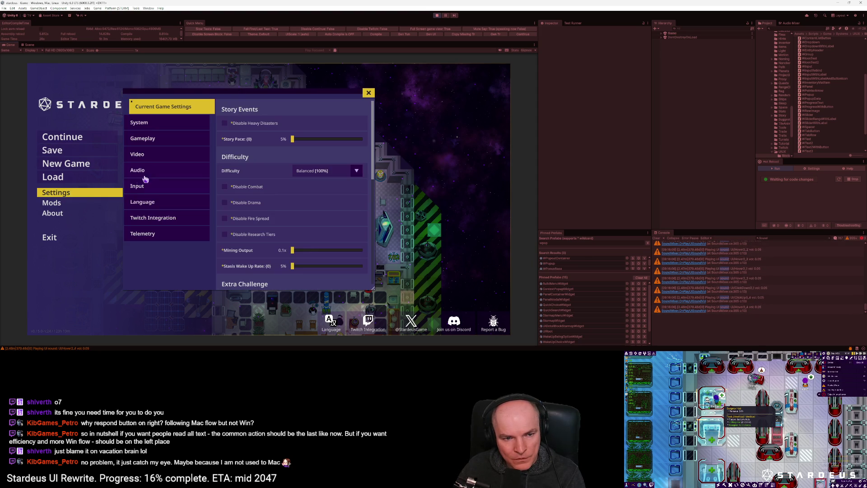
left_click(147, 173)
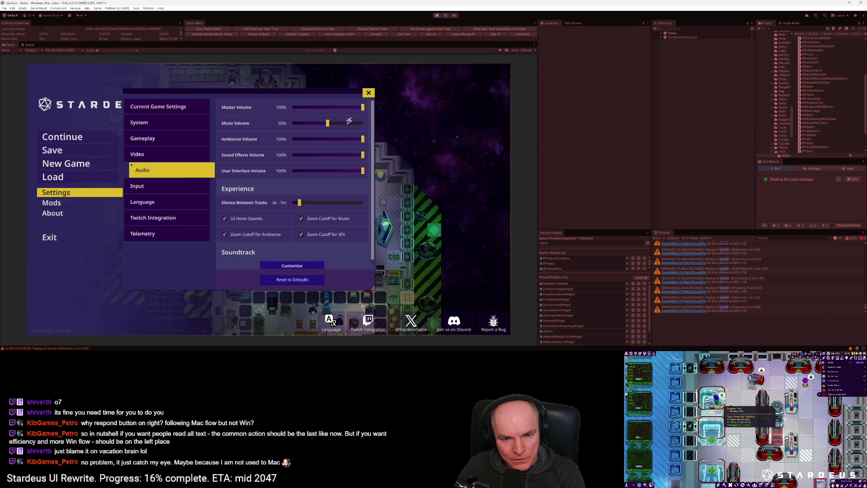
left_click_drag(332, 126, 222, 126)
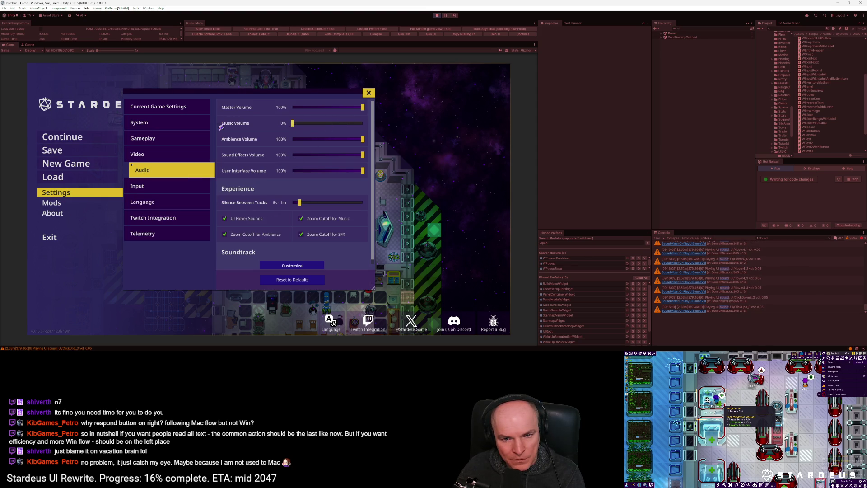
left_click(369, 93)
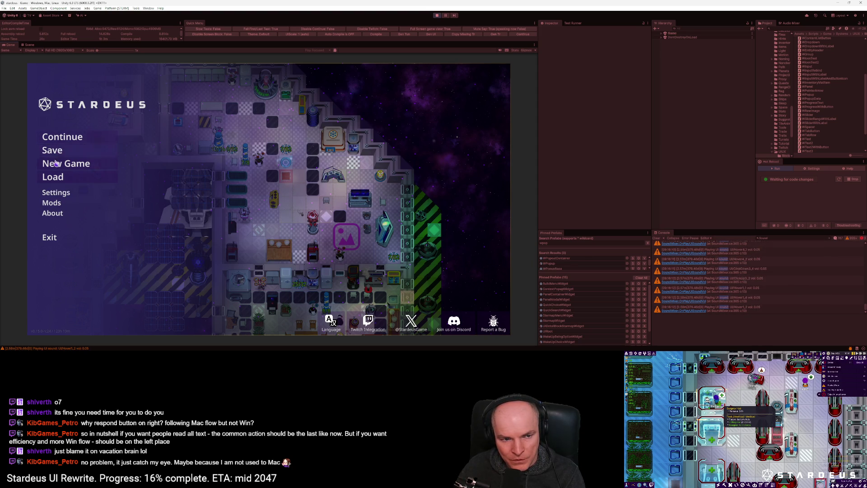
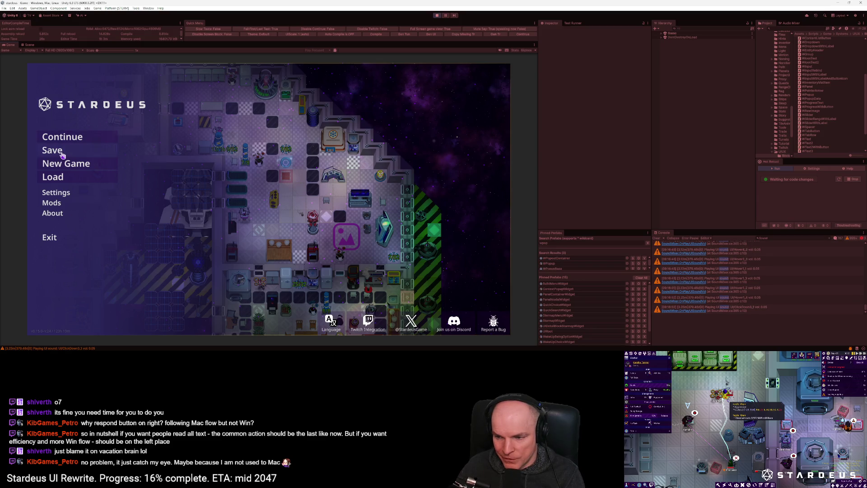
Show the Save panel with Create New Save in Stardeus's main menu, then return to Bootstrap.cs's LoadSave.
left_click(63, 156)
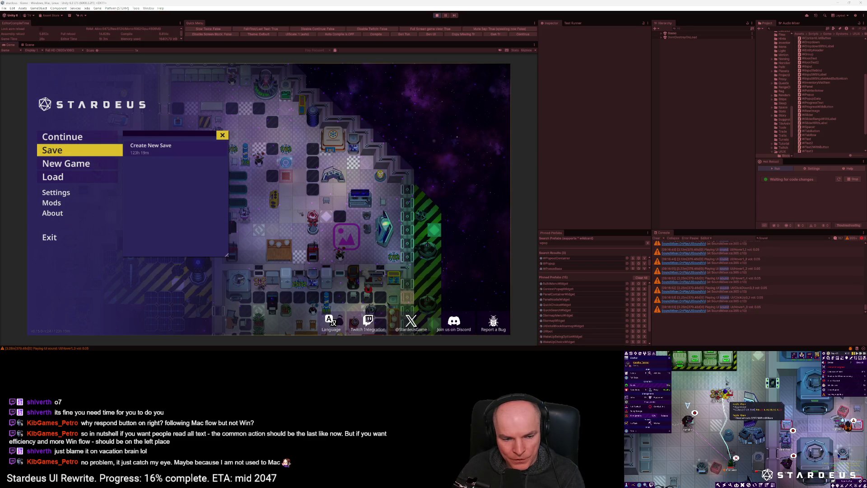
key("alt+Tab")
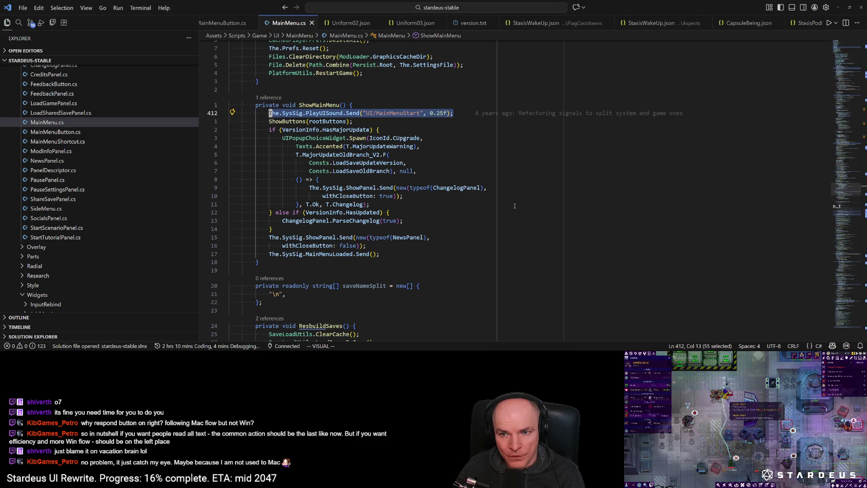
key("alt+Tab")
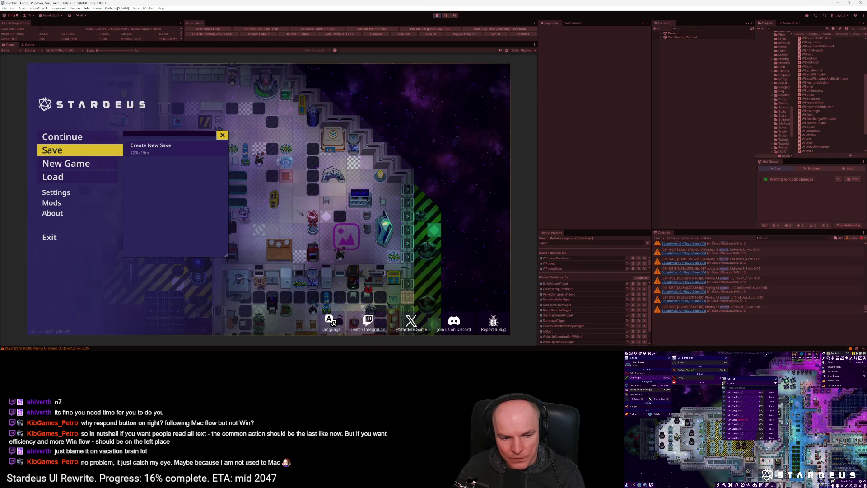
key("alt+Tab")
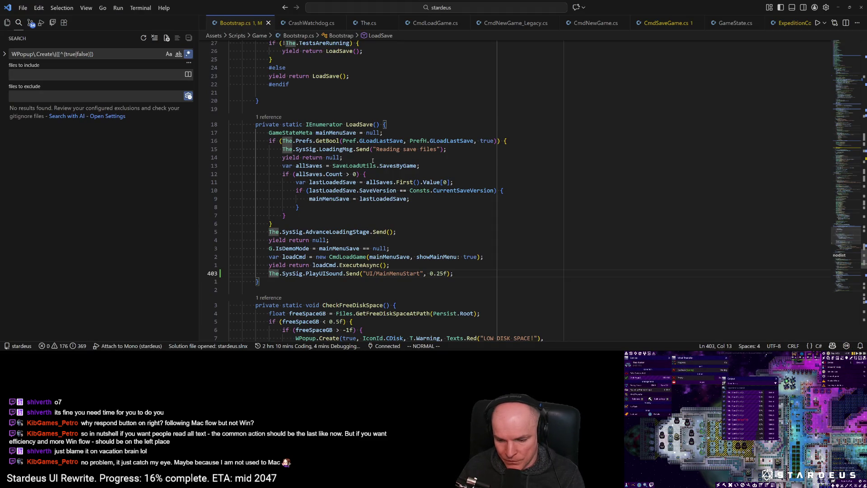
Open MainMenuSavePanel.cs at LoadContents in a left split pane beside Bootstrap.cs.
key("ctrl+p")
type("savepan")
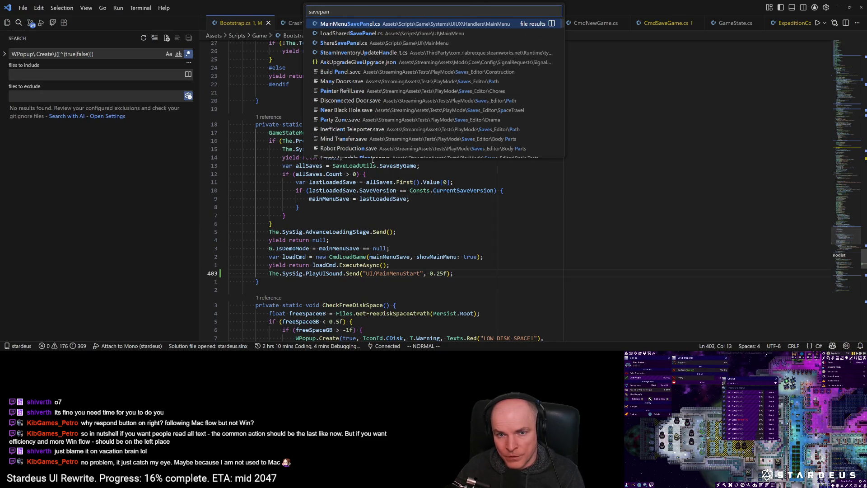
key("Return")
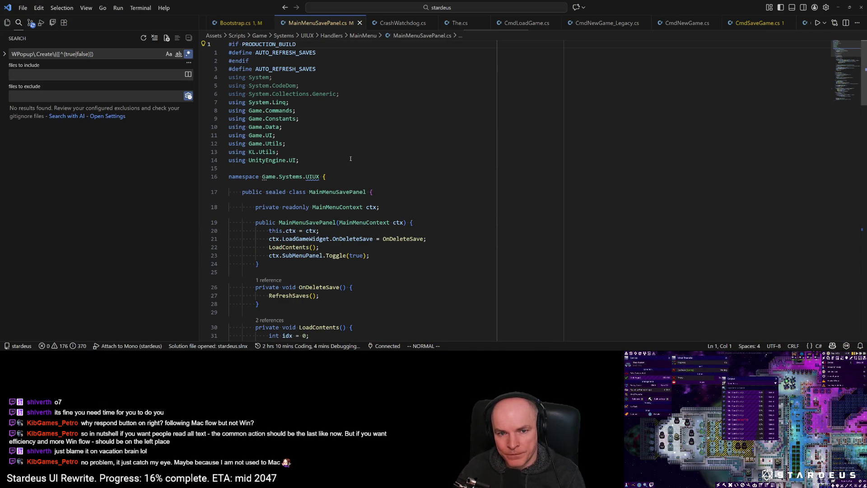
scroll(352, 233, "down", 9)
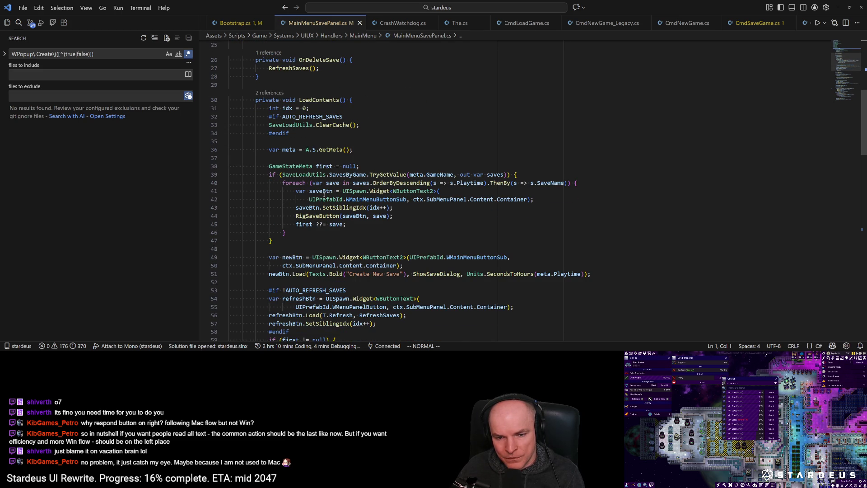
left_click(390, 174)
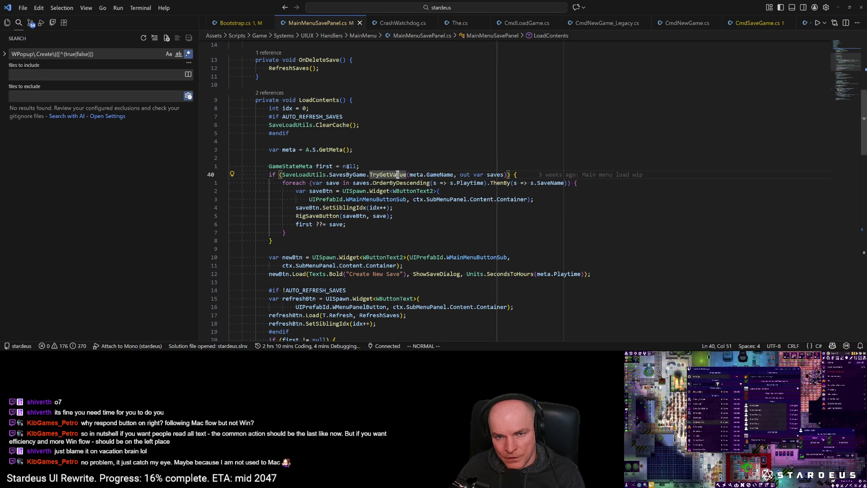
mouse_move(316, 23)
left_mouse_down()
mouse_move(253, 129)
mouse_move(233, 130)
left_mouse_up()
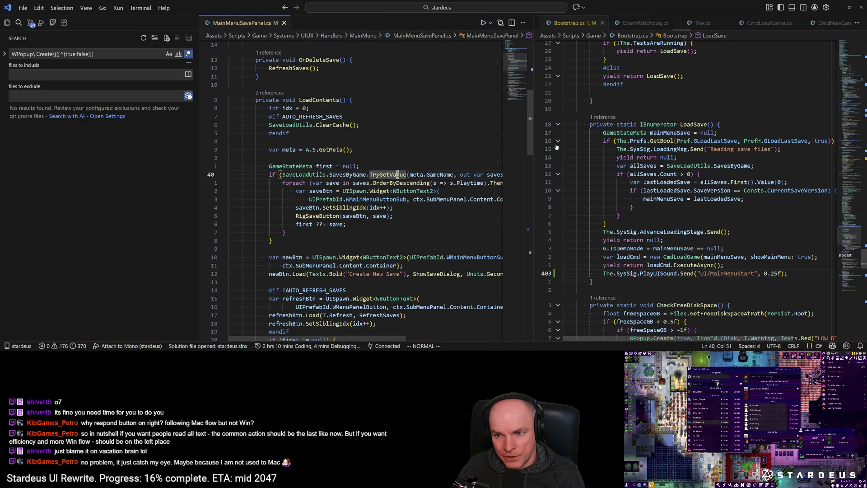
Open MainMenuLoadPanel.cs in the right pane and inspect LoadContents' loop over SaveLoadUtils.SavesByGame.
left_click(654, 100)
key("ctrl+p")
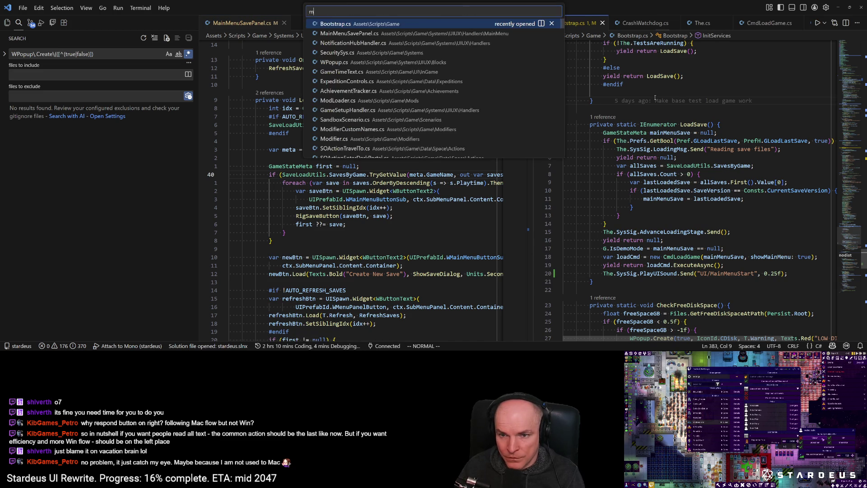
type("mainmelo")
key("Return")
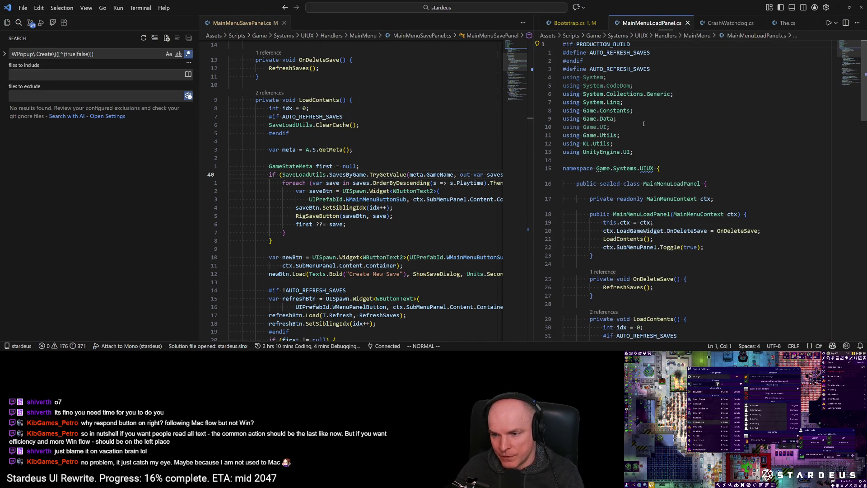
scroll(662, 161, "down", 3)
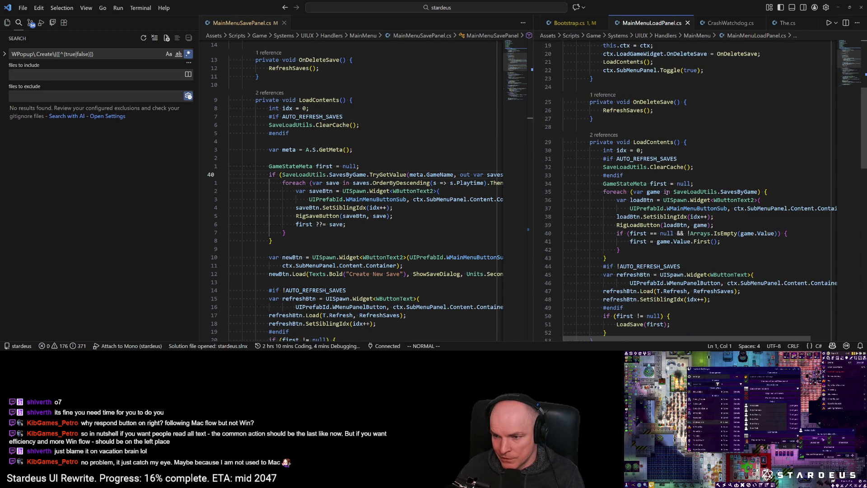
left_click(742, 191)
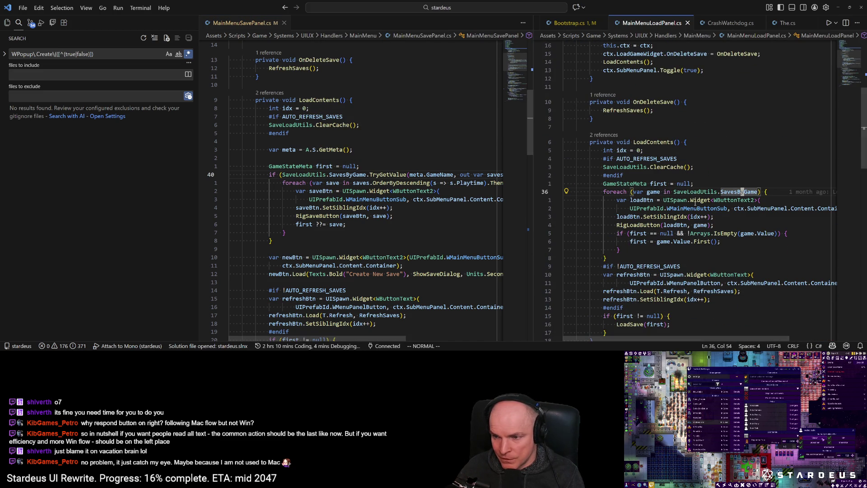
mouse_move(350, 175)
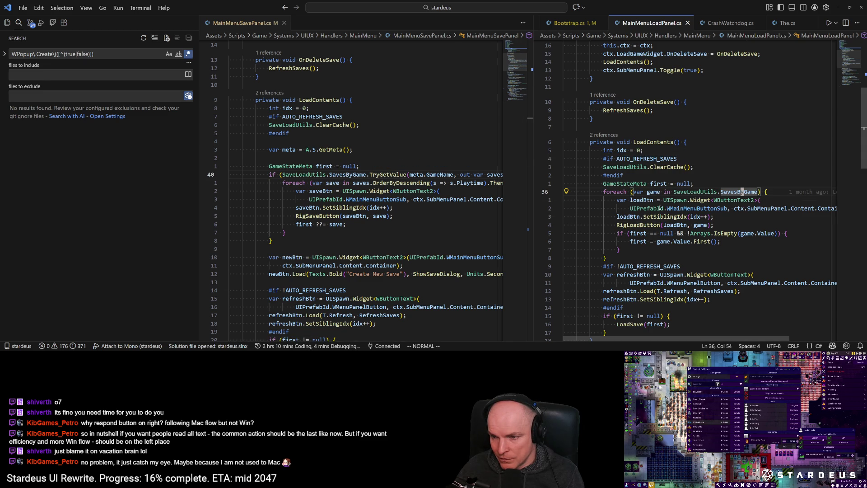
scroll(661, 210, "down", 2)
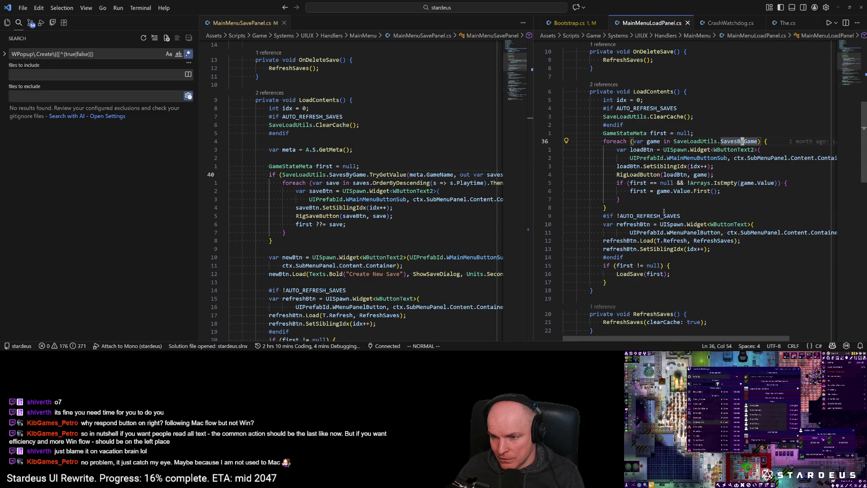
left_click(746, 100)
key("ctrl+p")
Open LoadGameWidget.cs in the right pane and find Load's SaveLoadUtils.GetAllForCurrent call.
type("loadwi")
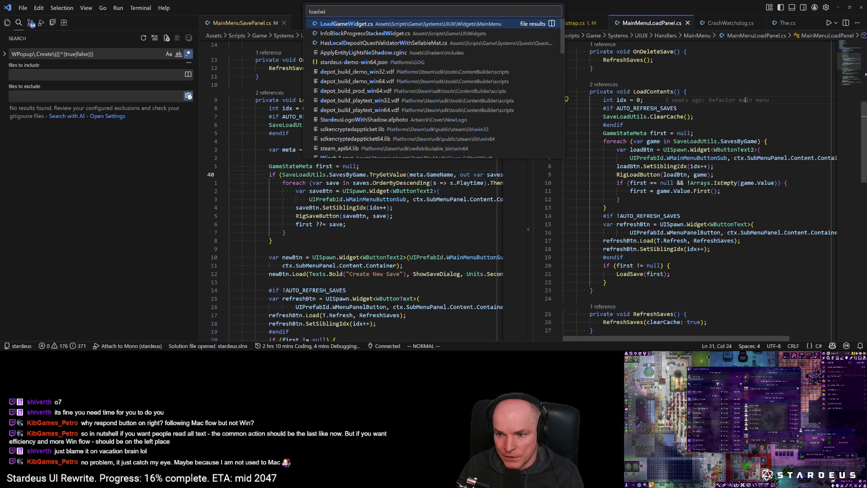
key("Return")
scroll(704, 206, "down", 7)
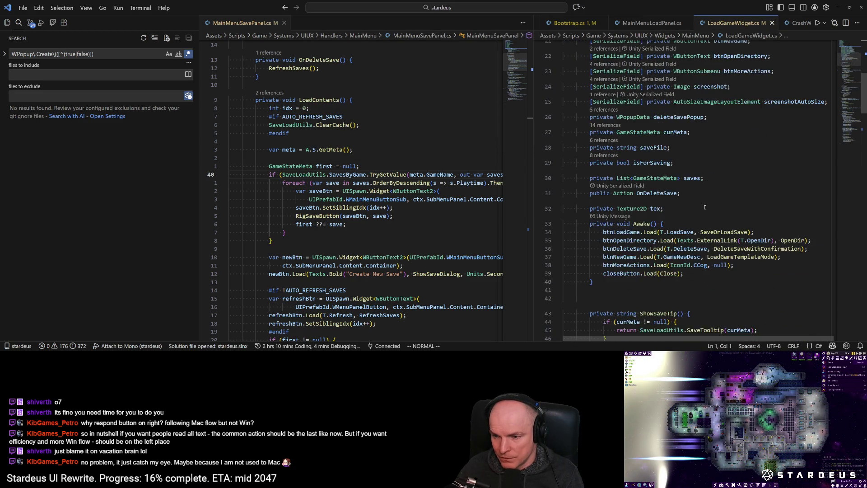
scroll(704, 207, "down", 14)
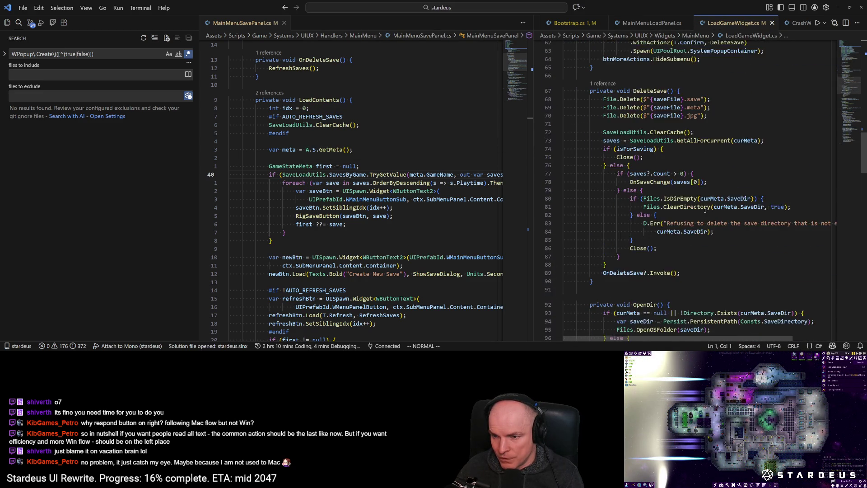
scroll(705, 210, "down", 18)
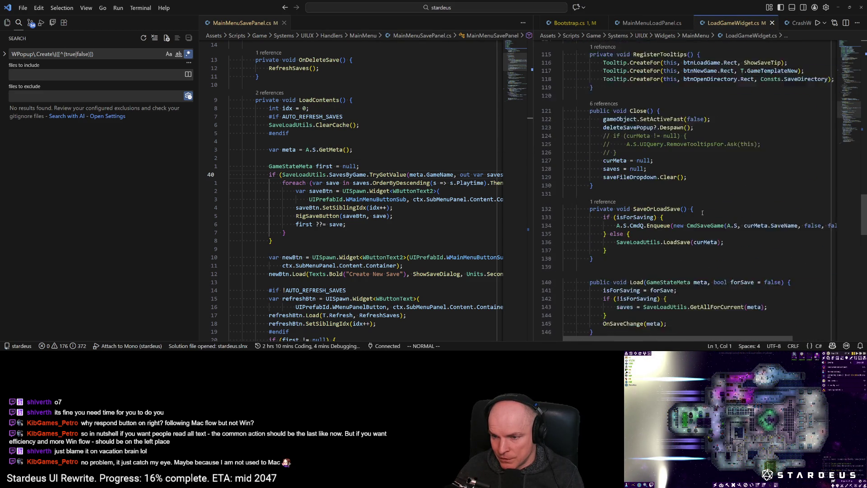
scroll(702, 212, "down", 7)
left_click(706, 118)
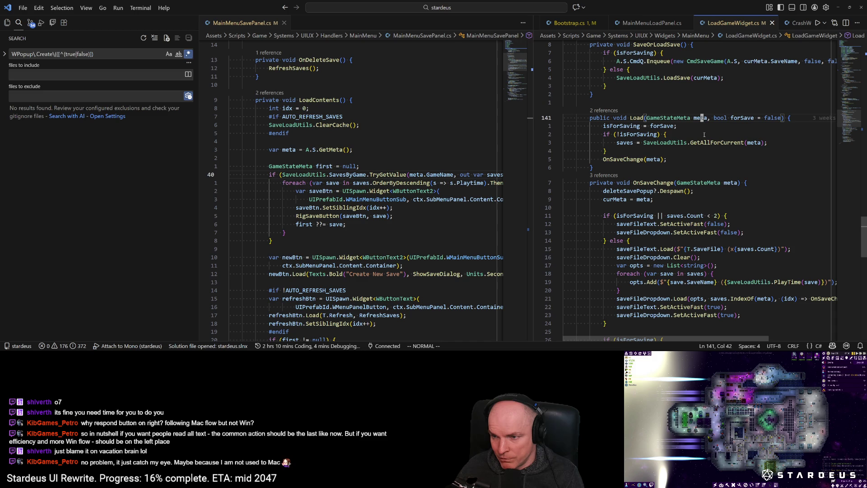
left_click(634, 143)
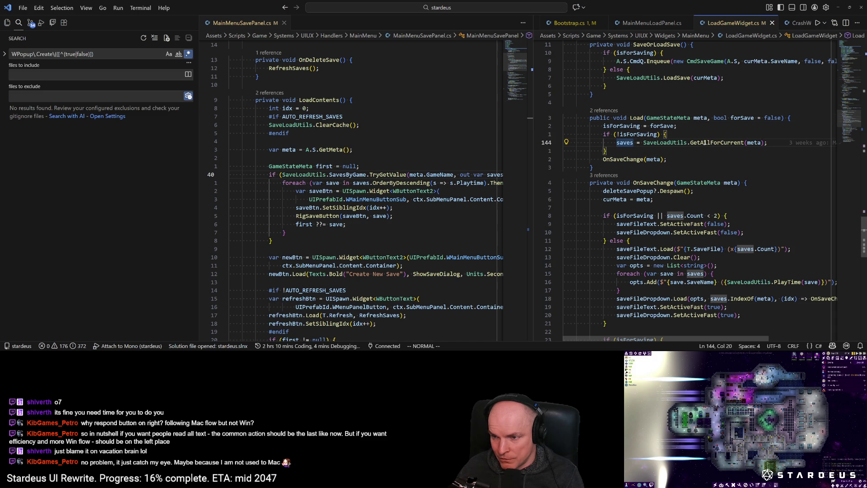
left_click(723, 143)
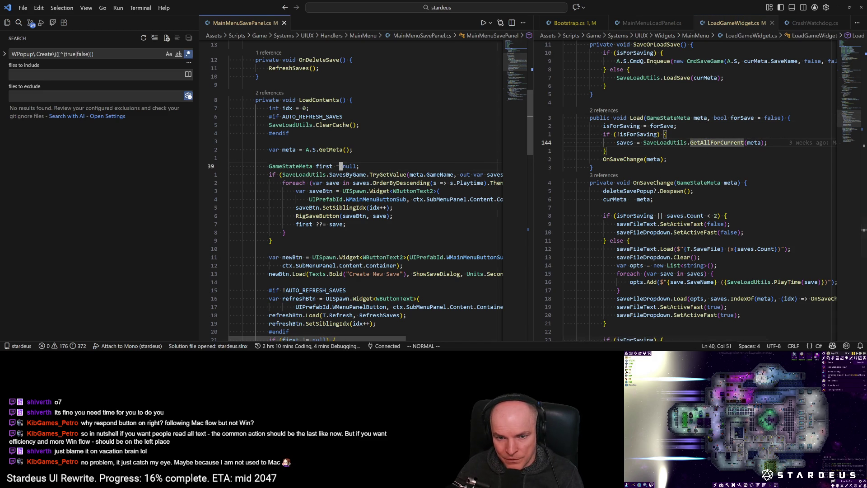
Insert a new saves variable line in LoadContents and undo a misplaced sound-call paste.
left_click(435, 168)
type("pi")
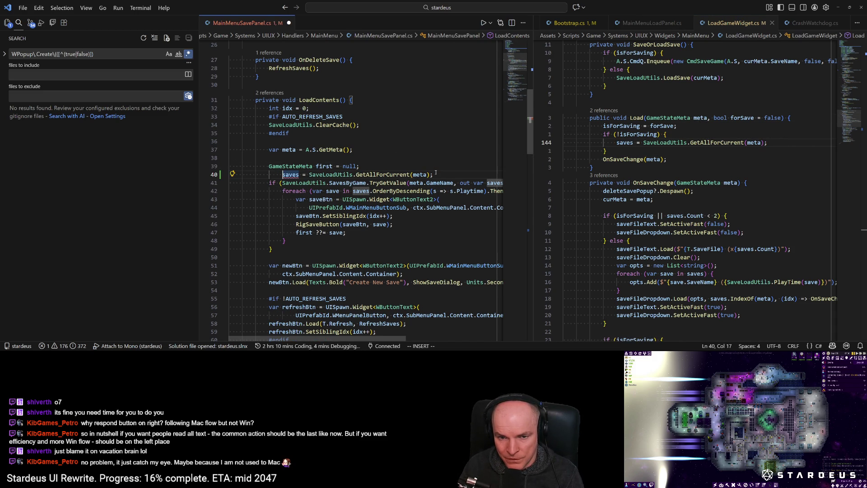
type("var")
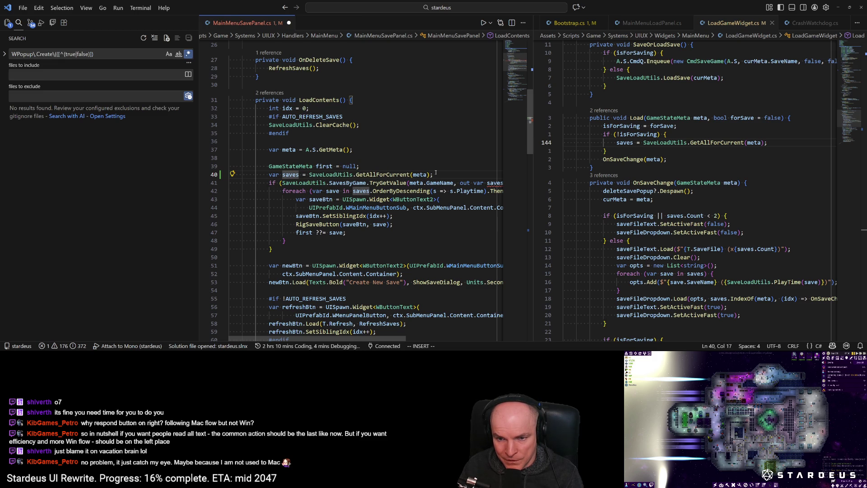
key("Escape")
key("l")
key("l")
key("l")
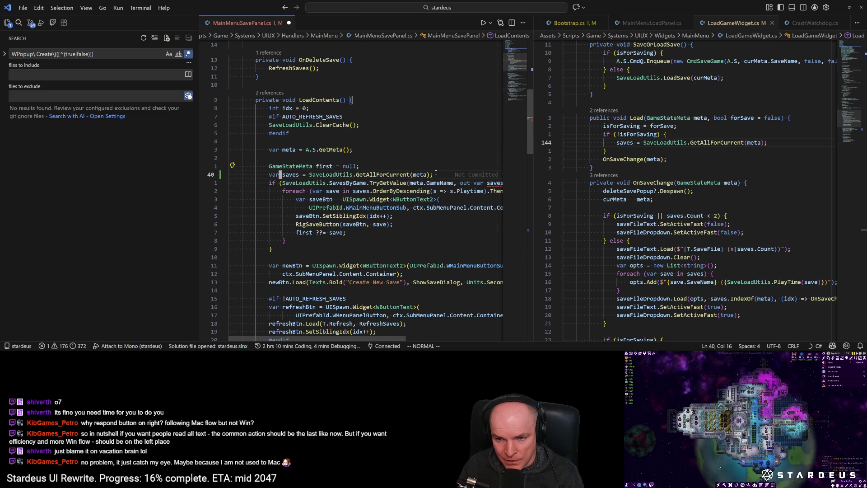
key("l")
key("l")
key("l")
key("w")
key("w")
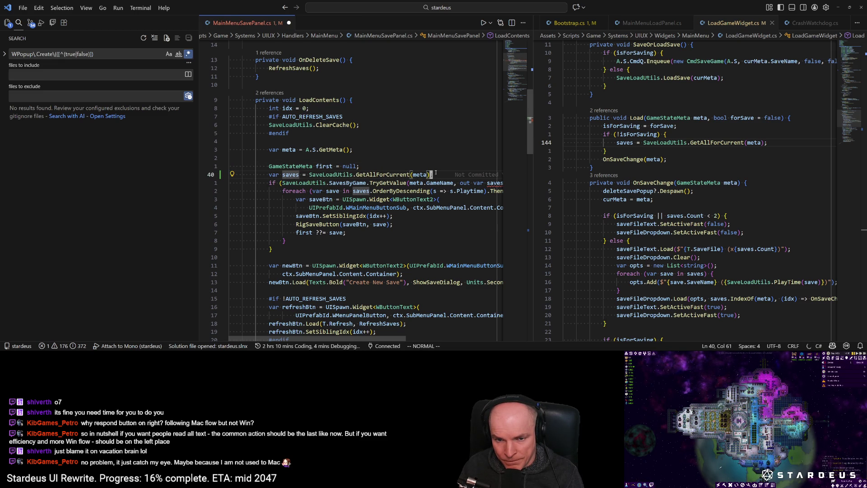
key("j")
key("w")
key("w")
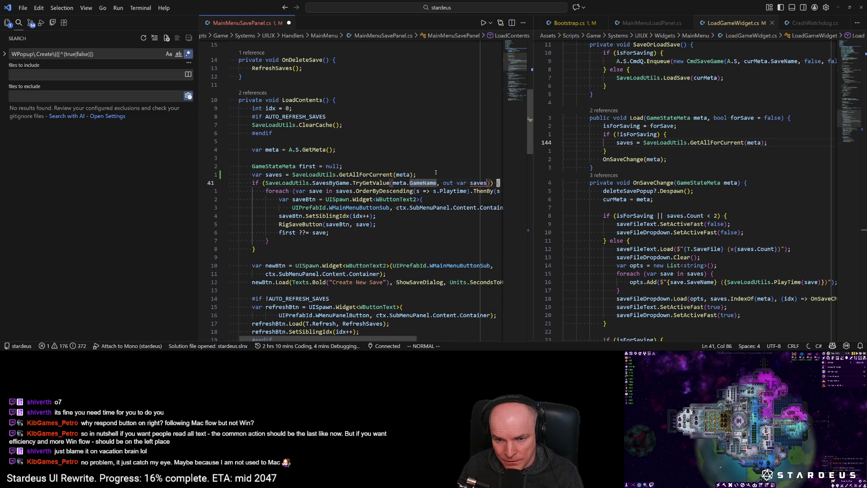
key("$")
key("h")
key("h")
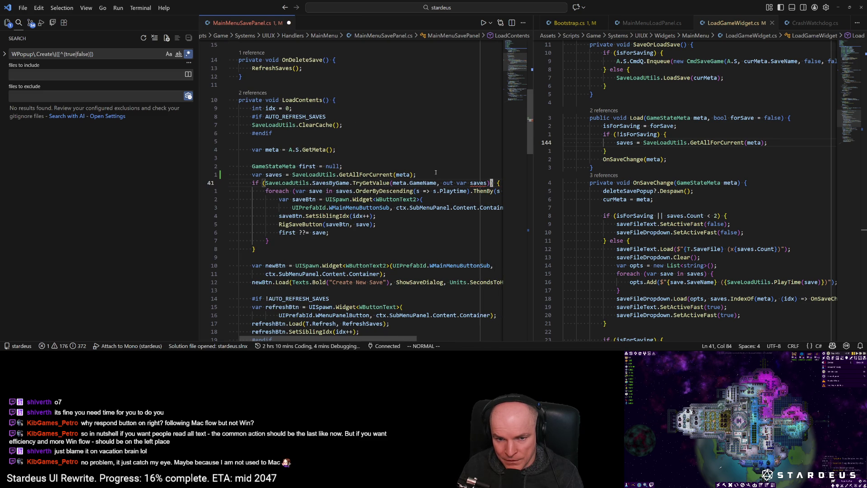
key("P")
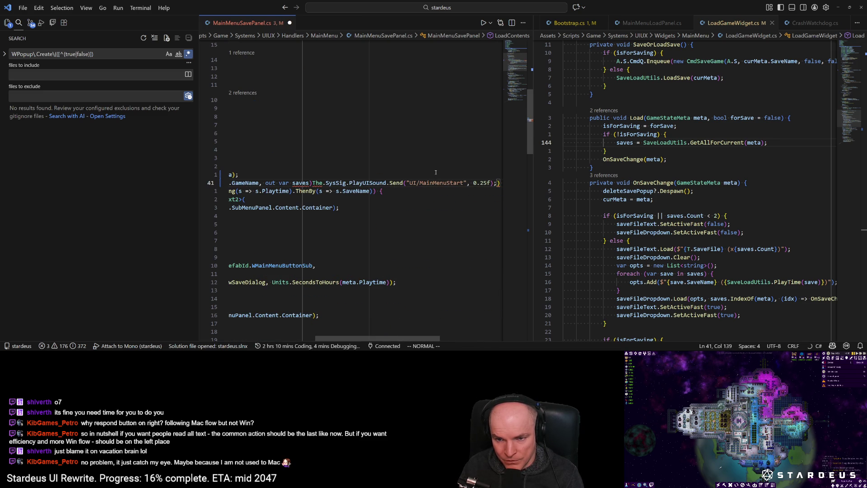
key("u")
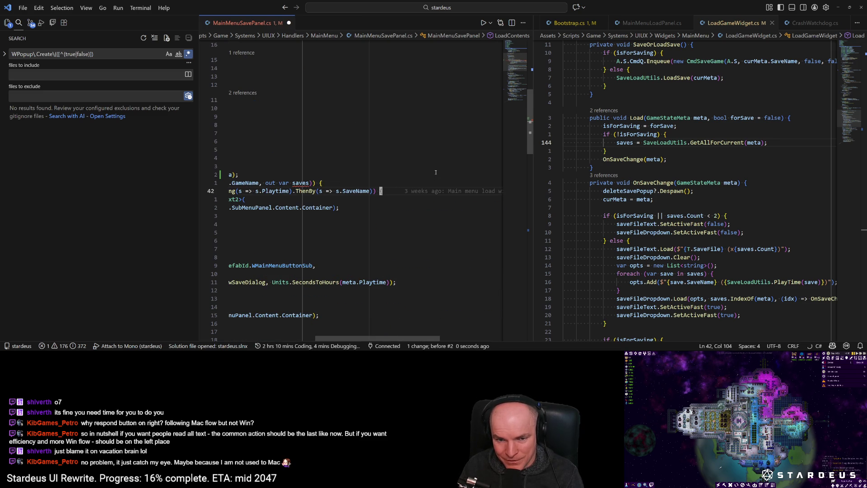
key("asciicircum")
Change line 41's if-condition to !Arrays.IsEmpty(saves) and save MainMenuSavePanel.cs.
key("V")
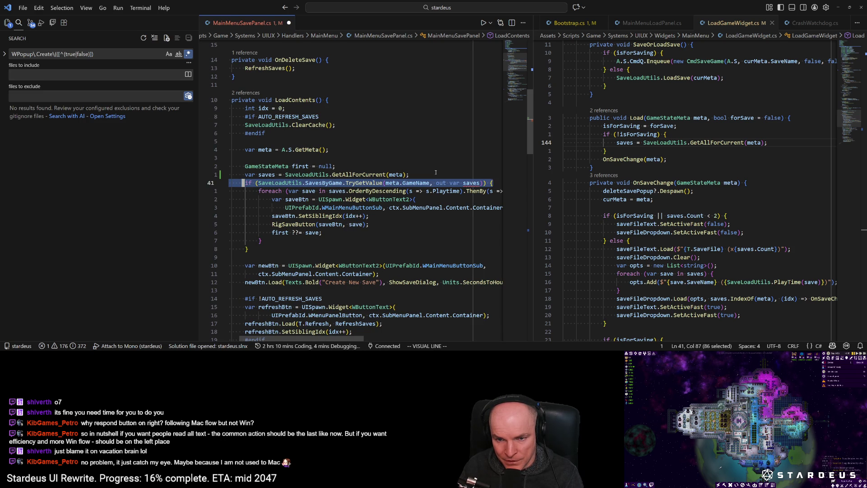
key("Escape")
key("w")
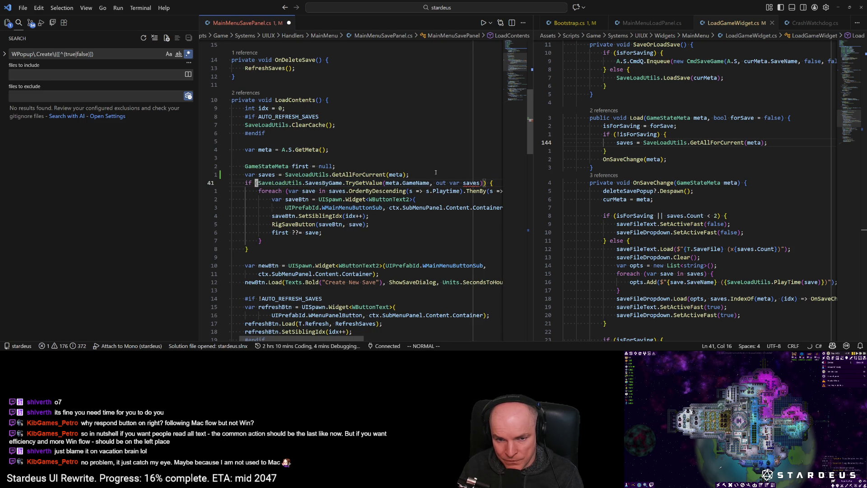
key("w")
key("c")
key("i")
key("parenleft")
type("!Arra")
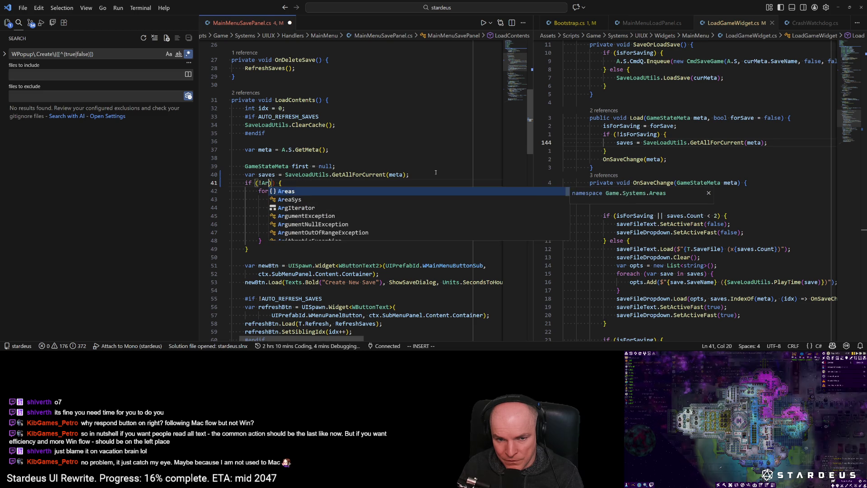
key("Tab")
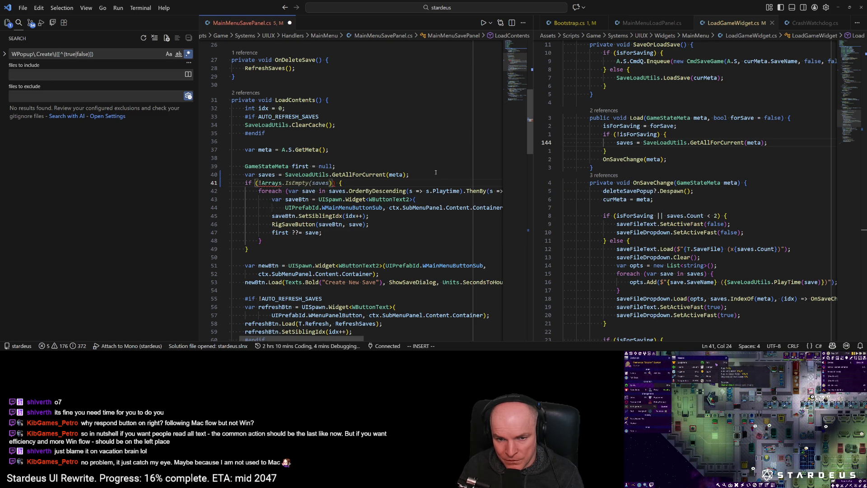
type(")")
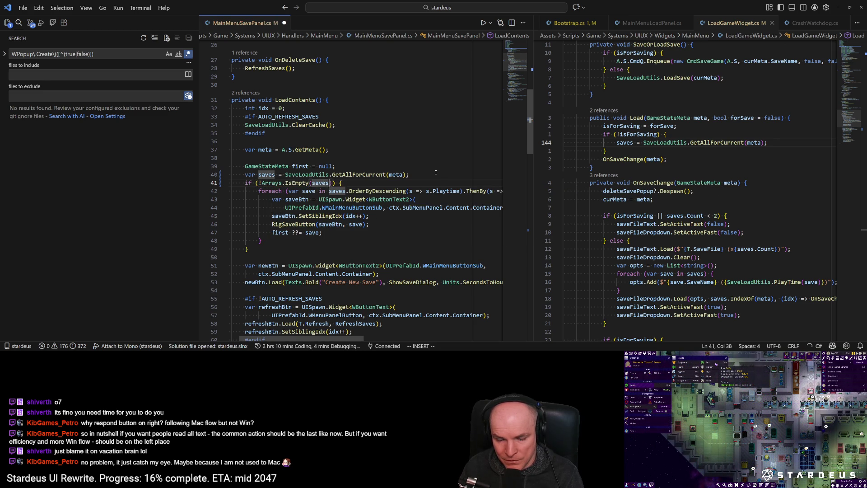
key("Escape")
key("j")
key("ctrl+s")
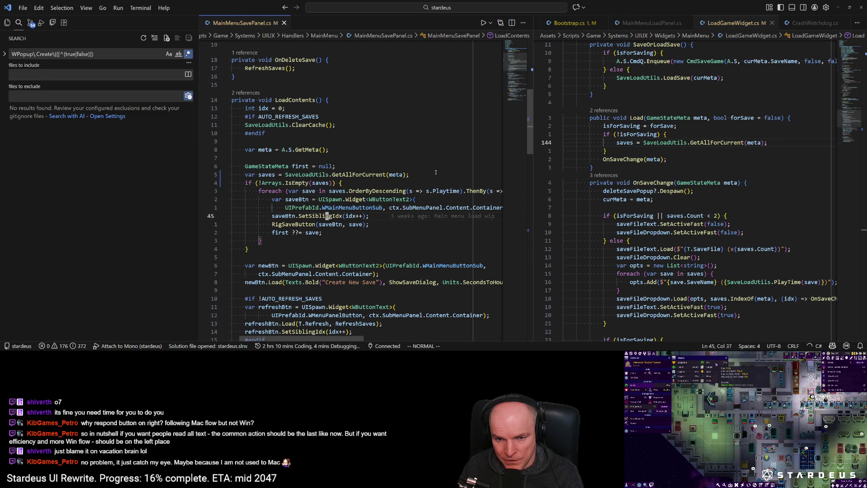
key("alt+Tab")
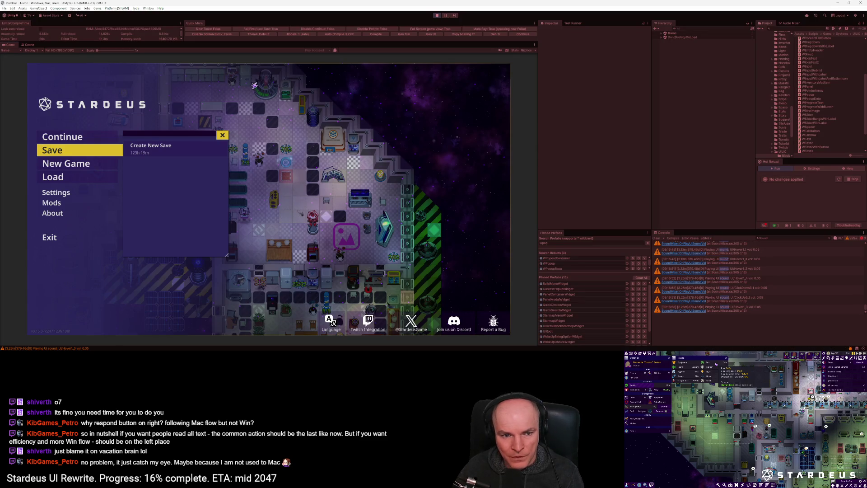
Clear the Console and trigger Save again in the game's main menu.
left_click(73, 155)
left_click(72, 155)
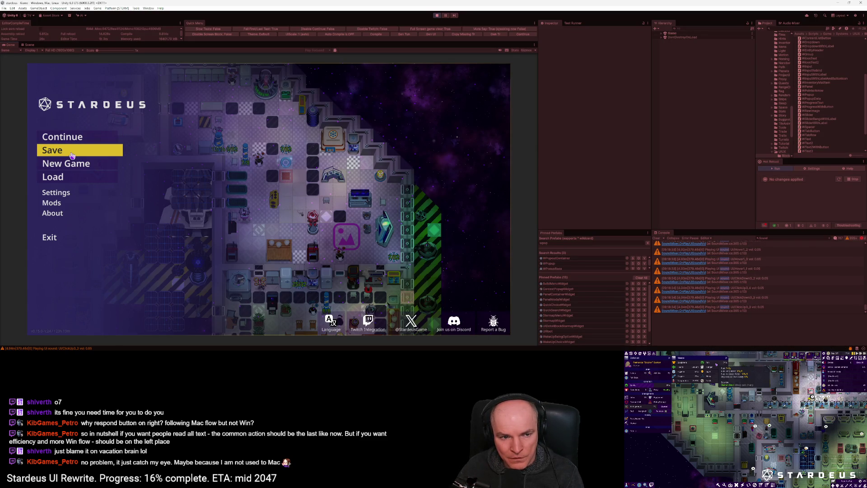
left_click(72, 155)
left_click(656, 239)
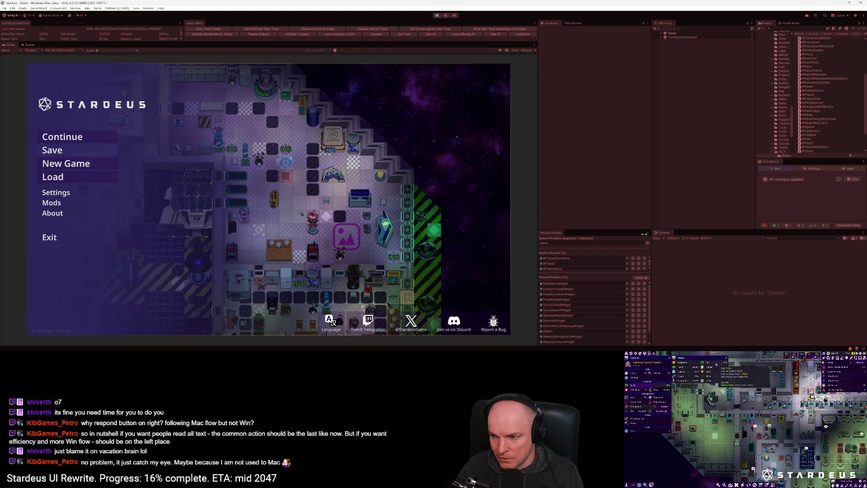
left_click(84, 155)
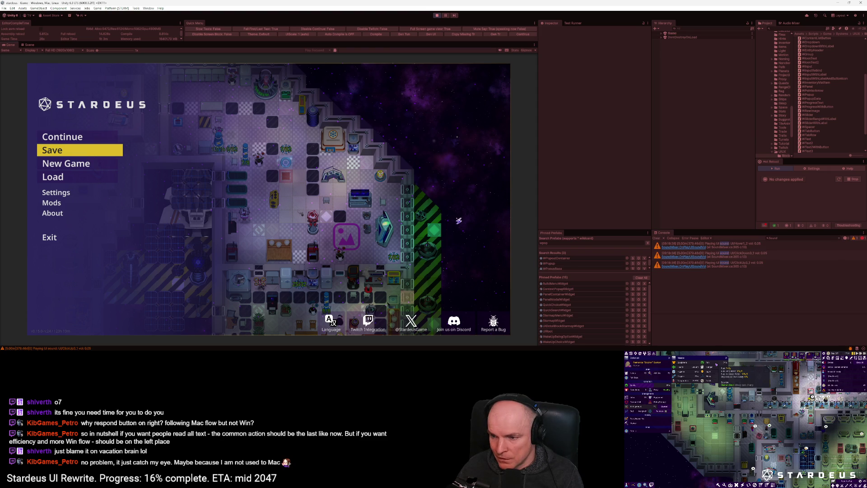
Filter the Console to errors and open the NullReferenceException's SaveFolderName stack frame.
left_click(843, 238)
left_click(851, 239)
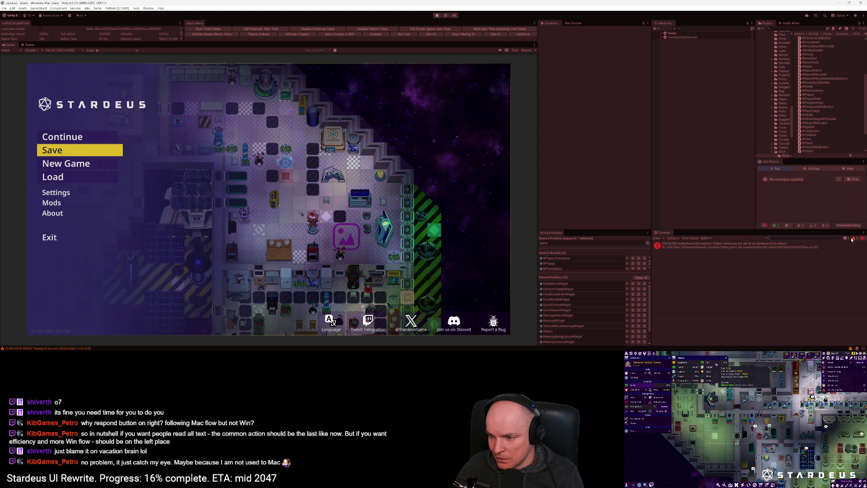
left_click(703, 247)
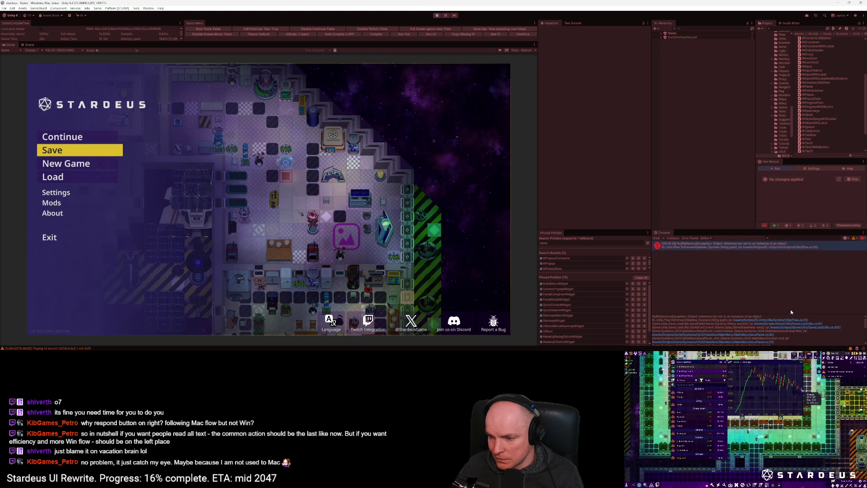
left_click(798, 321)
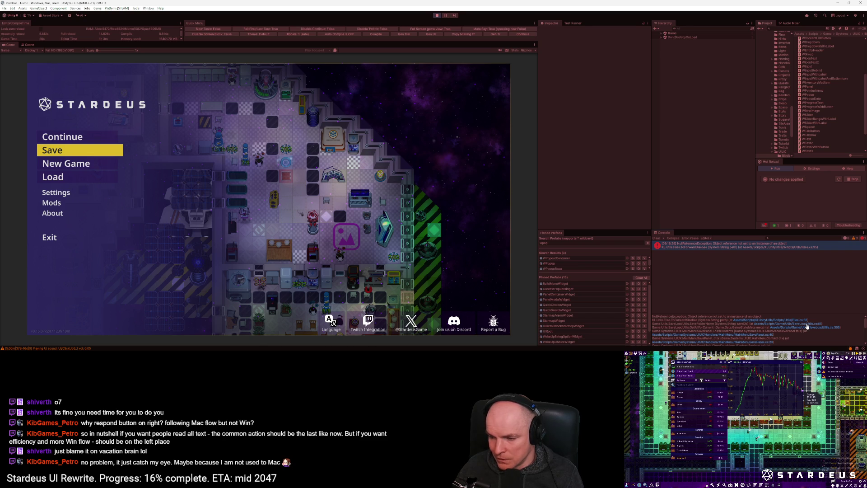
left_click(807, 325)
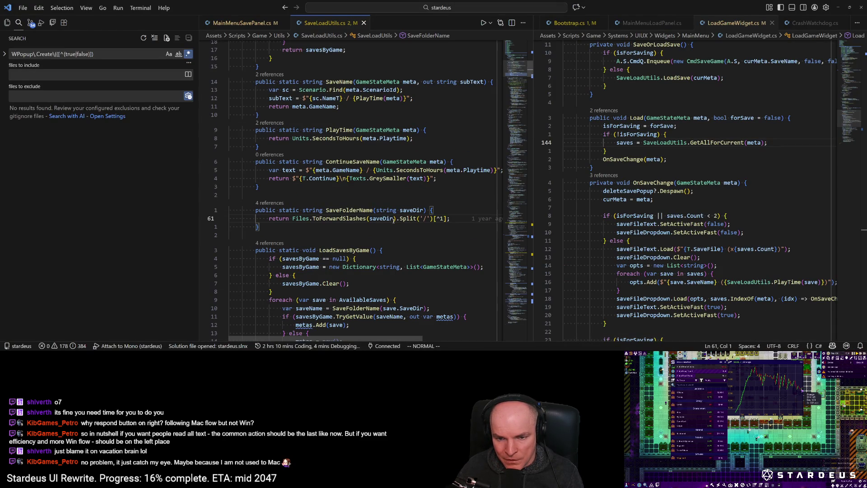
Inspect the saveDir argument and parameter of SaveFolderName in SaveLoadUtils.cs.
scroll(394, 220, "down", 1)
left_click(378, 190)
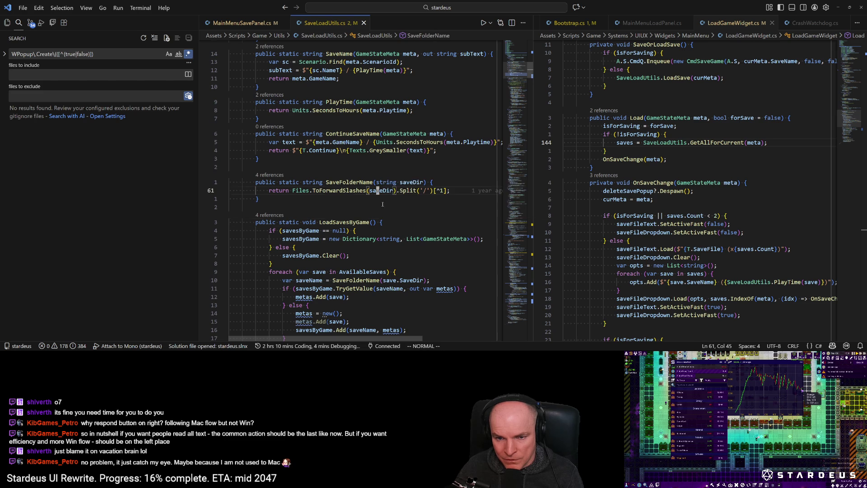
key("#")
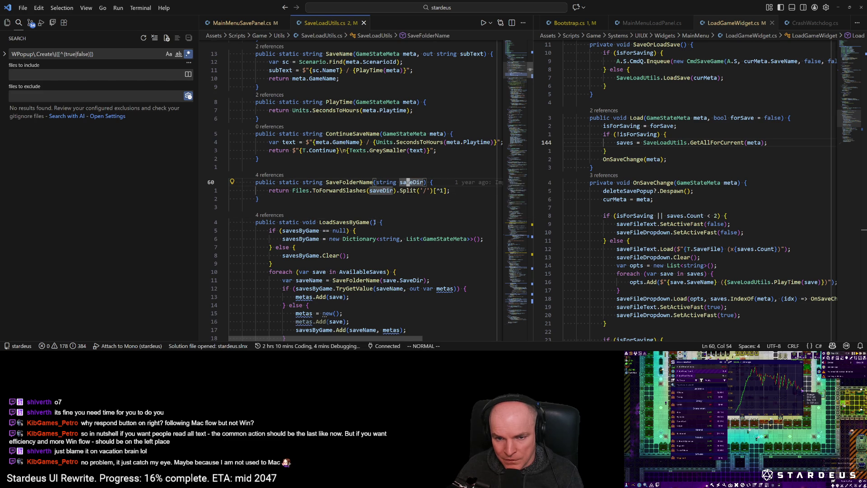
Follow the SaveLoadUtils.cs:355 frame to GetAllForCurrent's meta parameter, then return to MainMenuSavePanel.cs.
key("alt+Tab")
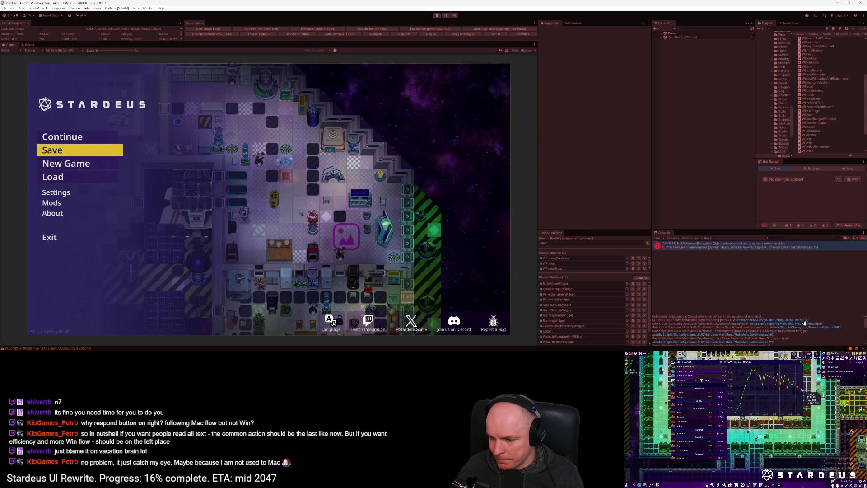
left_click(821, 329)
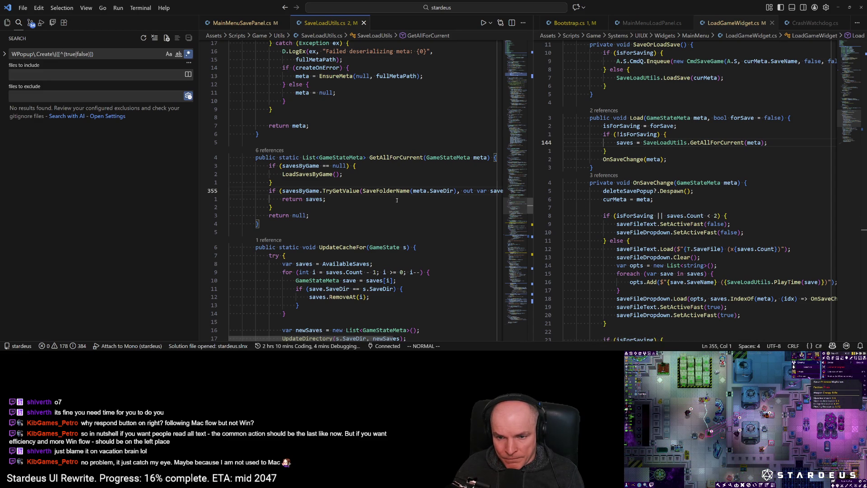
left_click(420, 191)
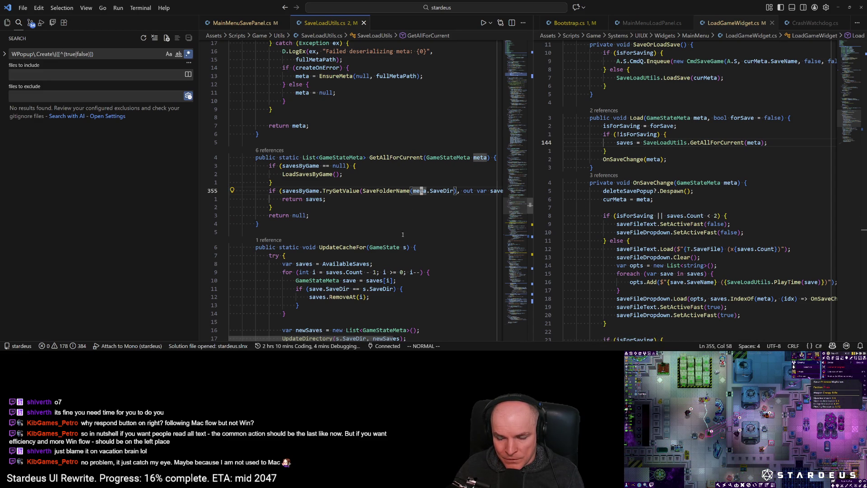
key("g")
key("d")
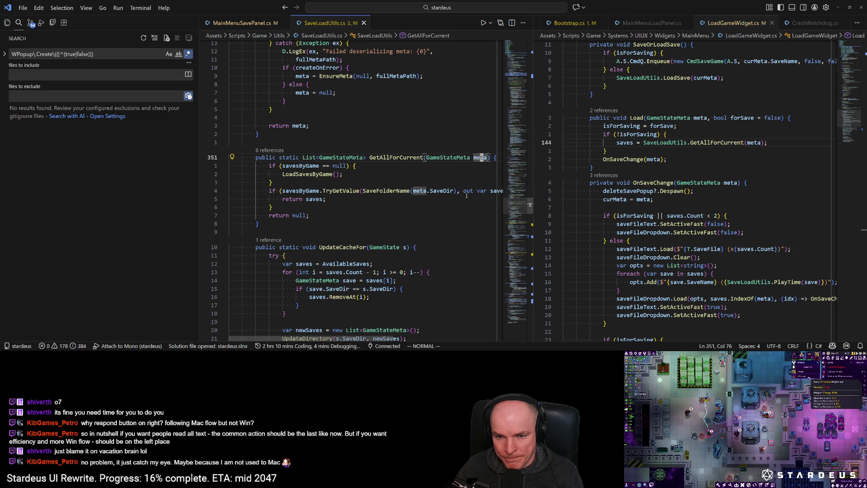
left_click(252, 23)
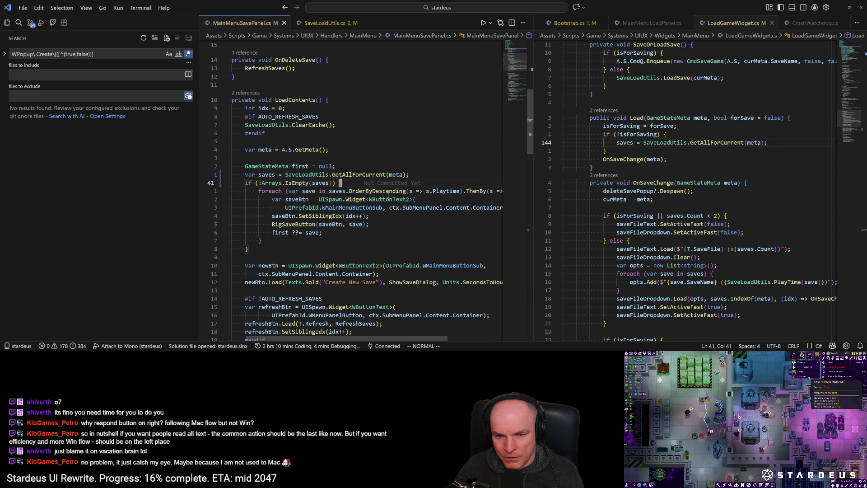
Review GetMeta's definition in GameState.cs and come back to MainMenuSavePanel.cs.
left_click(391, 174)
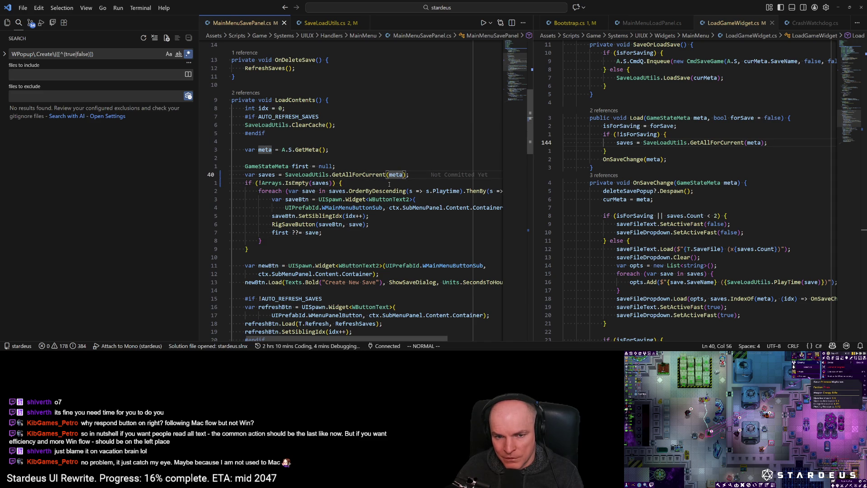
left_click(299, 150)
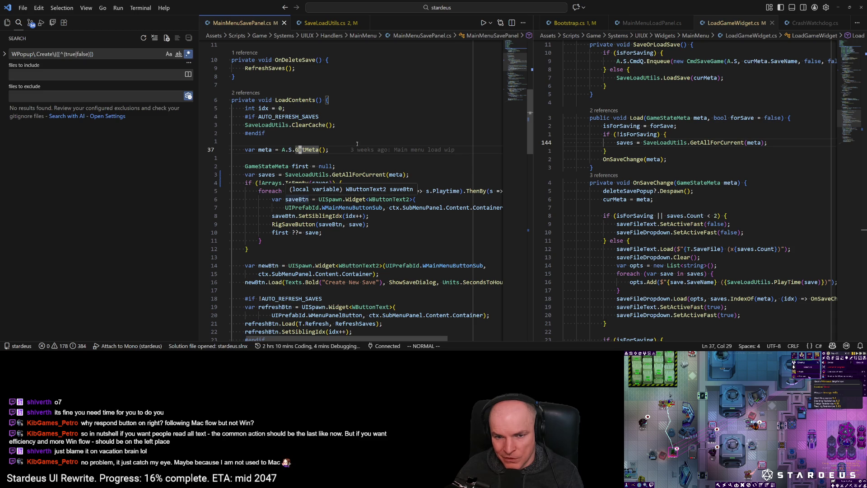
key("F12")
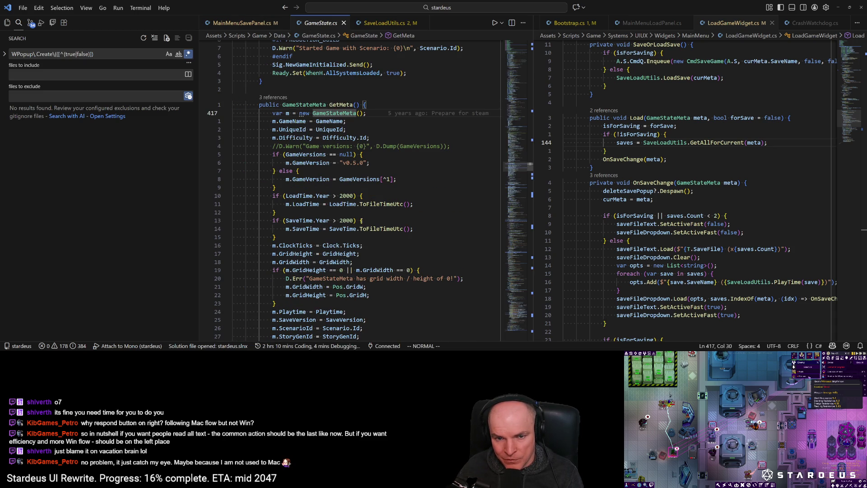
scroll(345, 217, "down", 3)
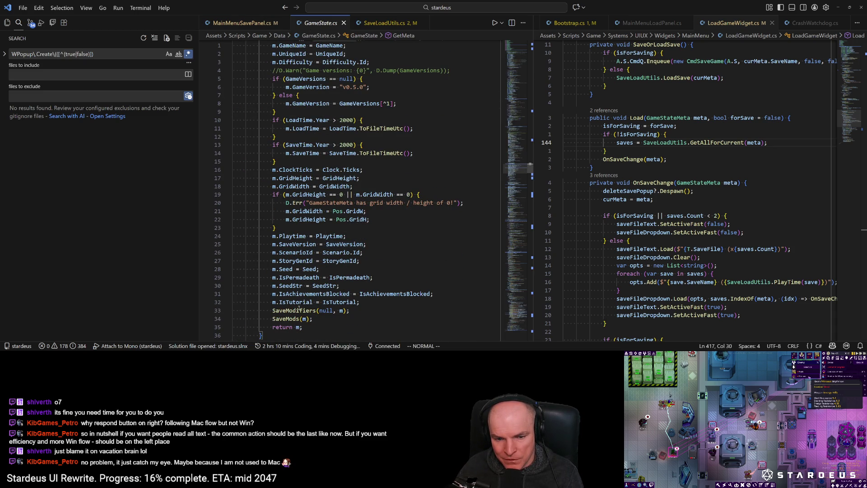
scroll(294, 312, "up", 3)
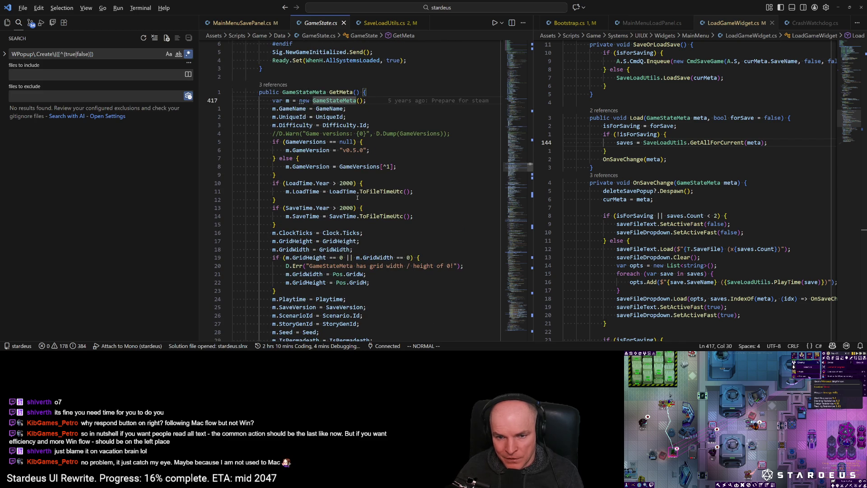
key("ctrl+o")
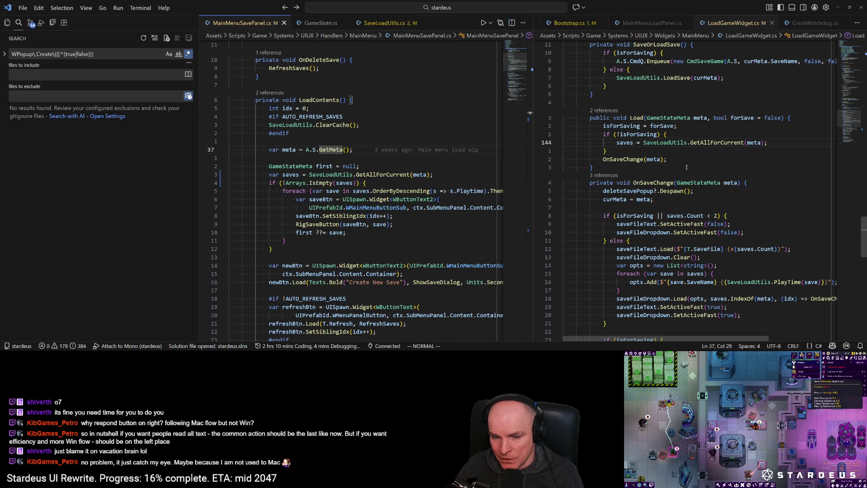
Go to the GetAllForCurrent definition in SaveLoadUtils.cs from line 40.
left_click(374, 175)
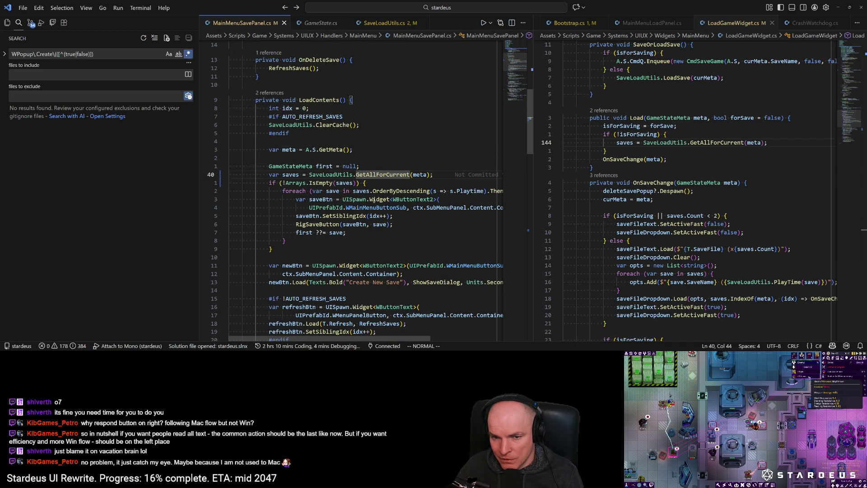
key("g")
key("d")
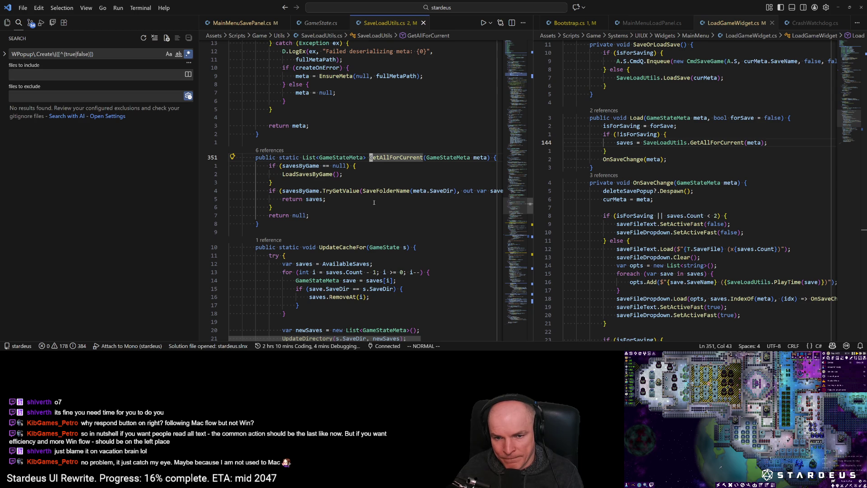
Check SaveFolderName's definition, then jump back to line 40's GetAllForCurrent call in MainMenuSavePanel.cs.
key("j")
key("j")
key("j")
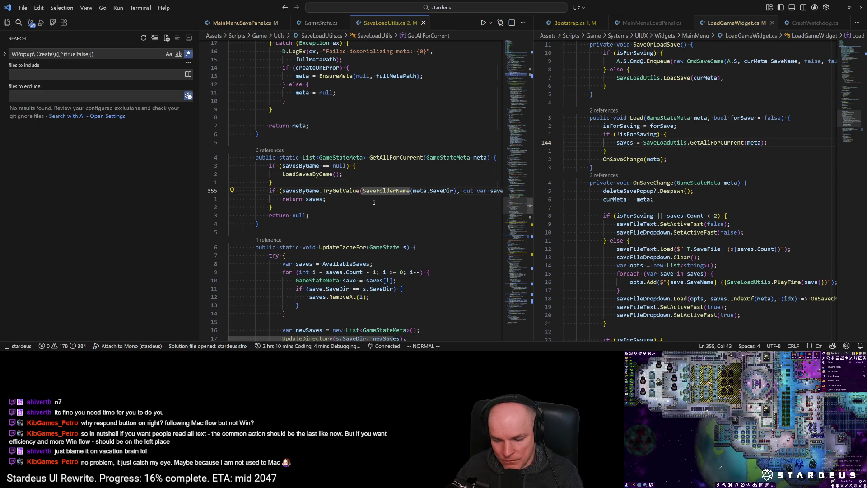
key("g")
key("d")
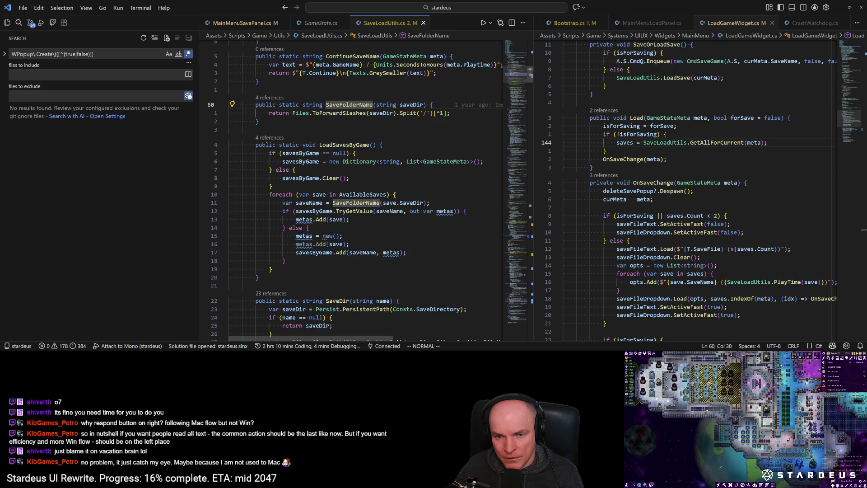
key("ctrl+o")
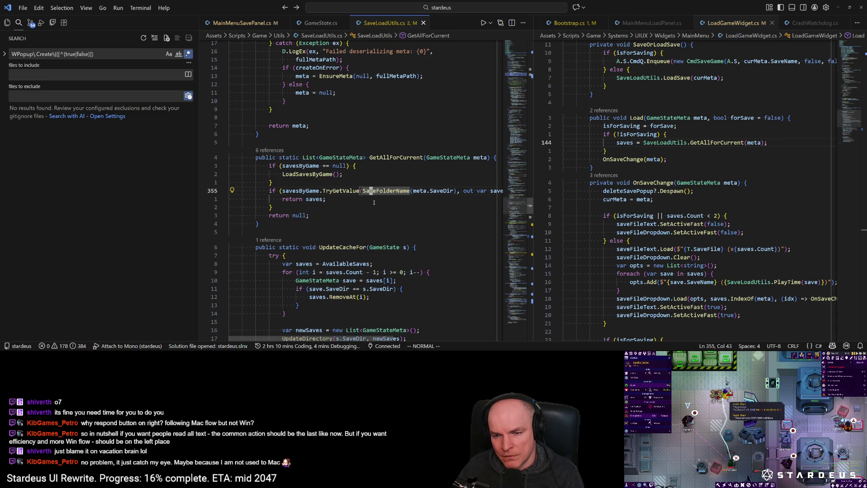
key("ctrl+o")
key("ctrl+o")
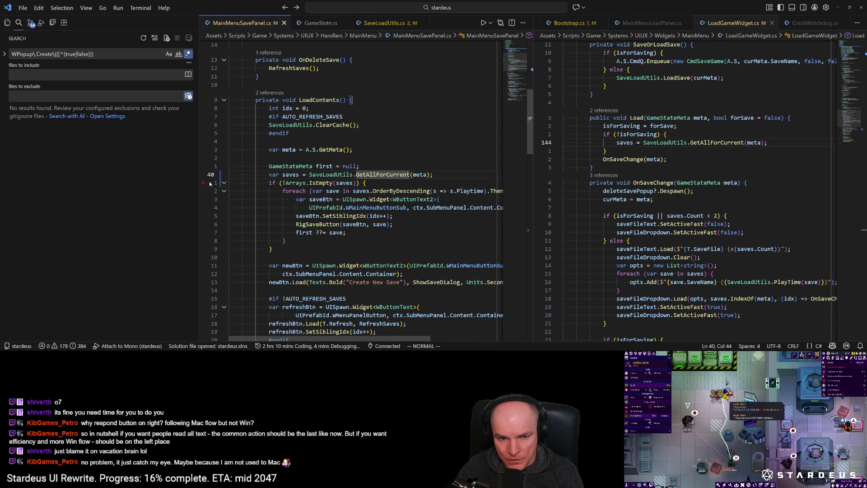
Remove all breakpoints and leave a single one on line 40 of MainMenuSavePanel.cs.
left_click(203, 175)
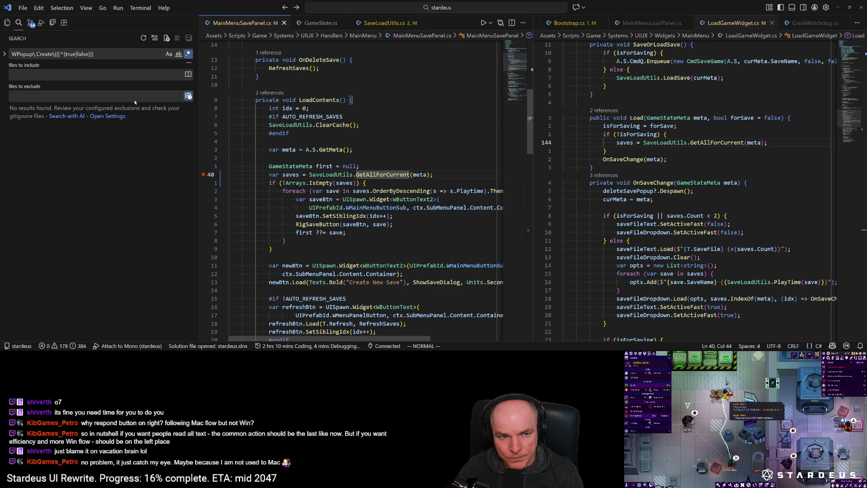
left_click(40, 23)
left_click(178, 317)
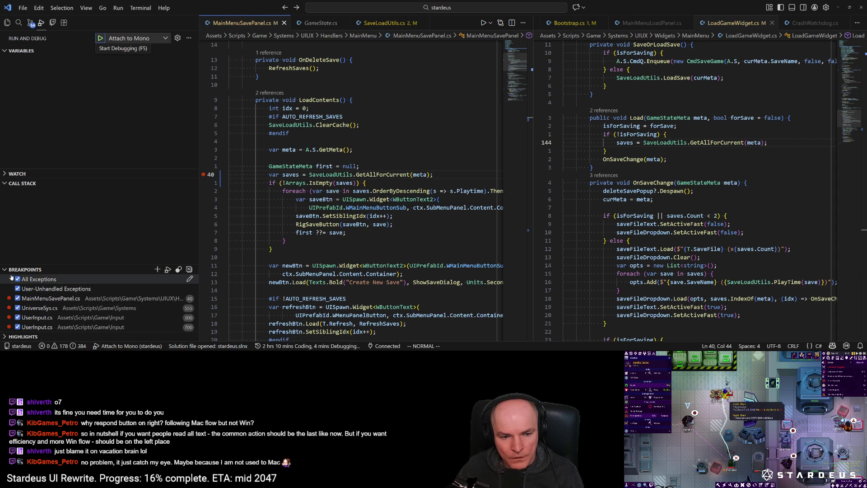
left_click(189, 279)
left_click(203, 176)
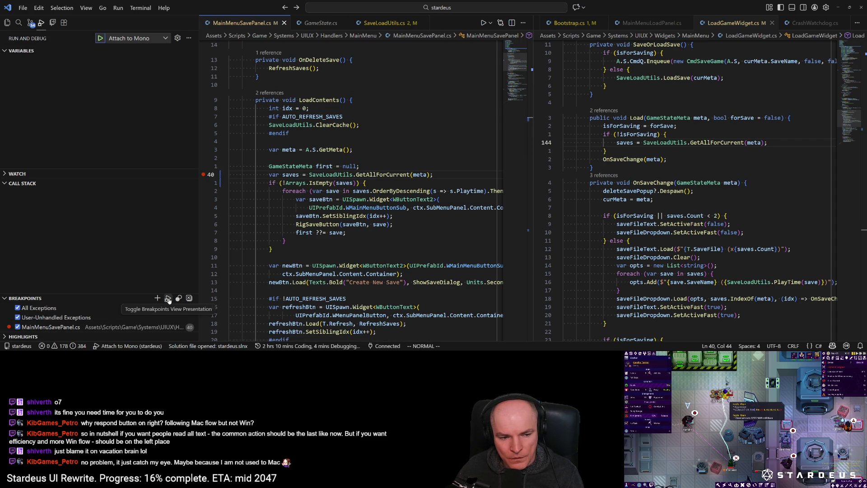
Attach the Unity debugger to the running Unity editor.
key("ctrl+shift+p")
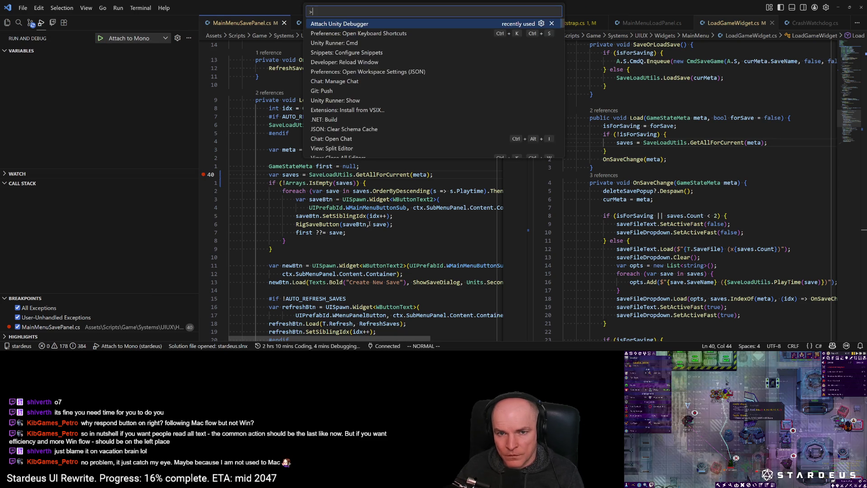
key("Return")
key("Return")
key("alt+Tab")
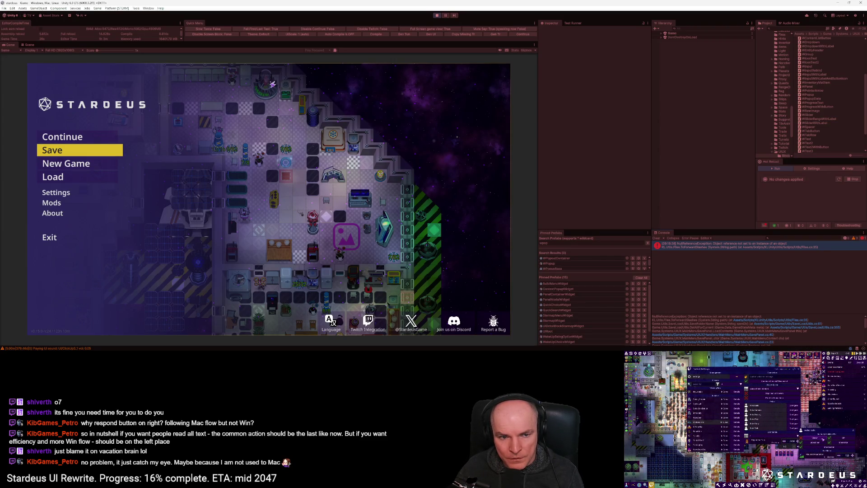
Choose Save on the Stardeus main menu until execution halts at the LoadContents breakpoint on line 37.
left_click(85, 152)
left_click(74, 154)
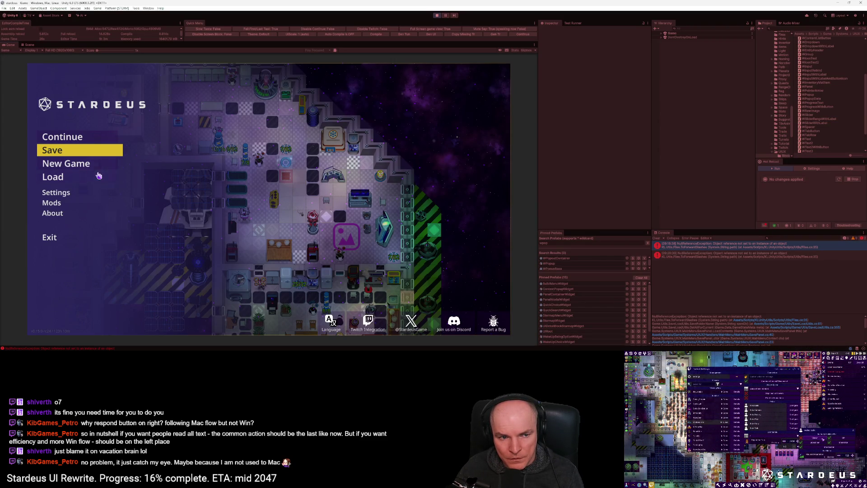
left_click(95, 152)
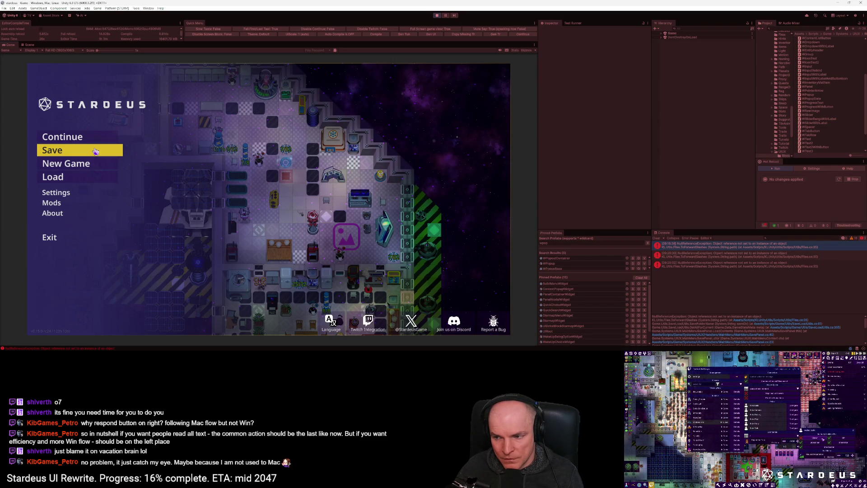
left_click(96, 151)
key("alt+Tab")
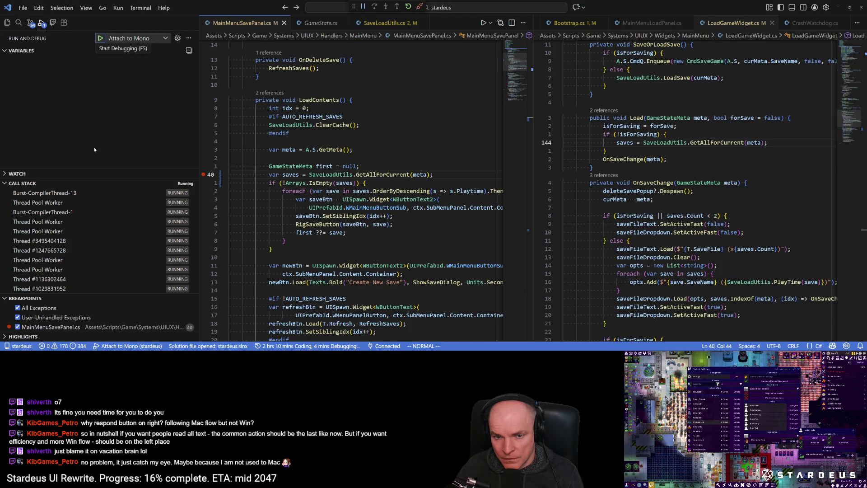
key("alt+Tab")
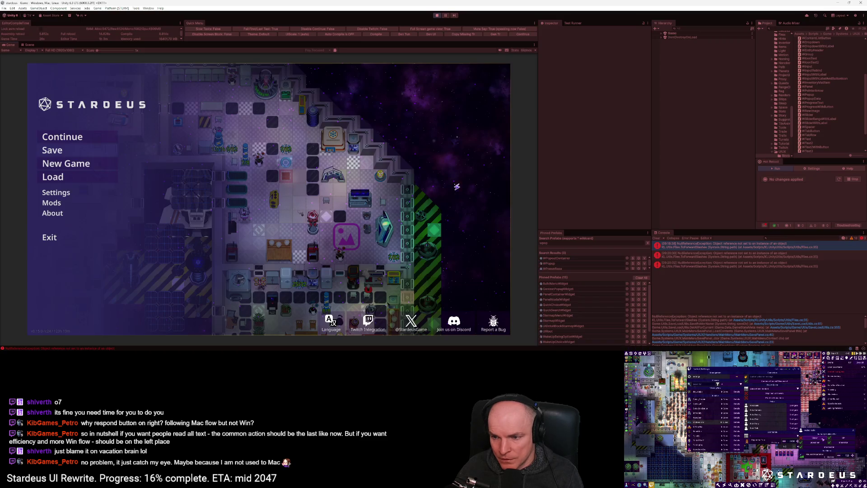
key("alt+Tab")
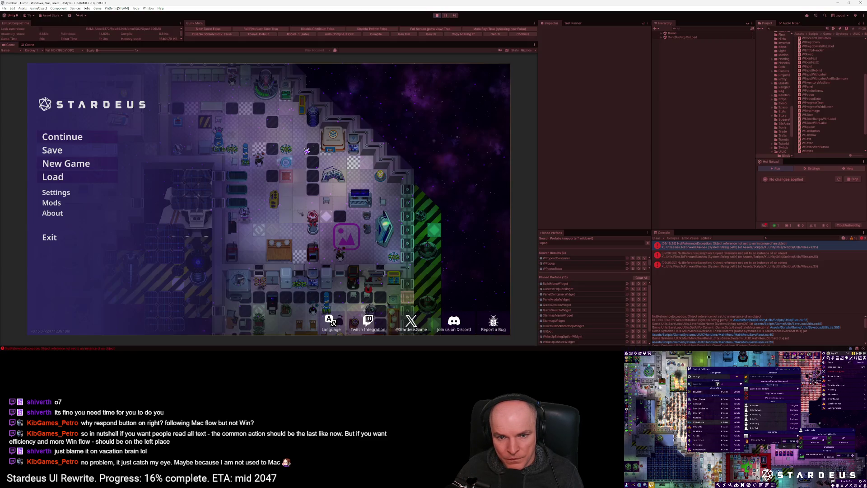
key("alt+Tab")
left_click(59, 155)
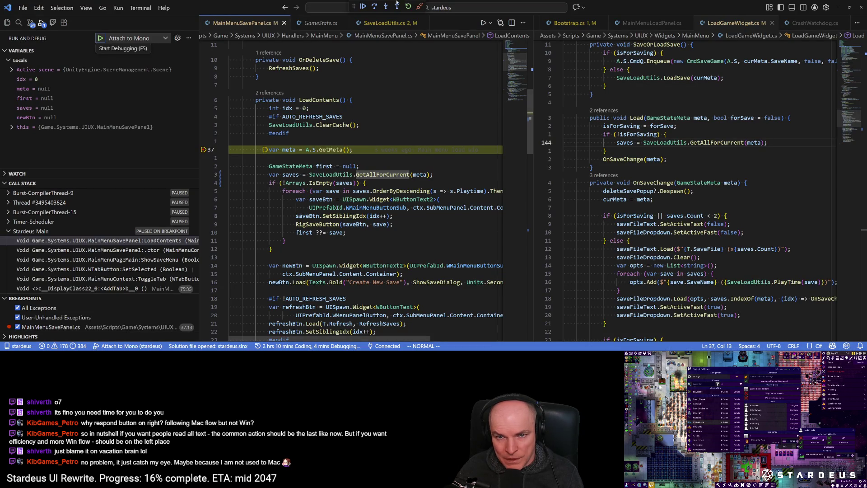
Step past the meta lookup, confirm meta holds the Nostromo save, and go to GetAllForCurrent's definition.
left_click(374, 6)
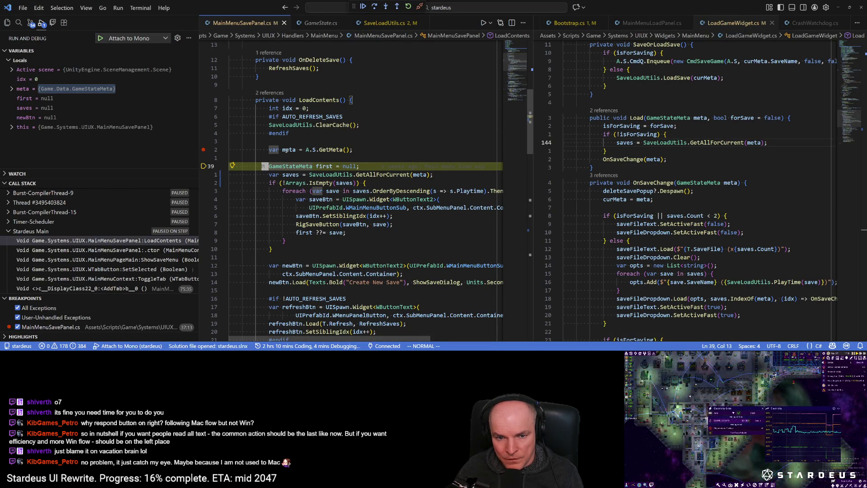
mouse_move(289, 150)
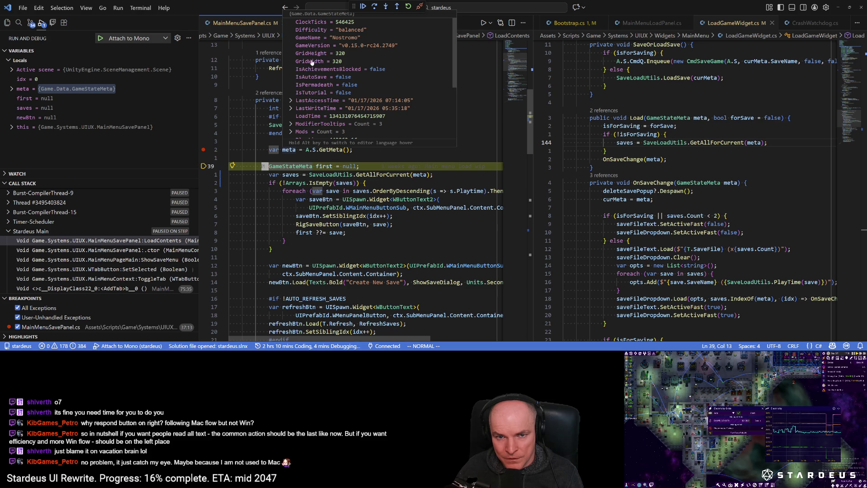
mouse_move(340, 41)
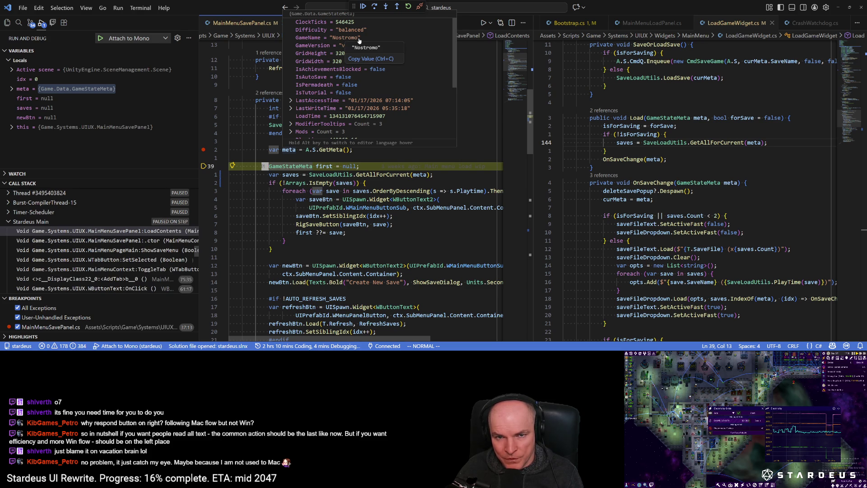
scroll(384, 68, "down", 3)
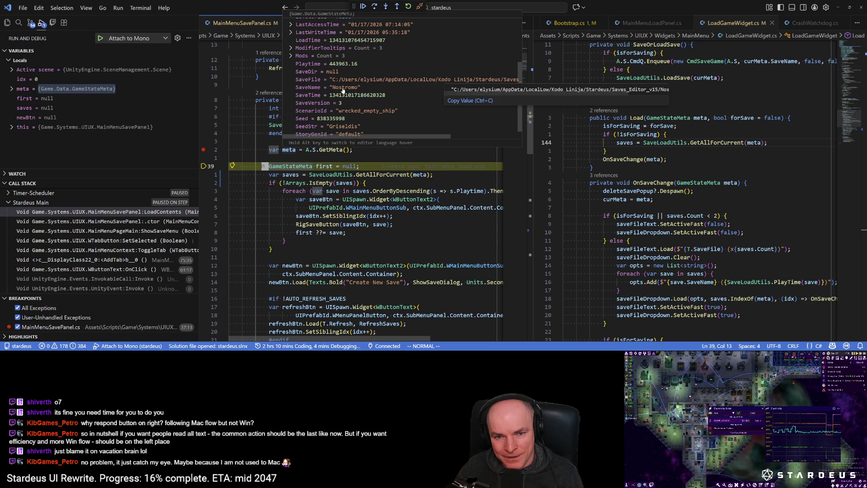
mouse_move(334, 91)
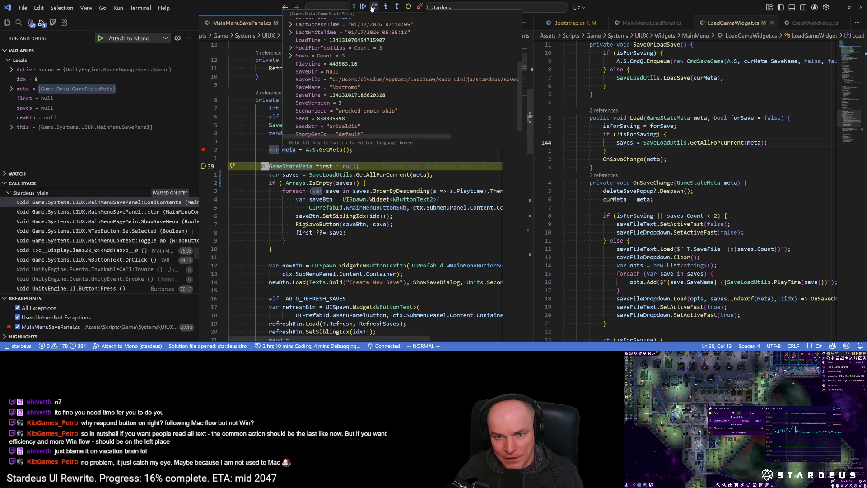
left_click(373, 175, "ctrl")
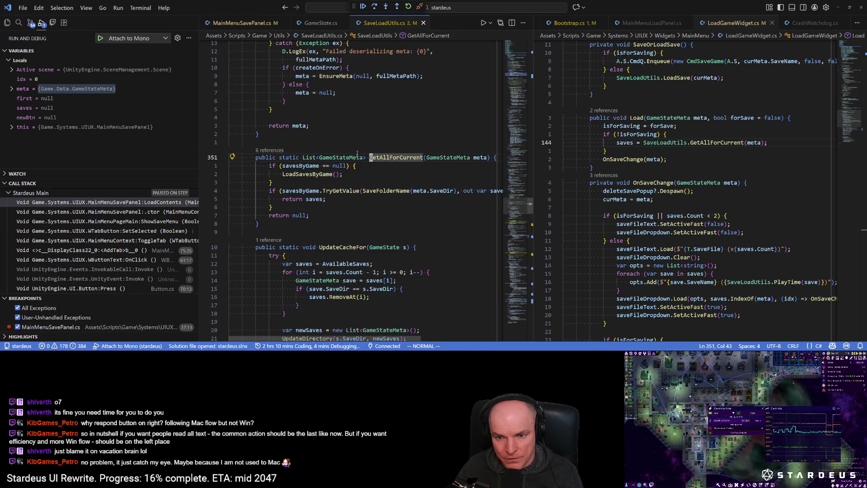
Break inside GetAllForCurrent and step past LoadSavesByGame to the TryGetValue check on line 355.
left_click(203, 166)
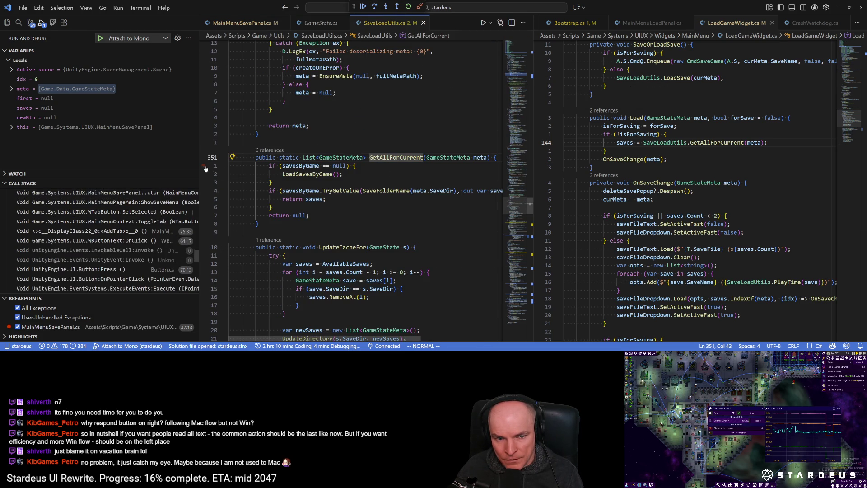
left_click(363, 7)
left_click(373, 7)
left_click(374, 6)
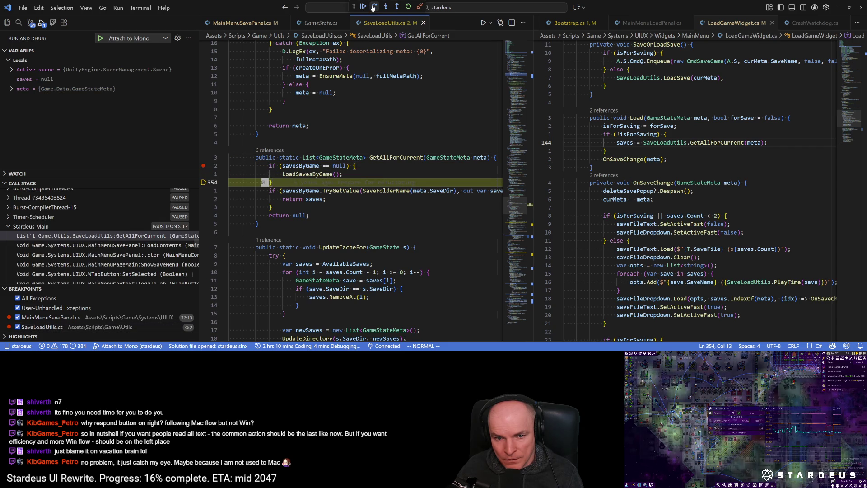
left_click(373, 7)
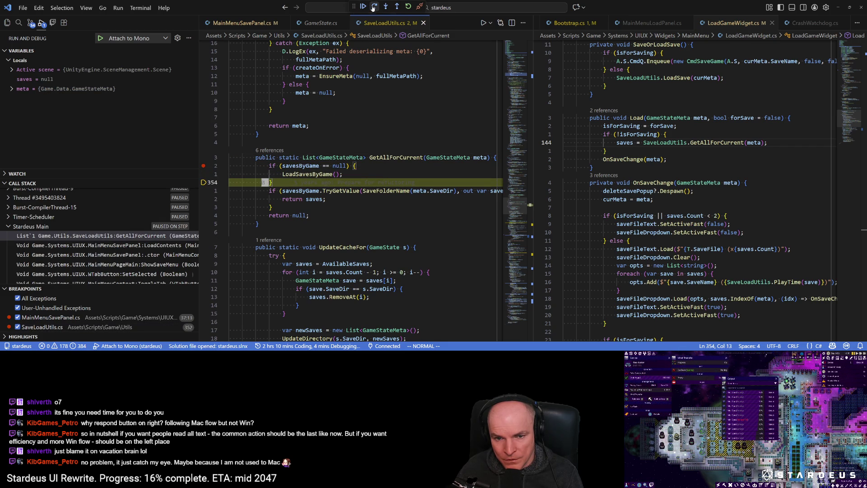
mouse_move(305, 169)
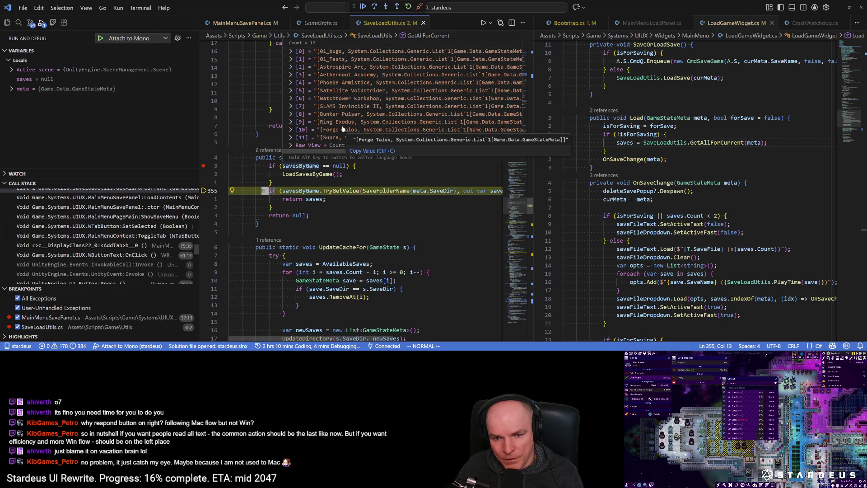
mouse_move(420, 191)
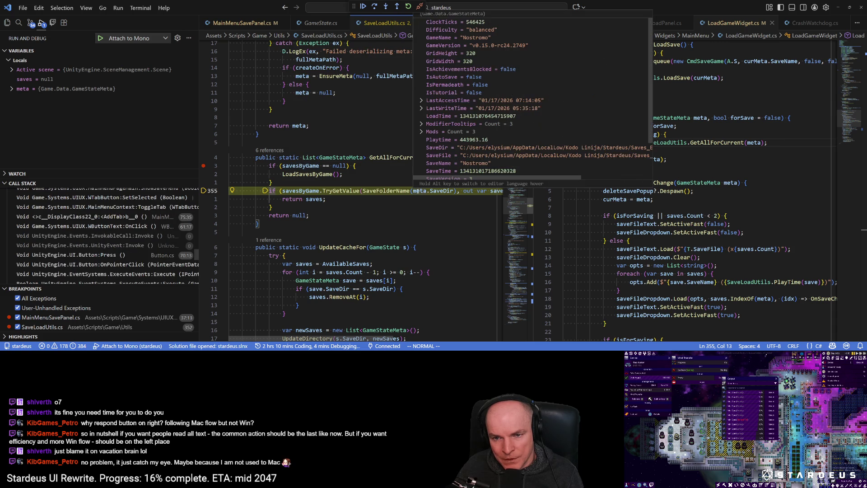
mouse_move(561, 177)
left_mouse_down()
mouse_move(634, 177)
mouse_move(474, 178)
left_mouse_up()
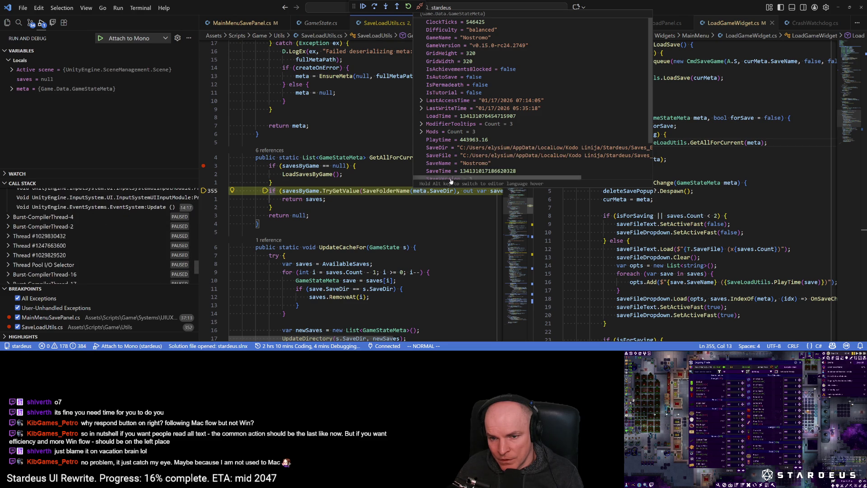
Step into SaveFolderName, through its return, and back out into GetAllForCurrent.
left_click(387, 6)
left_click(386, 7)
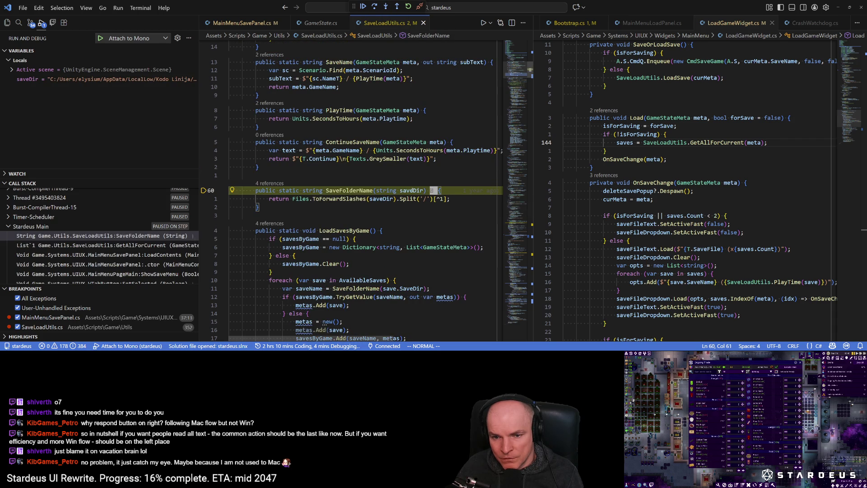
mouse_move(411, 190)
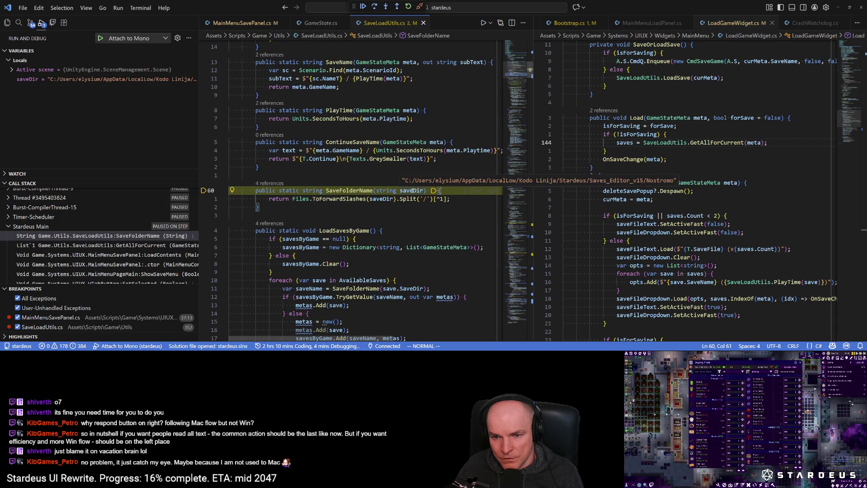
left_click(376, 8)
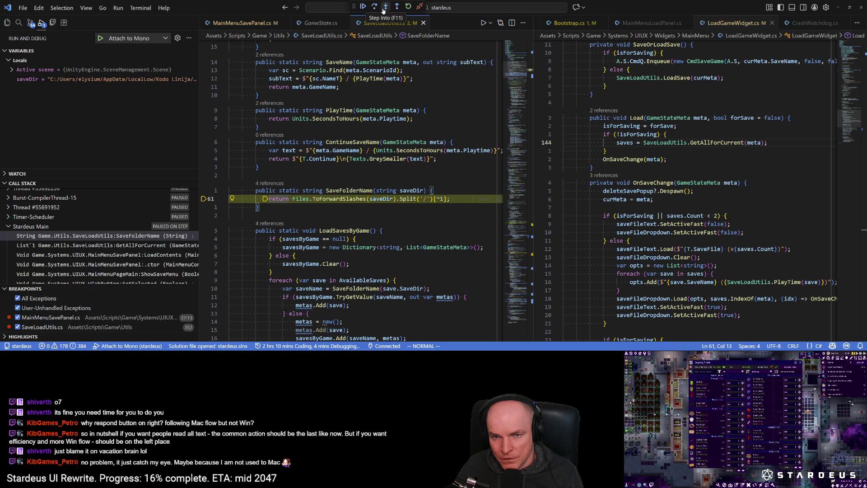
left_click(374, 8)
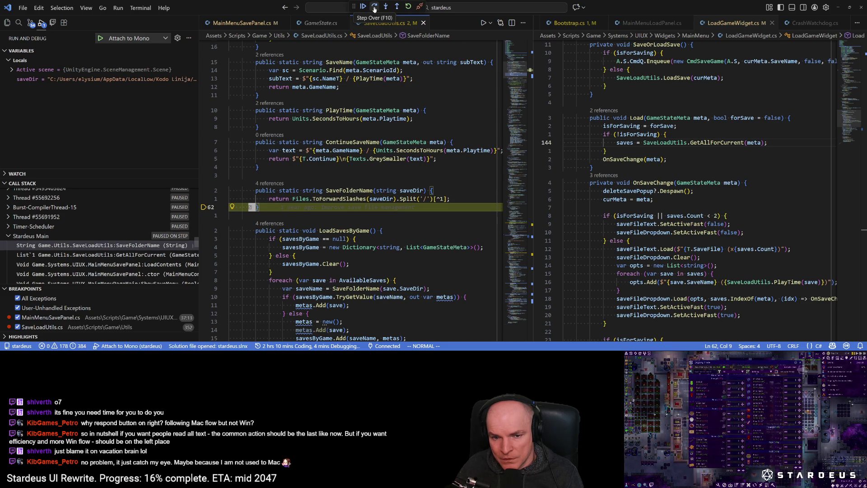
left_click(396, 7)
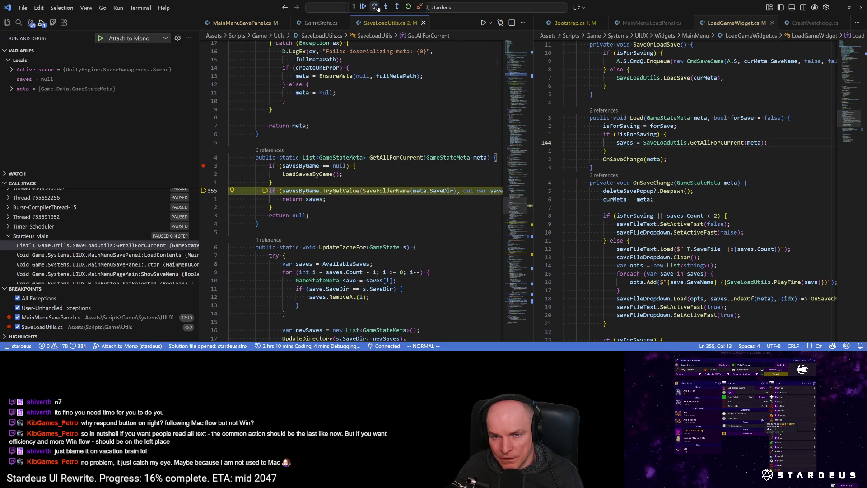
Follow GetAllForCurrent's null return into LoadContents, past the empty saves check, to line 51.
left_click(375, 7)
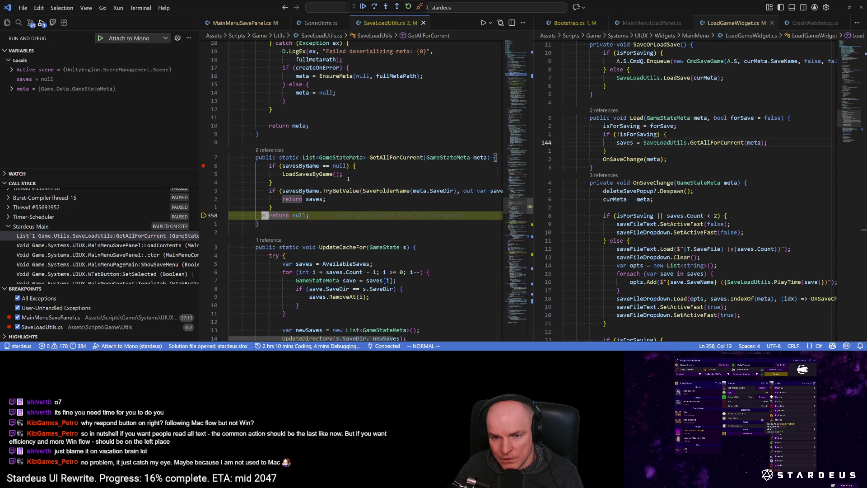
left_click(385, 7)
left_click(375, 7)
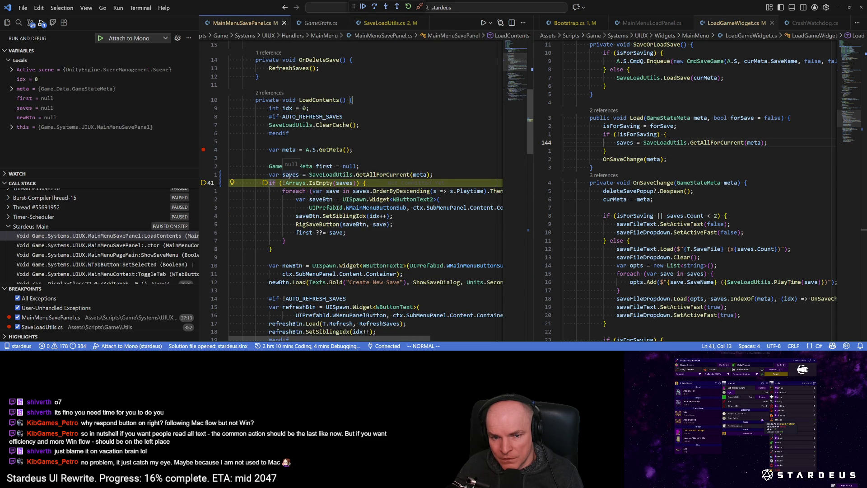
left_click(375, 7)
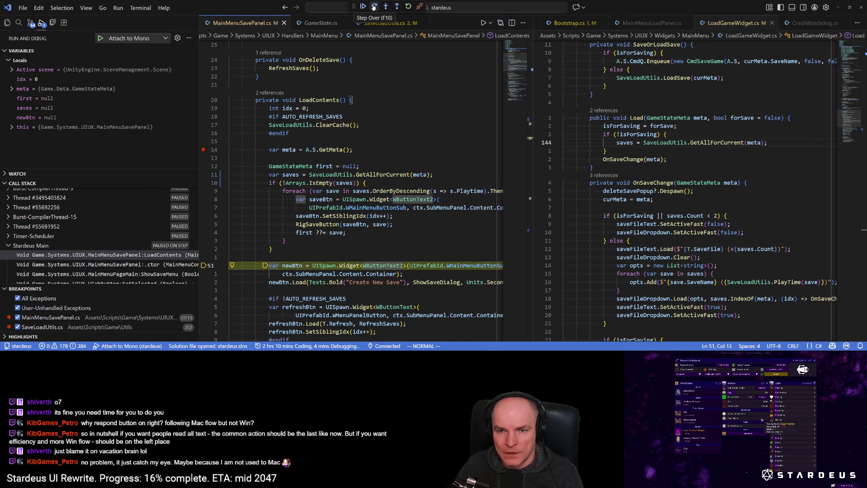
Stop debugging, read the 'No save name for game meta' error's stack trace, and return to the code.
left_click(420, 8)
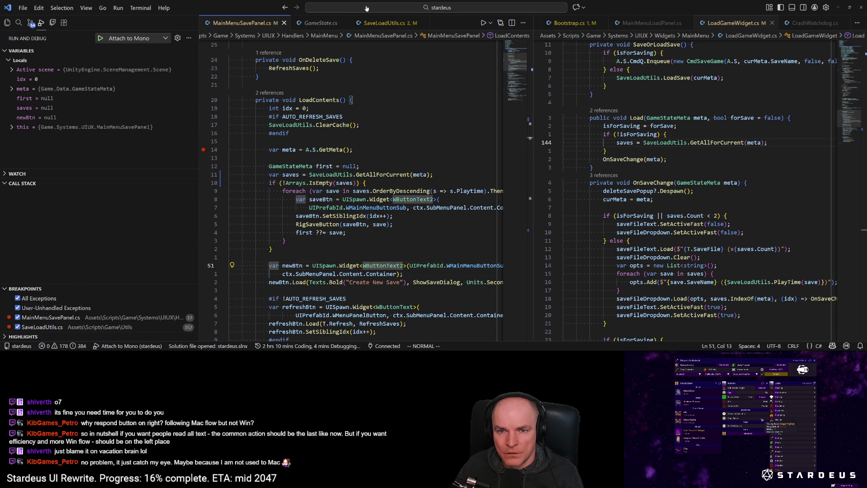
key("alt+Tab")
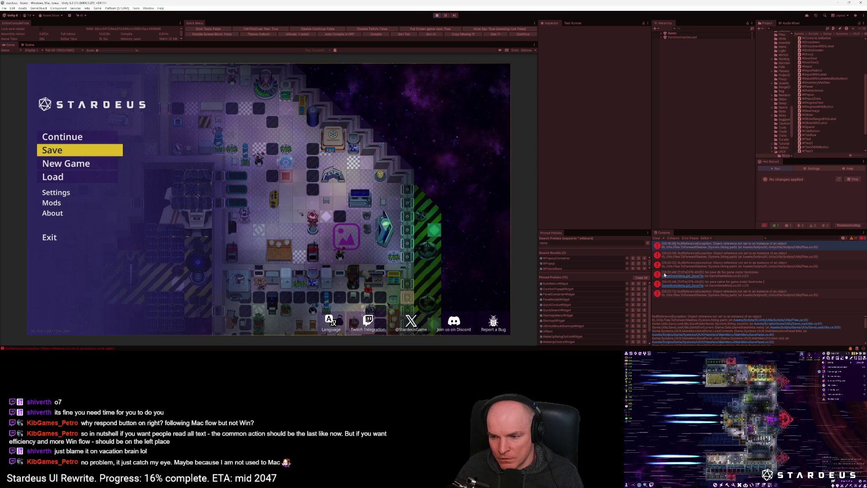
left_click(718, 285)
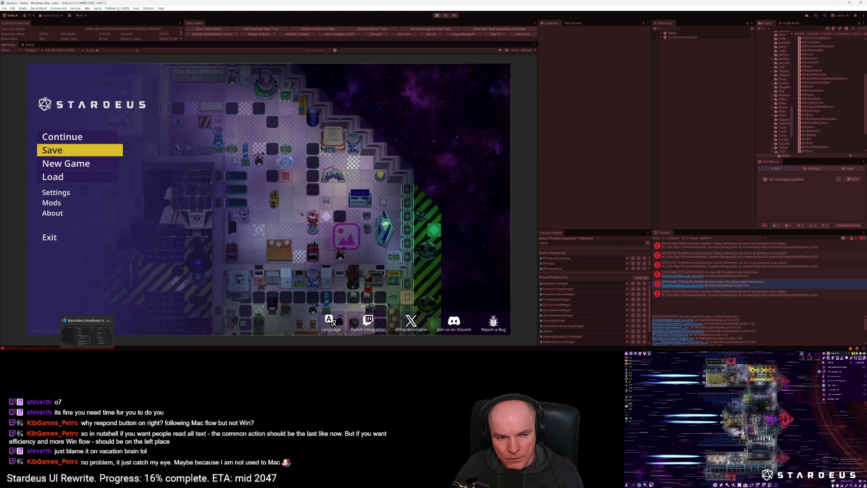
key("alt+Tab")
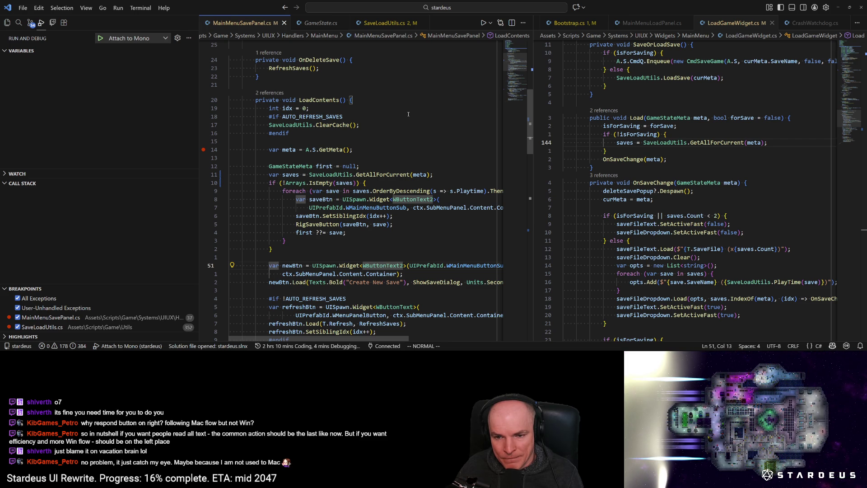
Open CmdSaveGame.cs in the right editor pane via quick open 'cmds'.
left_click(635, 167)
key("ctrl+p")
type("cmds")
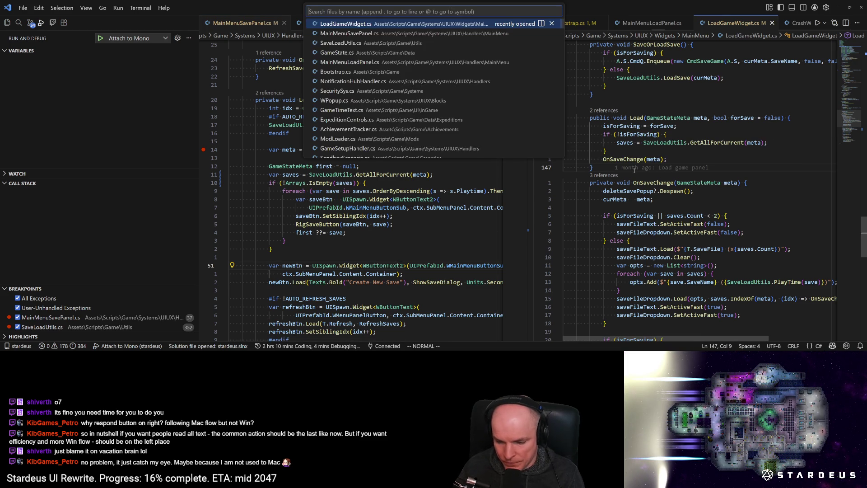
key("Down")
key("Down")
key("Return")
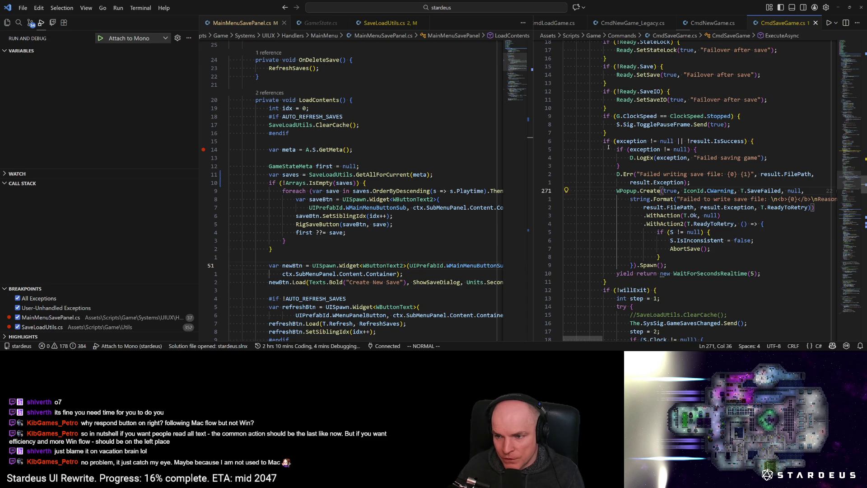
Review CmdSaveGame's constructor, then go to ShowSaveDialog in MainMenuSavePanel.cs.
scroll(692, 142, "up", 12)
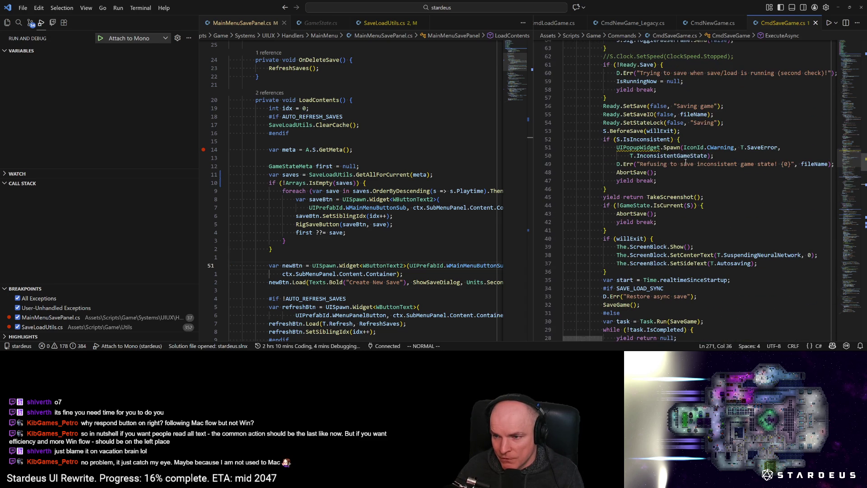
scroll(740, 126, "up", 7)
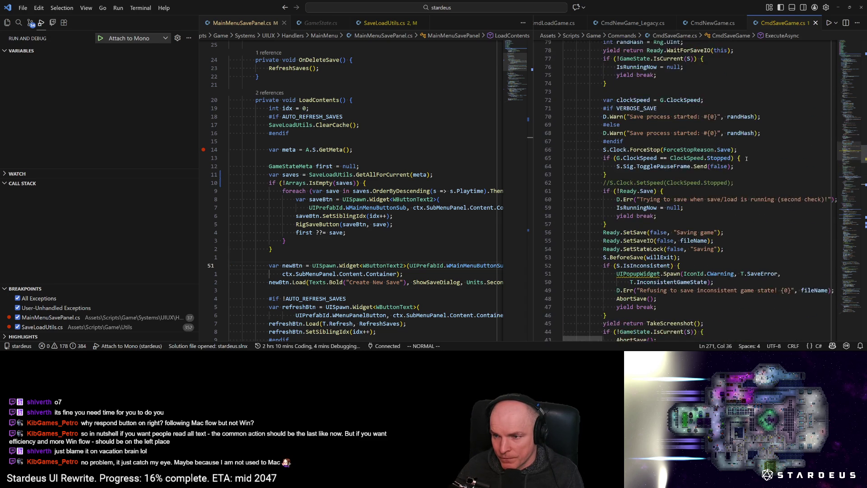
mouse_move(863, 154)
left_mouse_down()
mouse_move(865, 65)
mouse_move(864, 83)
left_mouse_up()
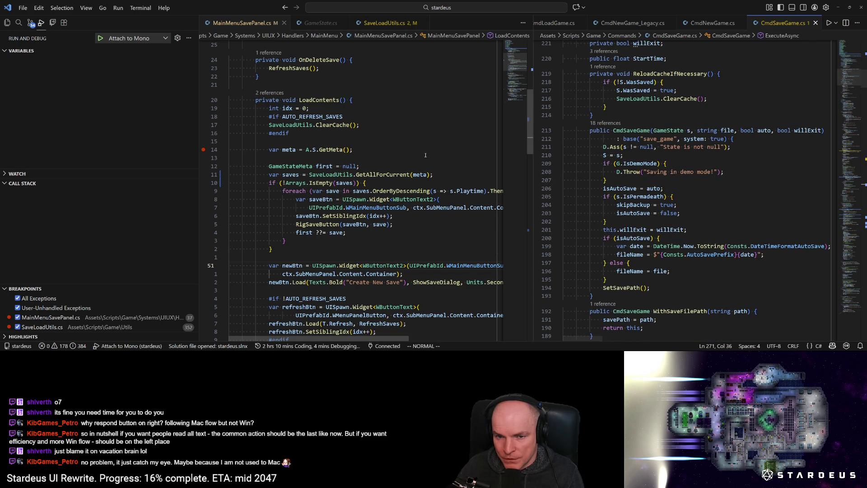
scroll(404, 217, "down", 3)
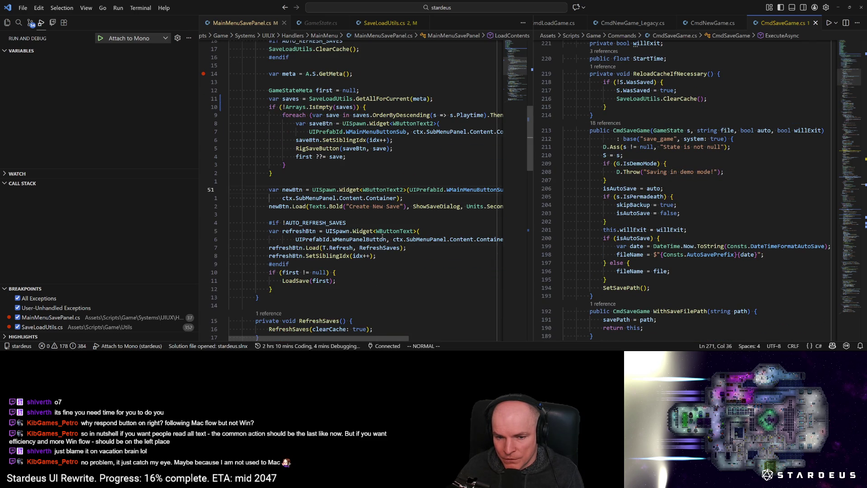
scroll(383, 236, "down", 2)
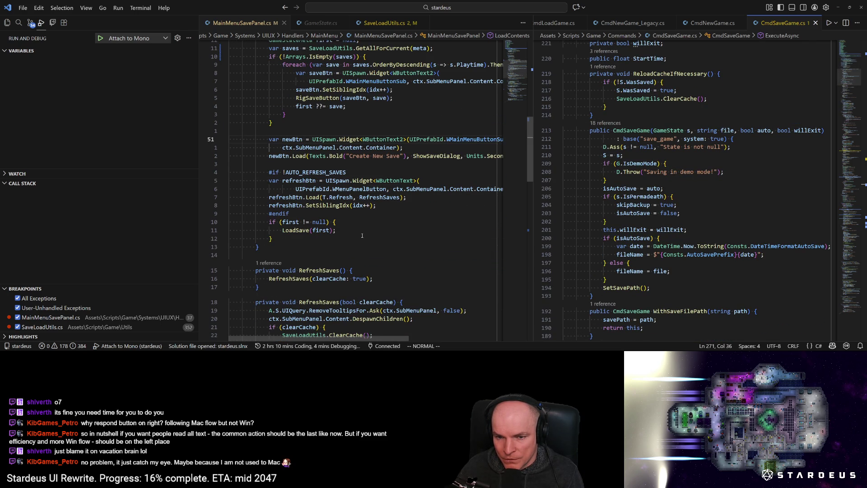
left_click(431, 157, "ctrl")
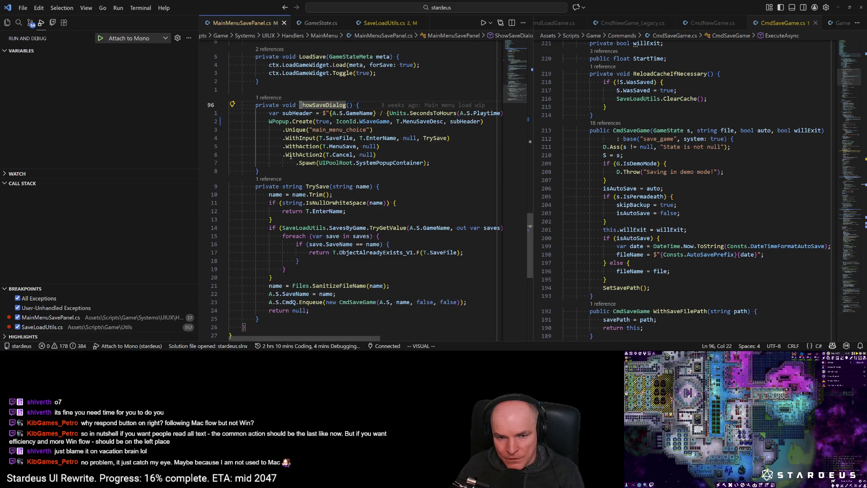
left_click(309, 137)
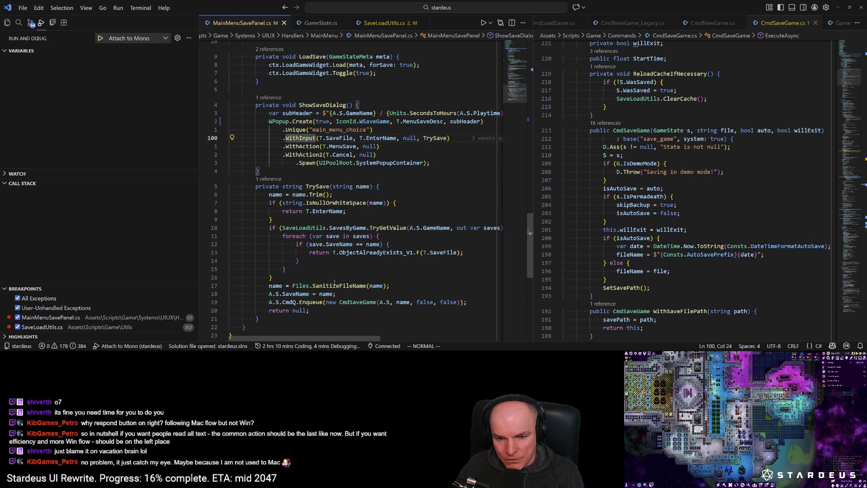
left_click(276, 285)
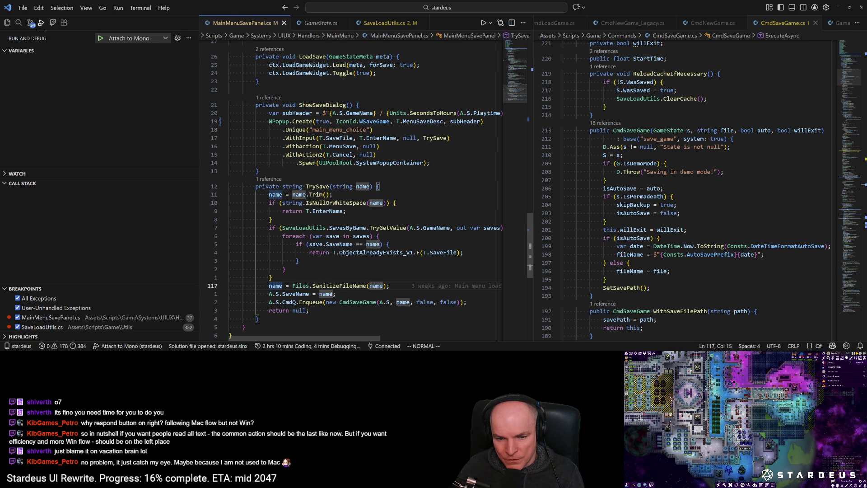
left_click(360, 302)
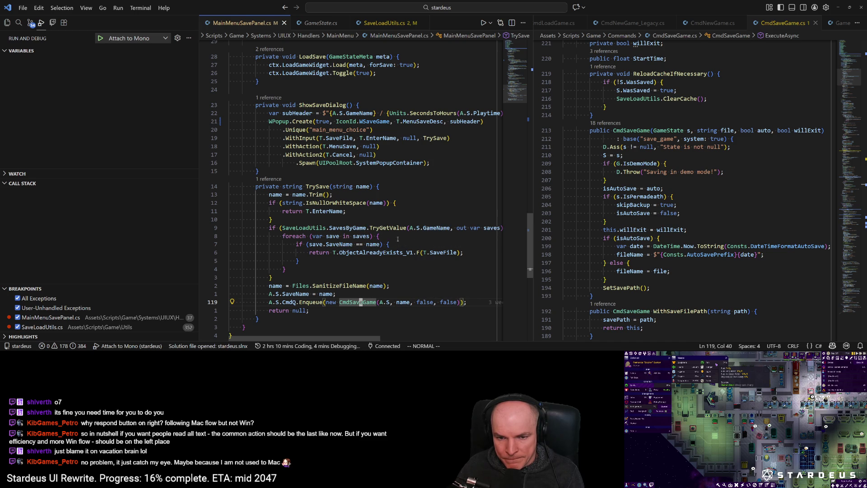
left_click(276, 194)
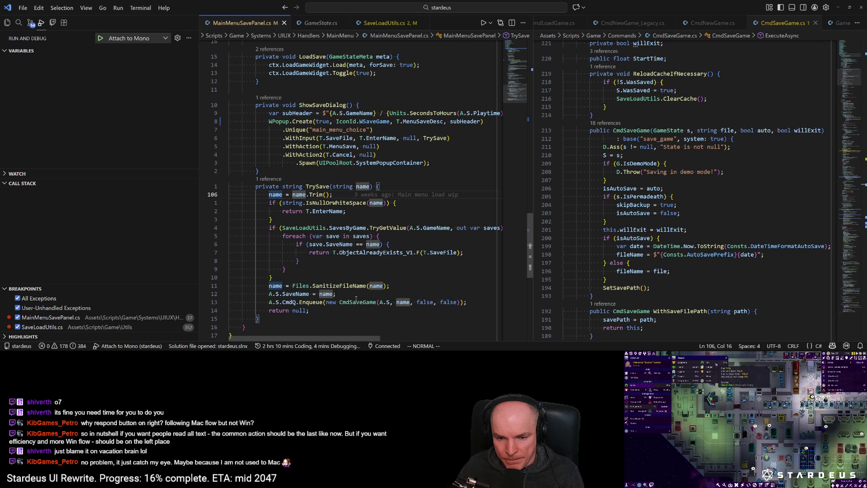
left_click(376, 302)
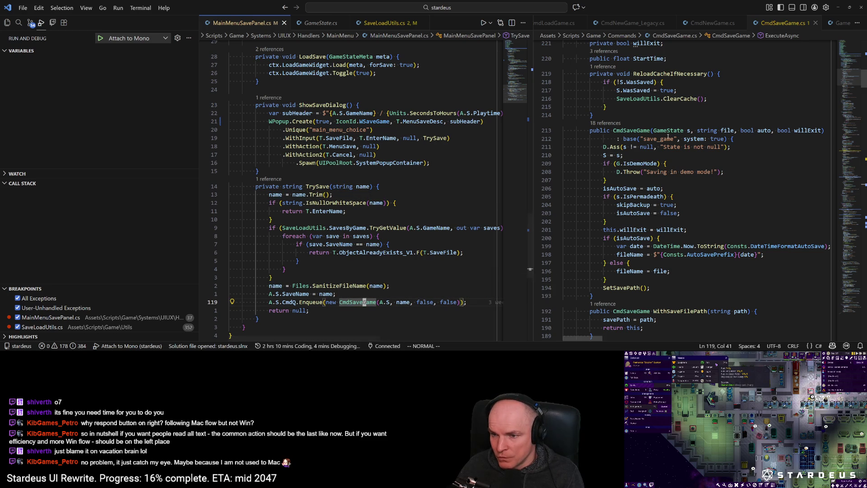
scroll(678, 157, "down", 2)
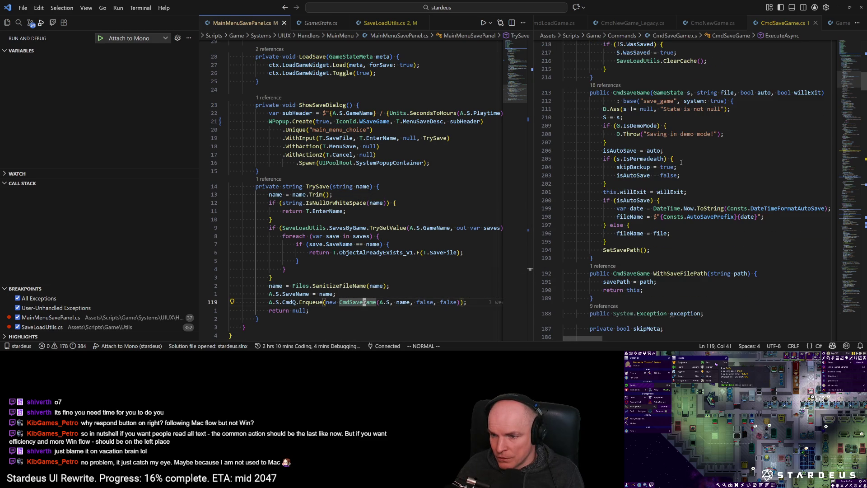
Trace the file parameter to SetSavePath and inspect where GameState.SaveDir comes from, then return to Unity.
left_click(726, 93)
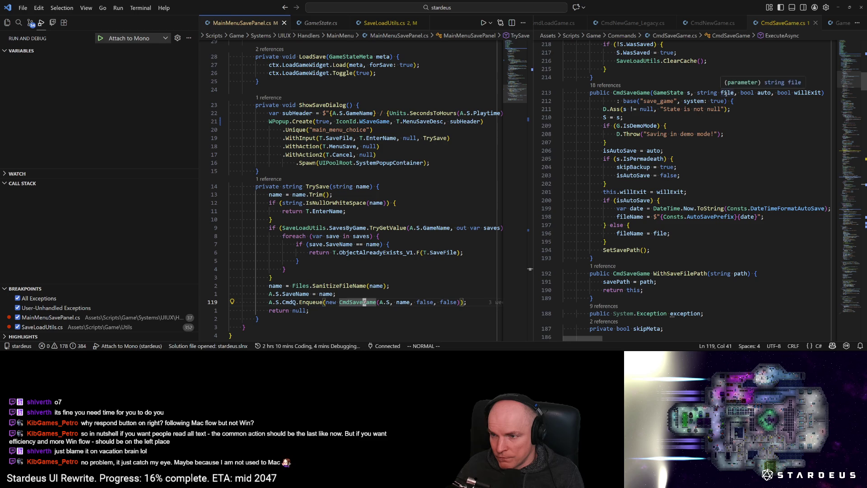
left_click(630, 249, "ctrl")
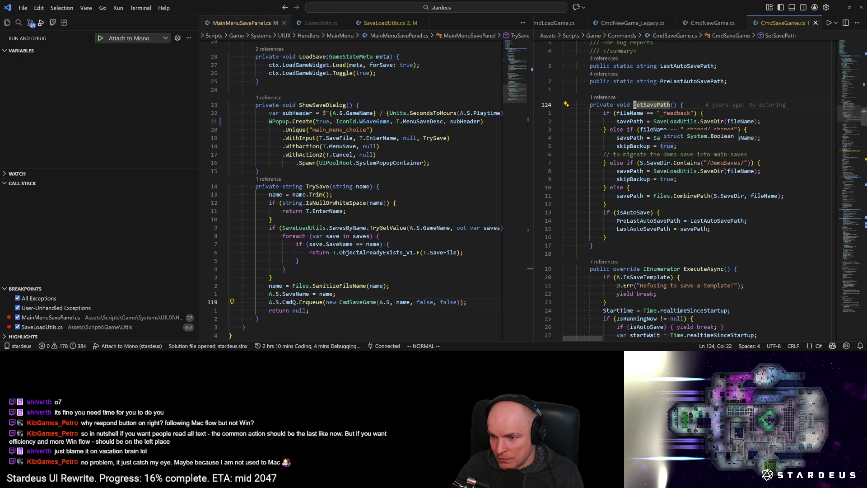
left_click(726, 196)
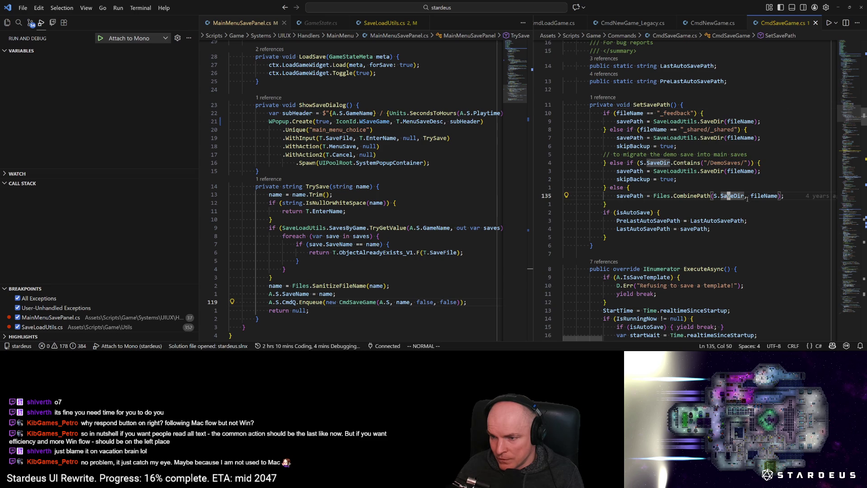
left_click(632, 196)
left_click(730, 196)
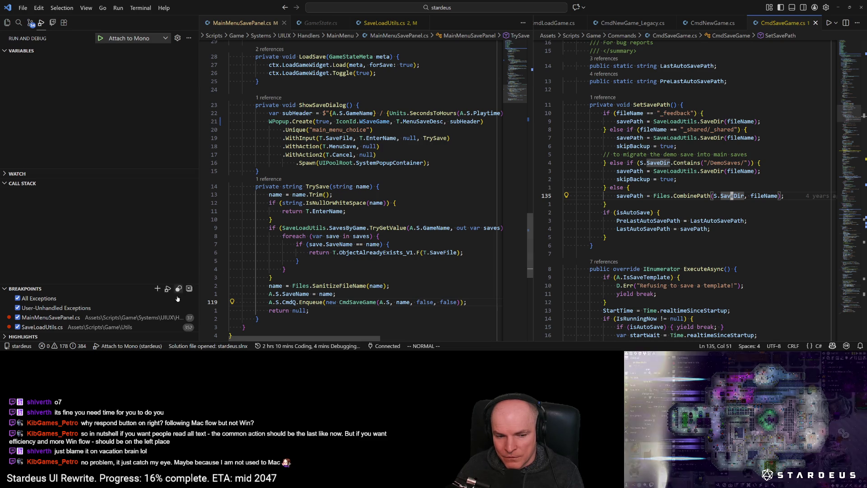
left_click(98, 337)
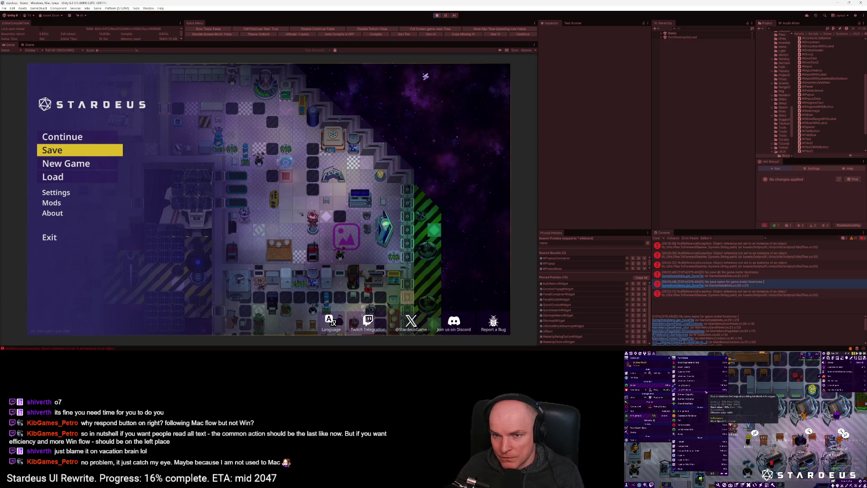
Try Save on the main menu, inspect the NullReferenceException, stop Play mode, and return to the code.
key("alt+Tab")
key("alt+Tab")
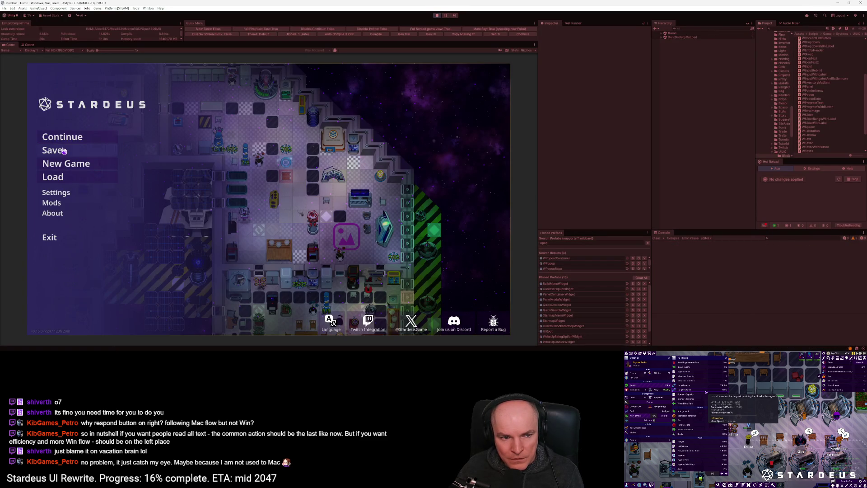
left_click(130, 155)
left_click(96, 152)
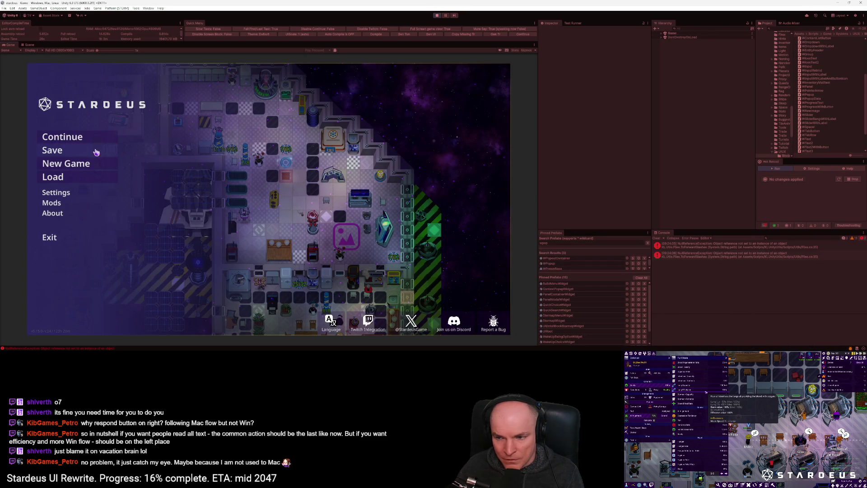
left_click(762, 247)
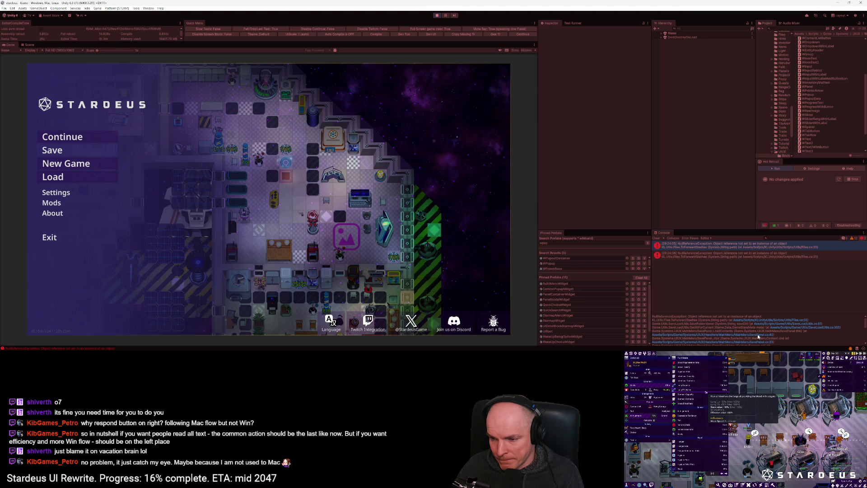
left_click(434, 16)
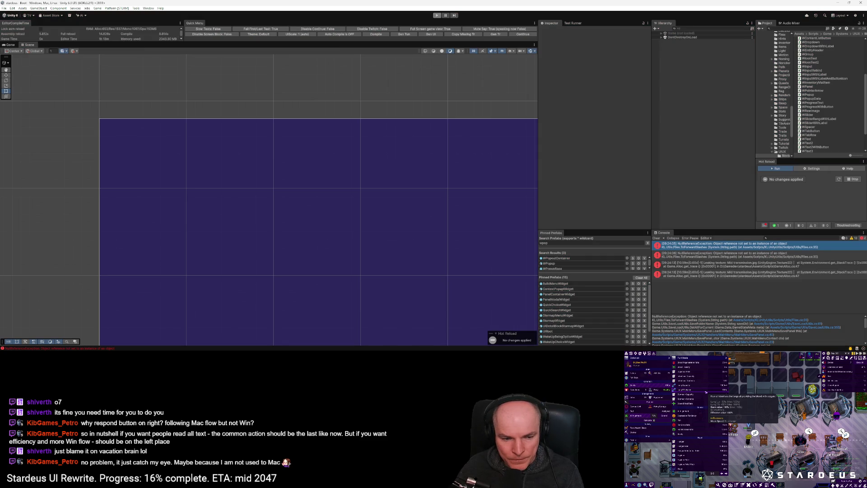
key("alt+Tab")
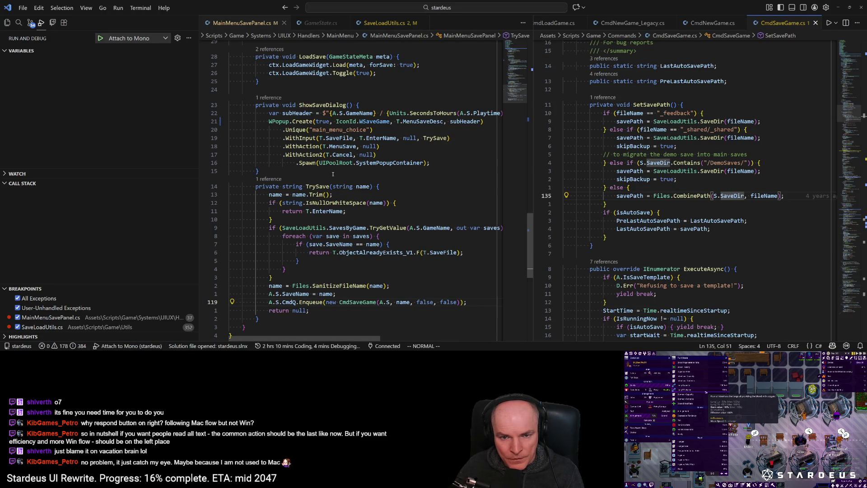
Review GetMeta in GameState.cs, then switch to Unity so it recompiles and relaunches Stardeus.
scroll(333, 174, "up", 5)
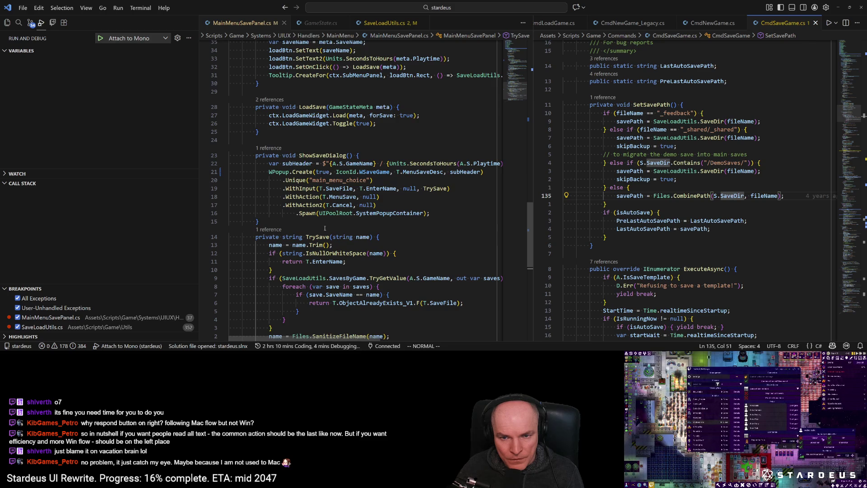
scroll(324, 227, "up", 2)
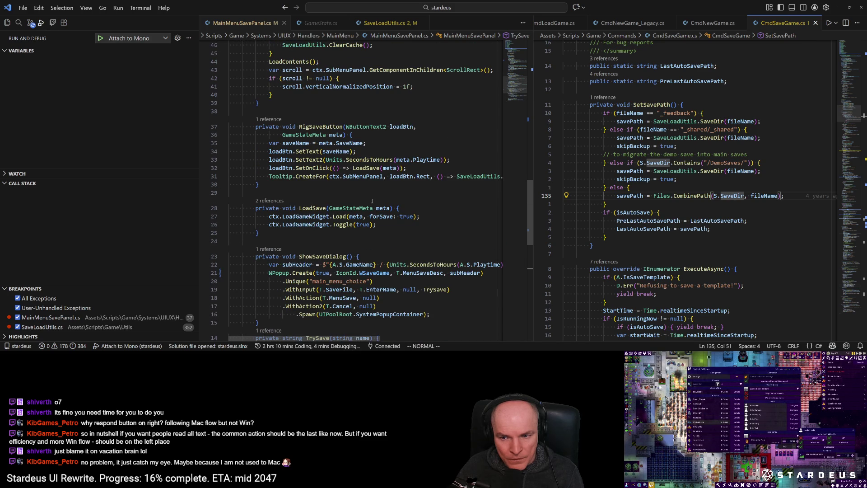
key("ctrl+o")
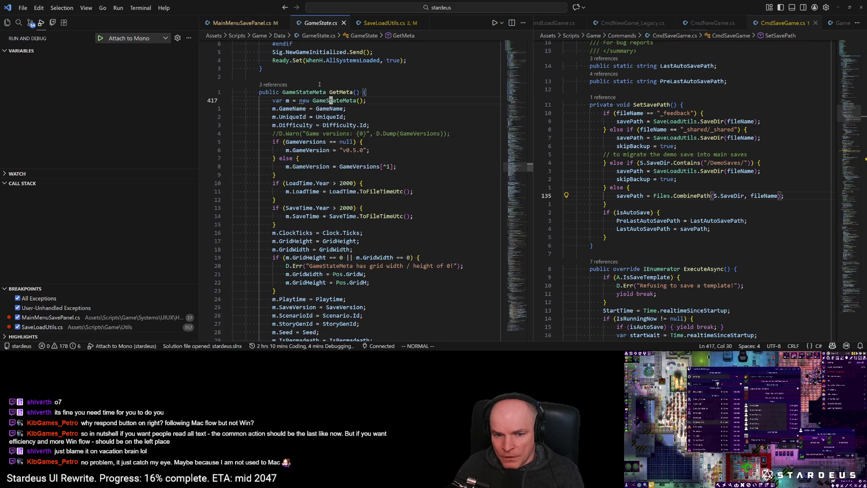
scroll(326, 187, "down", 3)
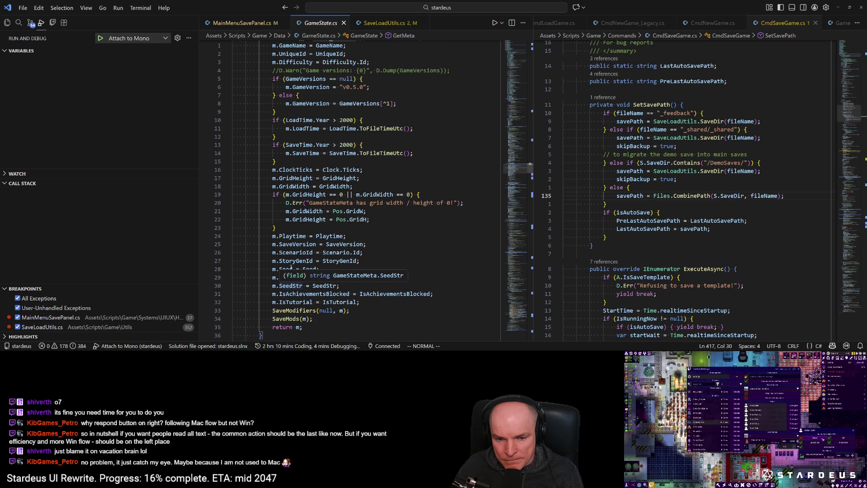
scroll(287, 178, "up", 2)
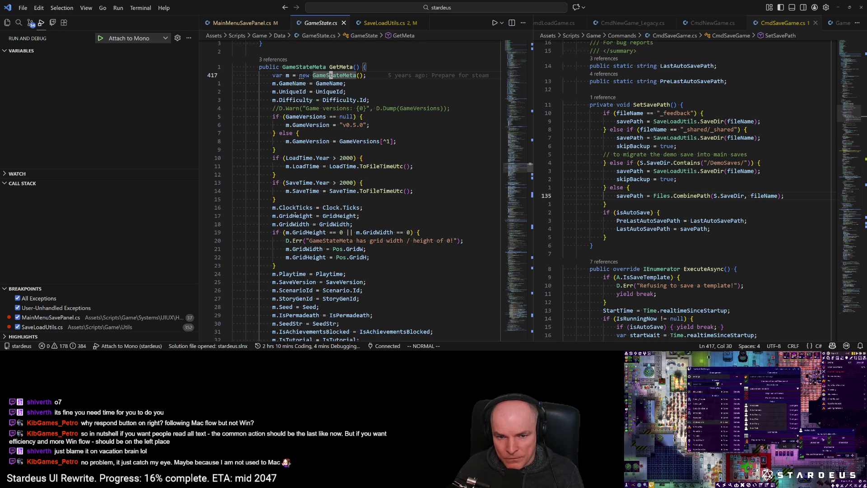
scroll(362, 264, "down", 2)
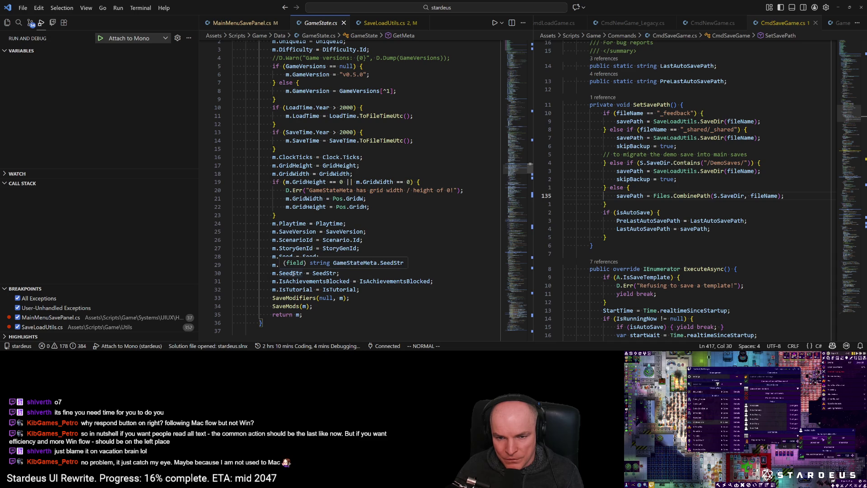
scroll(294, 274, "up", 2)
scroll(294, 271, "down", 2)
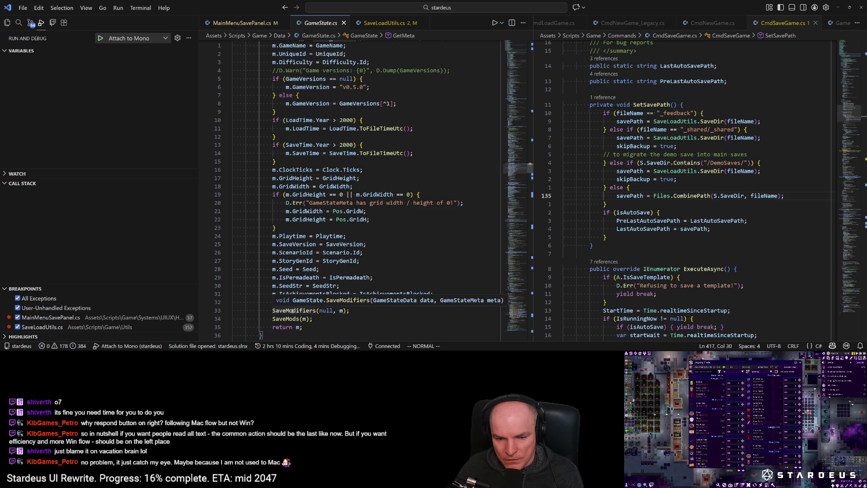
key("alt+Tab")
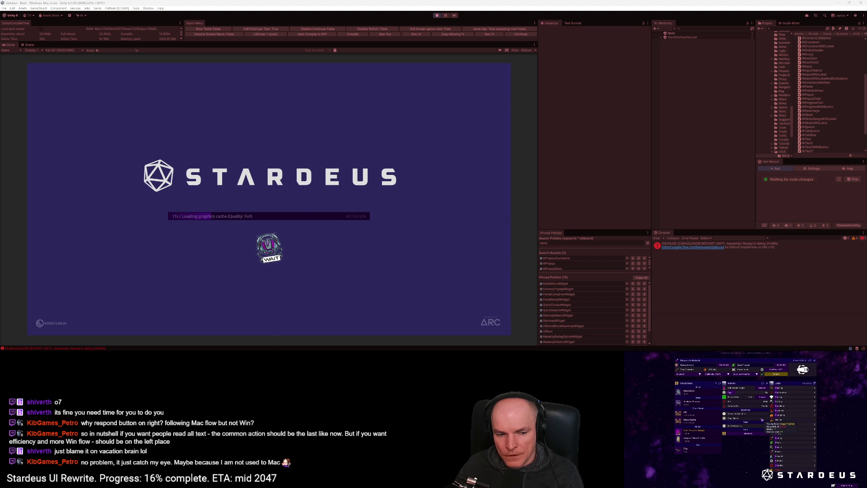
Wait for Stardeus to finish loading, checking back and forth between the code and the game.
key("alt+Tab")
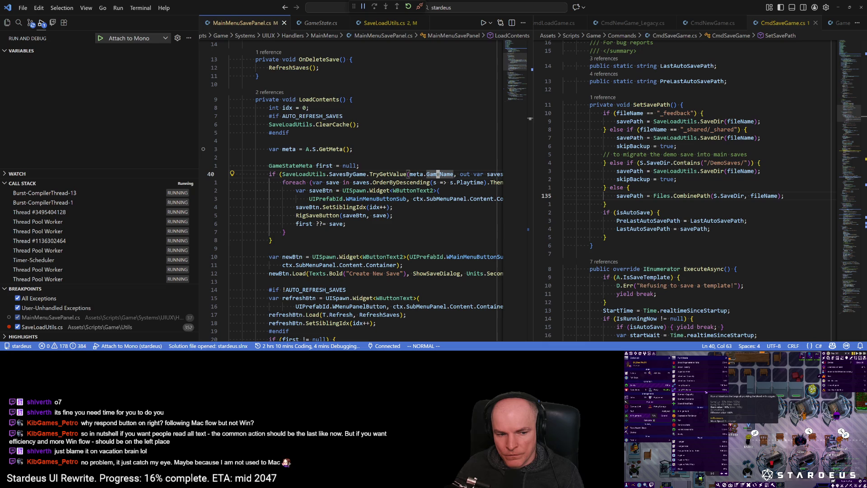
key("alt+Tab")
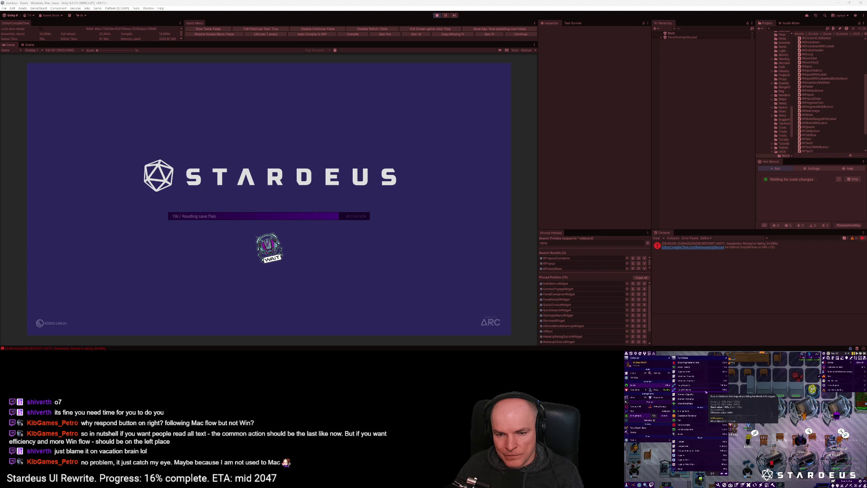
key("alt+Tab")
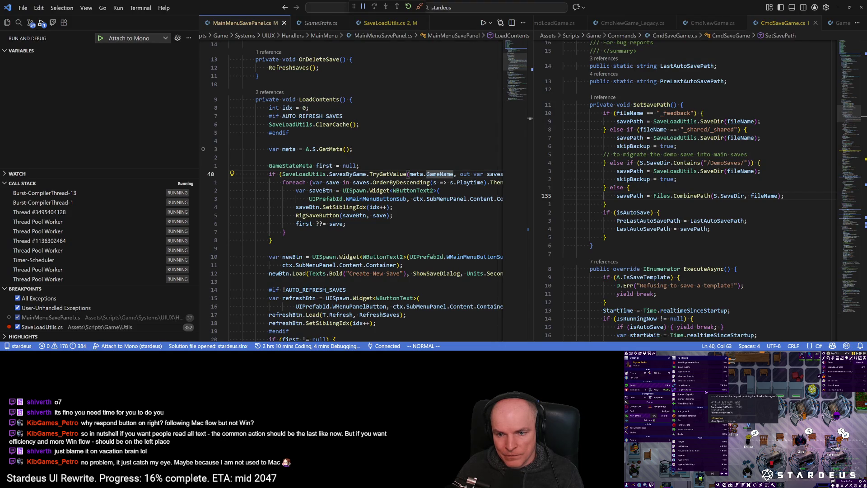
key("alt+Tab")
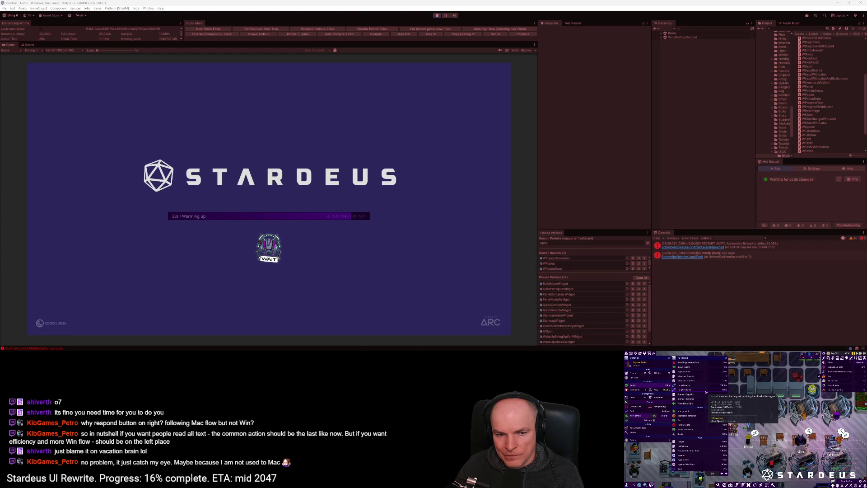
key("alt+Tab")
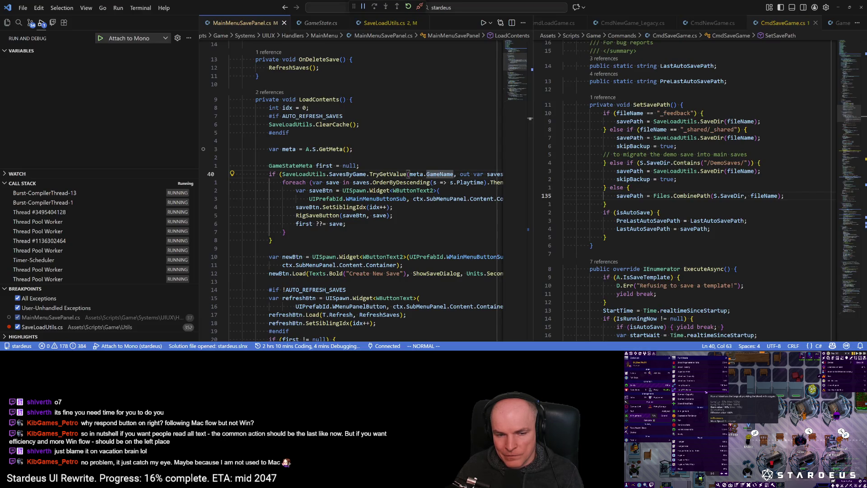
key("alt+Tab")
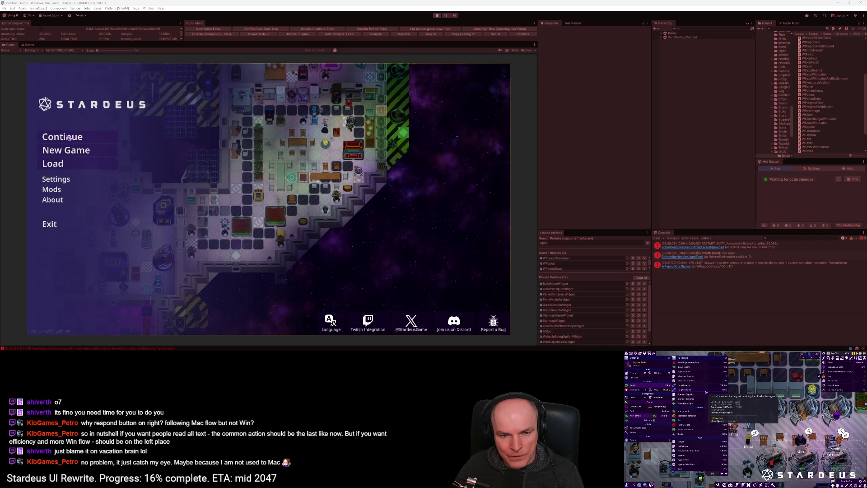
Continue the latest saved colony, return to the main menu, and choose Save.
left_click(69, 138)
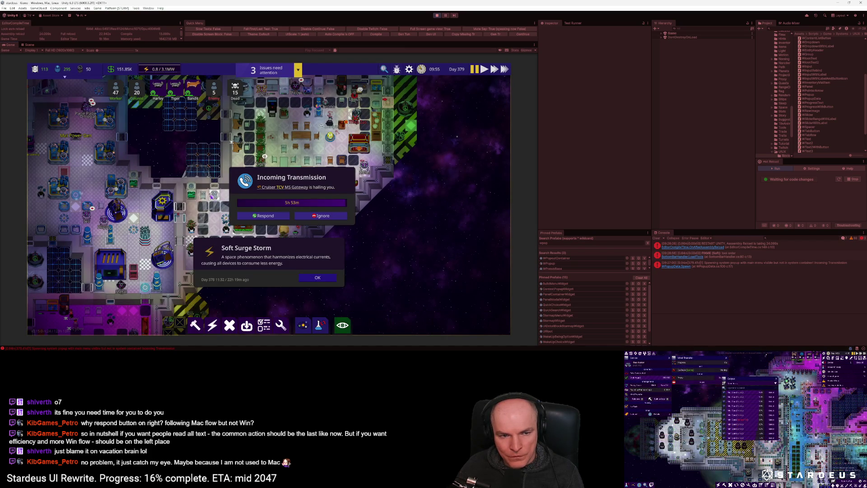
key("Escape")
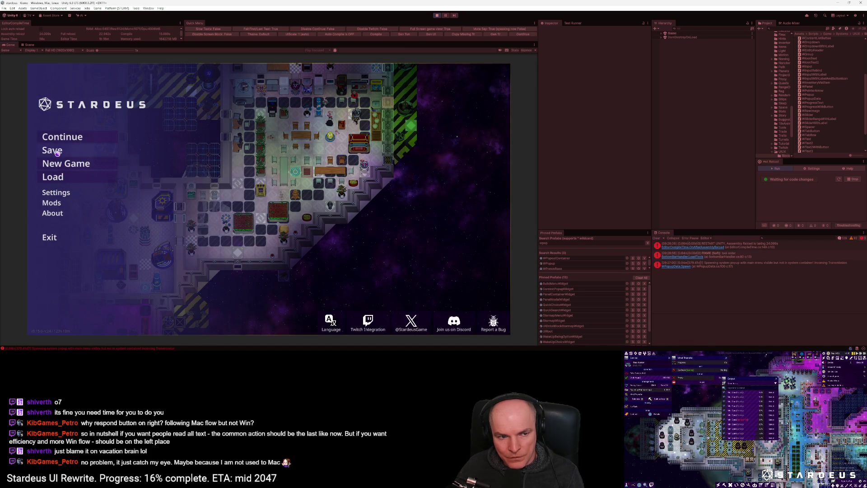
left_click(56, 152)
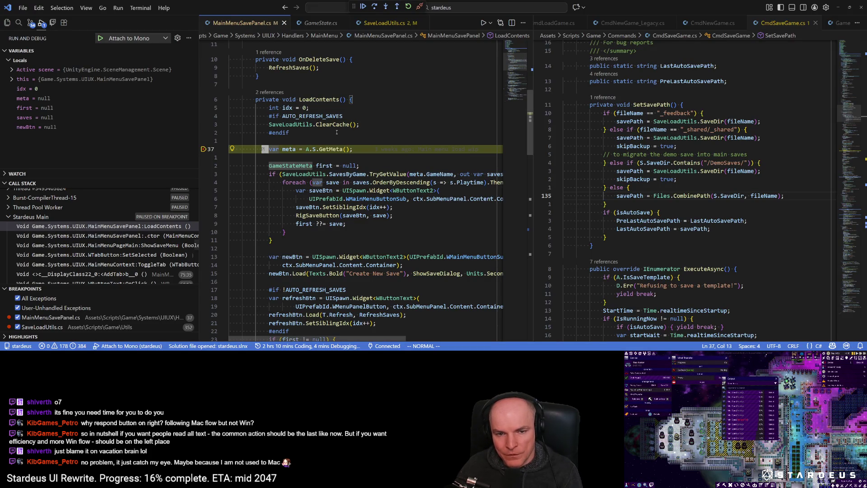
Step past GetMeta, confirm GameName 'Nostromo' and 12 save groups in SavesByGame, then resume.
left_click(375, 7)
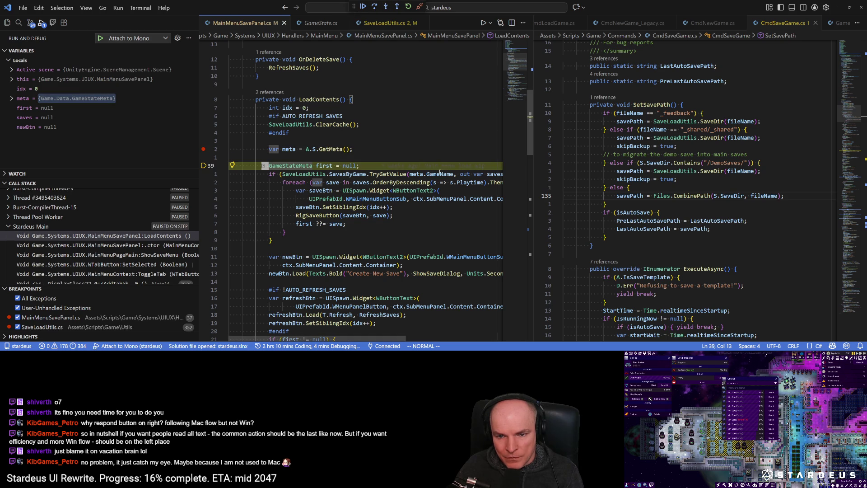
mouse_move(440, 172)
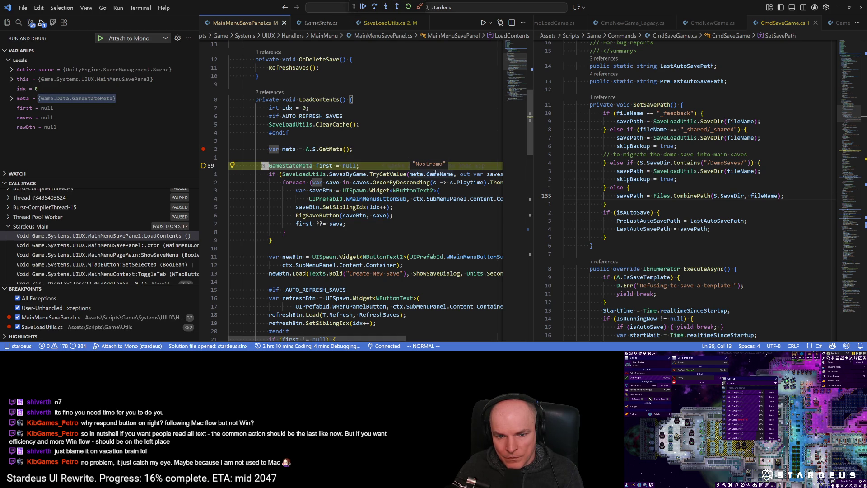
mouse_move(345, 173)
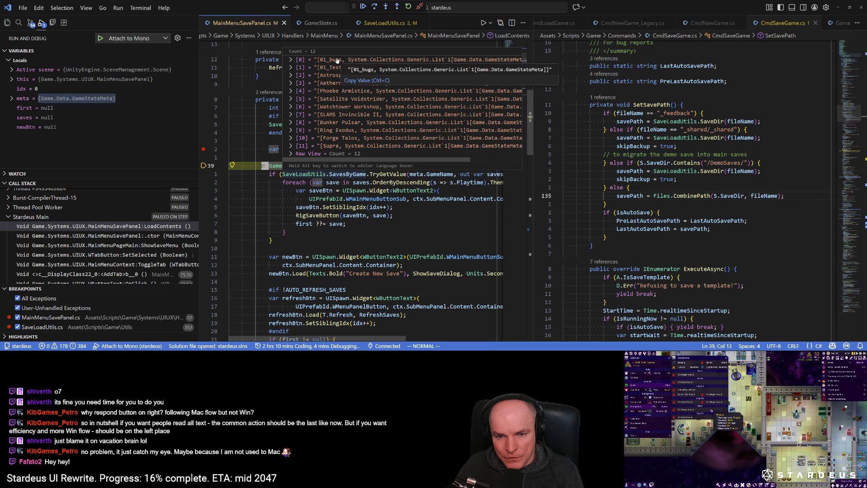
left_click(375, 7)
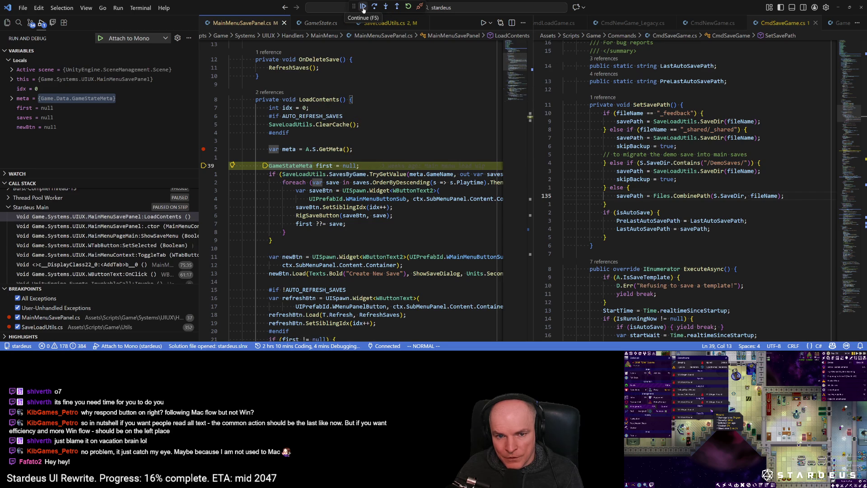
left_click(363, 7)
Cancel the game's Save the game dialog, then start a file search back in VS Code.
key("alt+Tab")
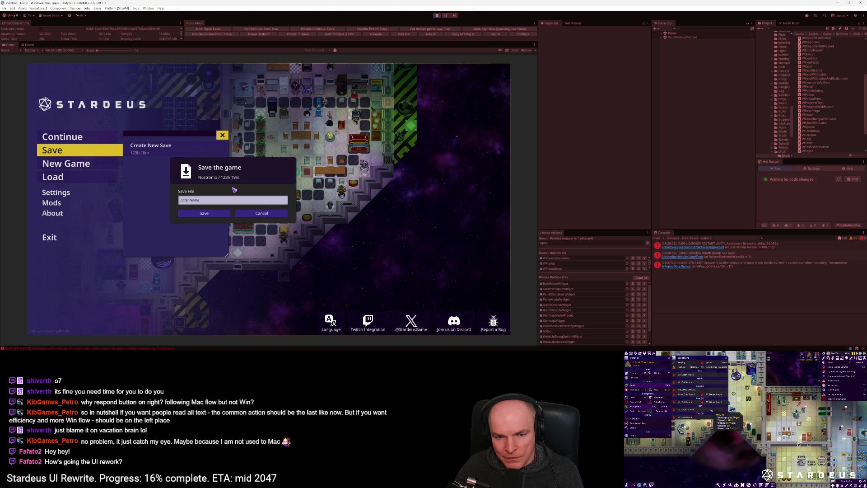
left_click(267, 214)
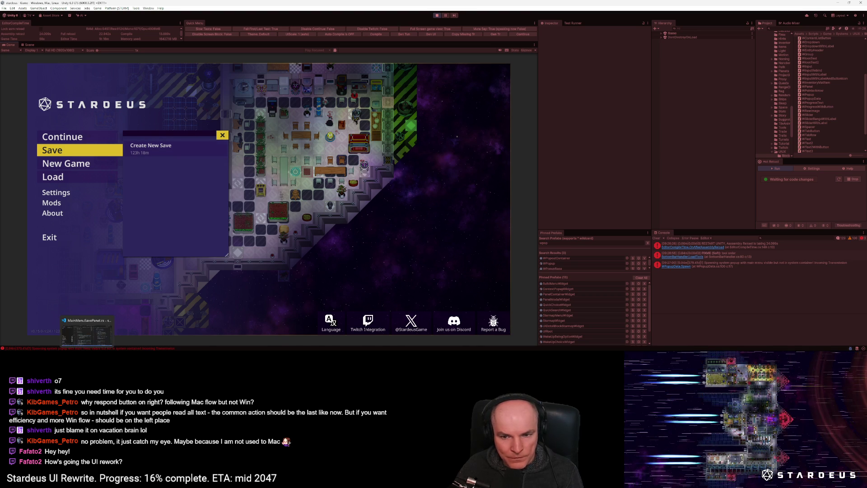
key("alt+Tab")
key("ctrl+p")
Open WPopup.cs and inspect the Load call inside its Spawn method.
type("w")
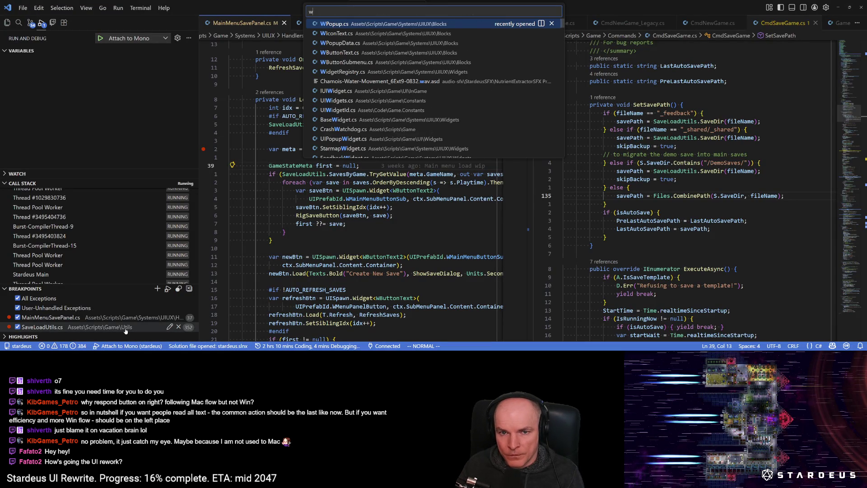
key("Return")
key("ctrl+shift+o")
type("spaw")
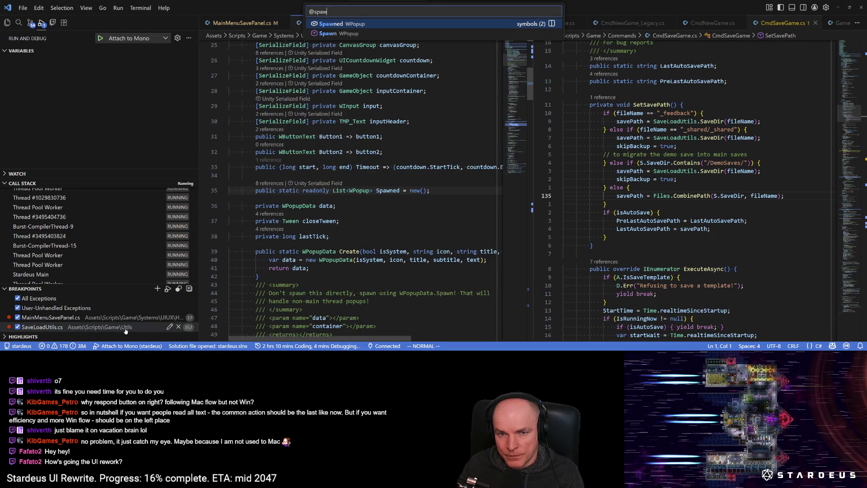
key("Down")
key("Return")
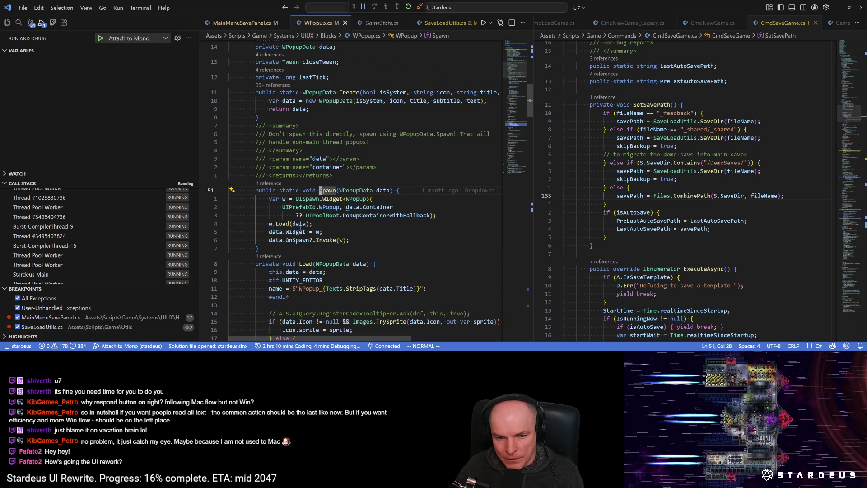
left_click(283, 223)
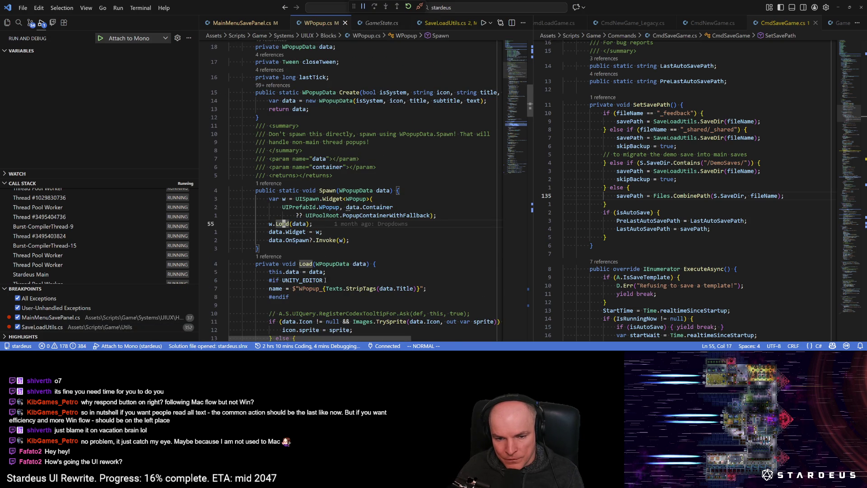
scroll(327, 217, "down", 3)
scroll(330, 278, "down", 20)
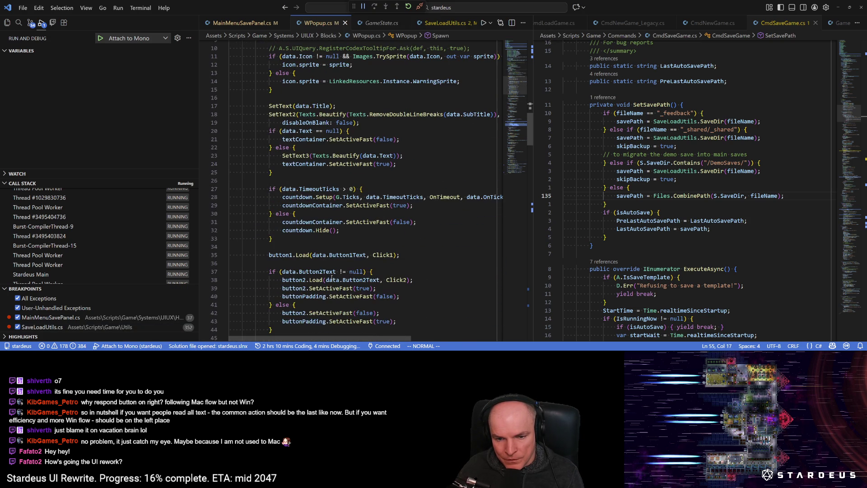
Start a condition below ShowCG in AfterRebuildLayouts and check WPopupData's WithInput definition.
key("ctrl+shift+o")
type("a")
key("Return")
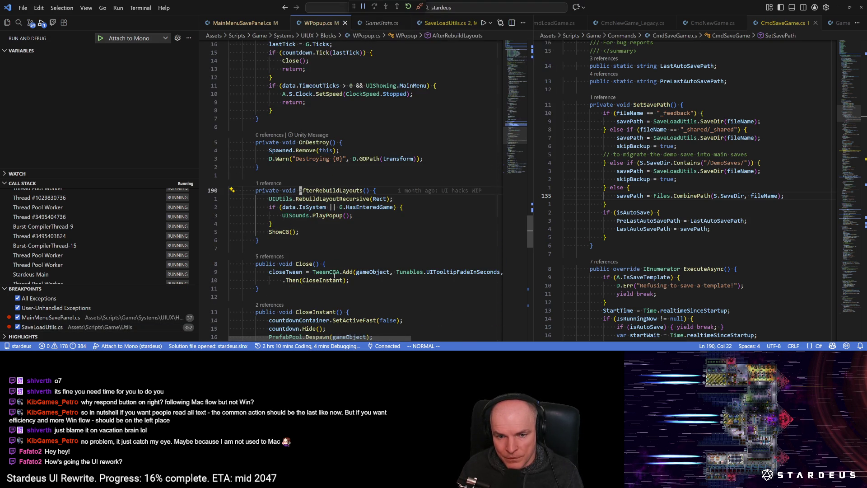
key("j")
key("j")
key("j")
key("j")
key("dollar")
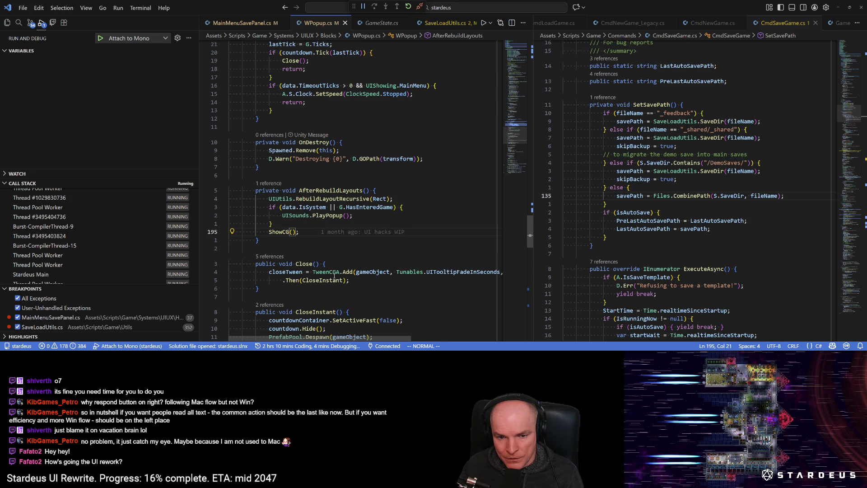
key("o")
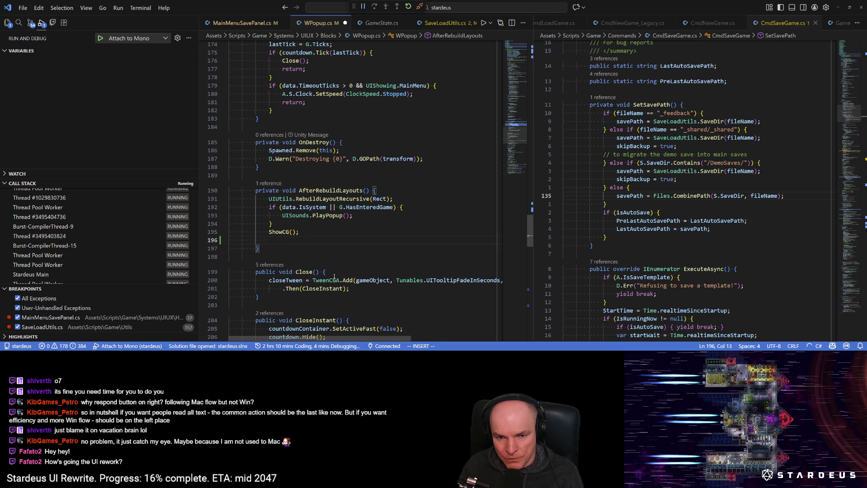
type("if (data.")
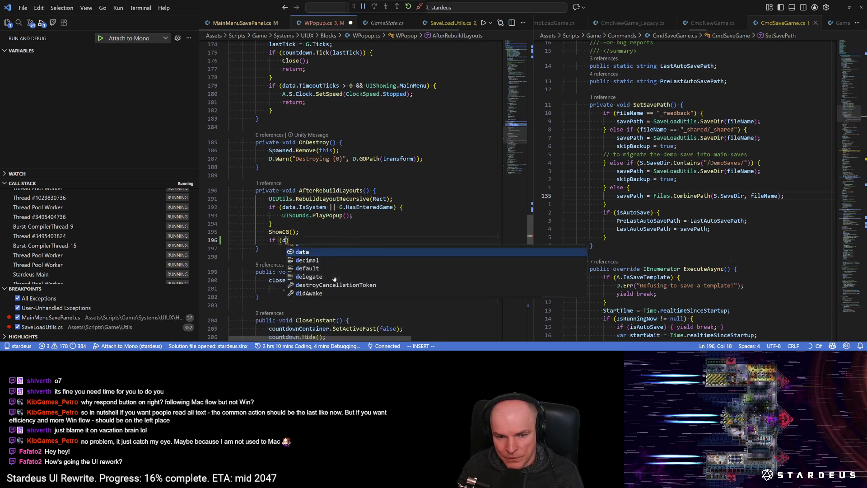
type("inp")
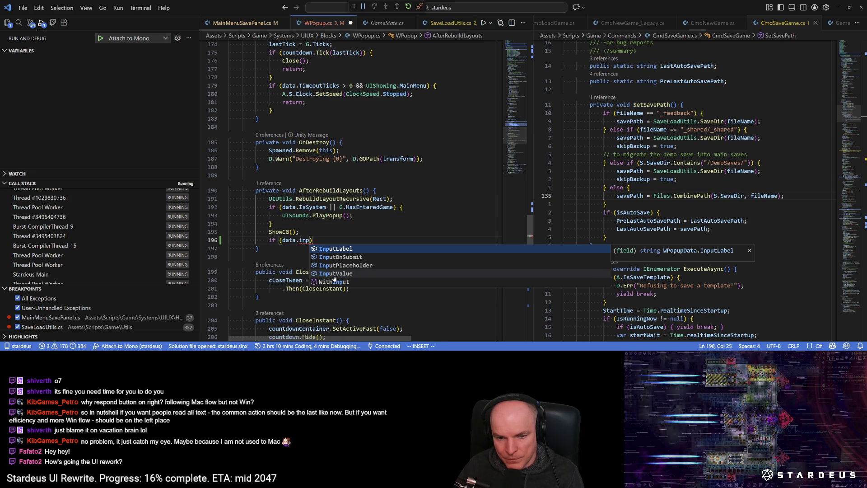
key("Down")
key("Down")
key("Down")
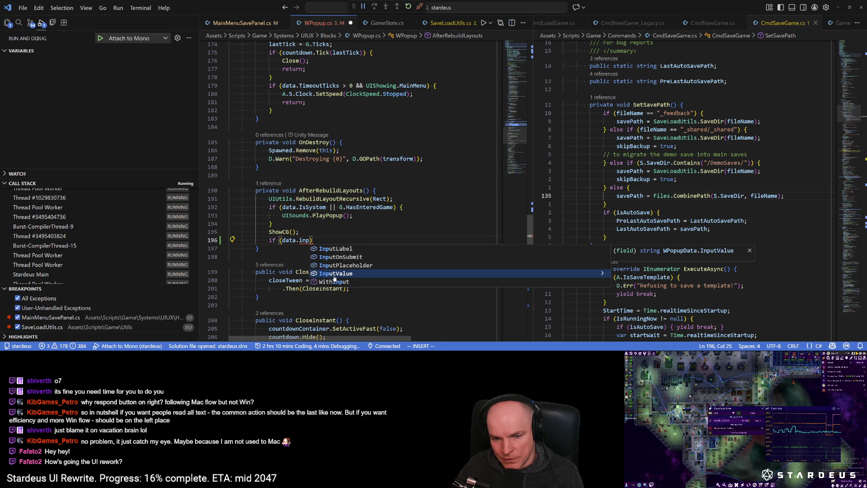
left_click(335, 281)
key("F12")
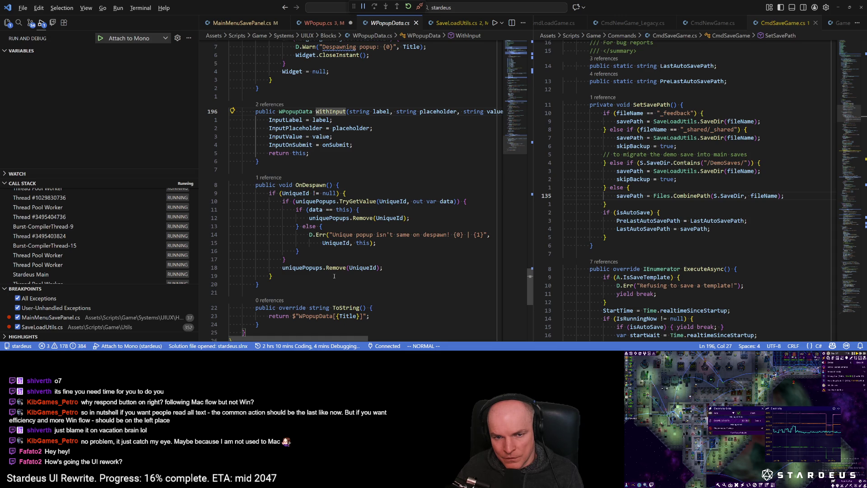
Write the guard 'if (input.gameObject.activeSelf) { input.Focus(); }' below ShowCG.
key("ctrl+o")
type("o")
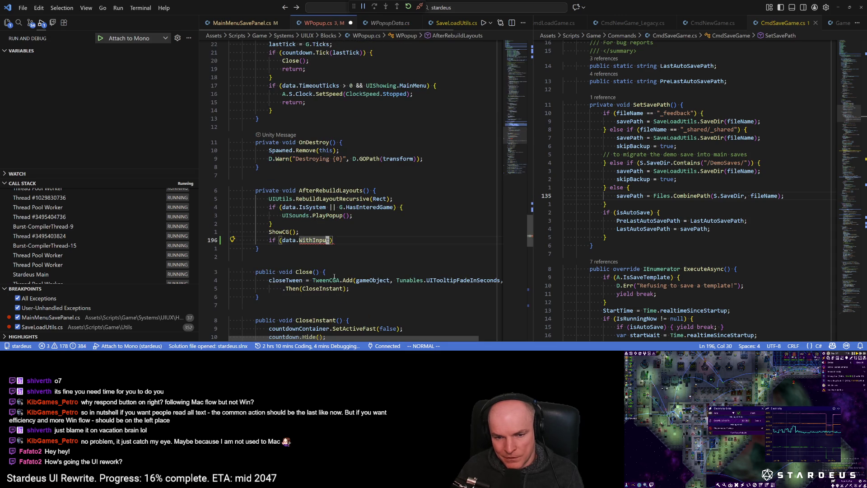
type("if (data.inp")
key("Down")
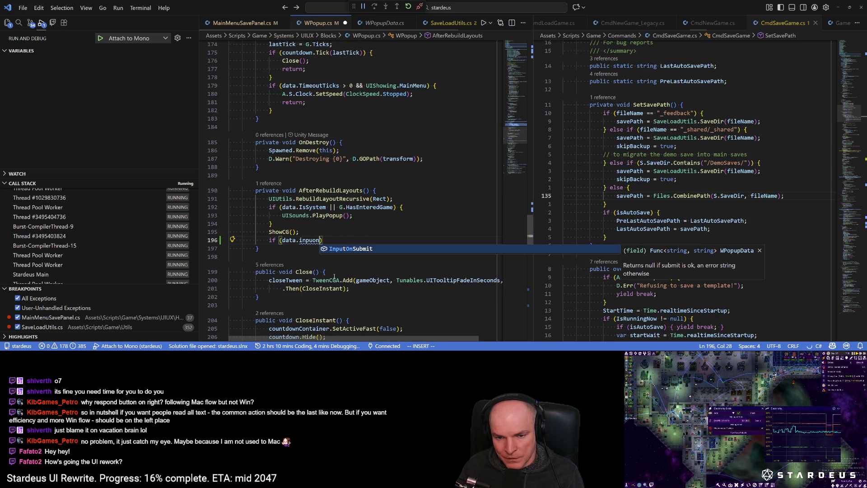
key("Return")
type("!= nu")
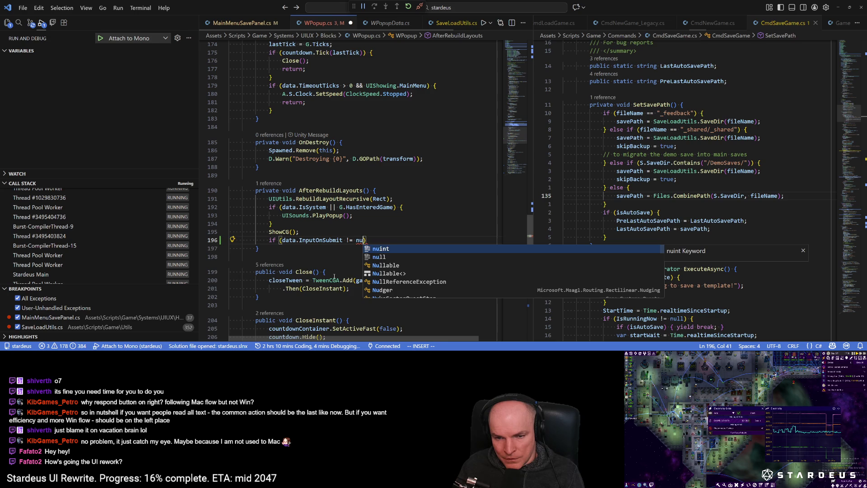
key("ctrl+BackSpace")
key("ctrl+BackSpace")
key("ctrl+BackSpace")
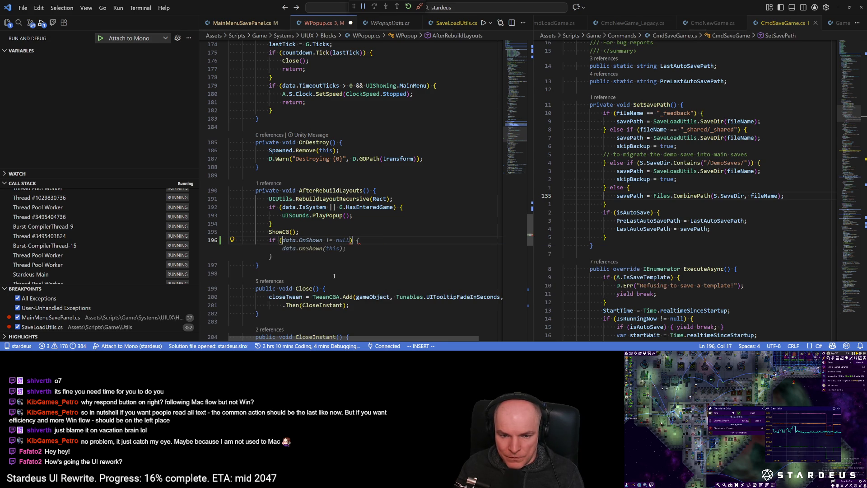
type("input")
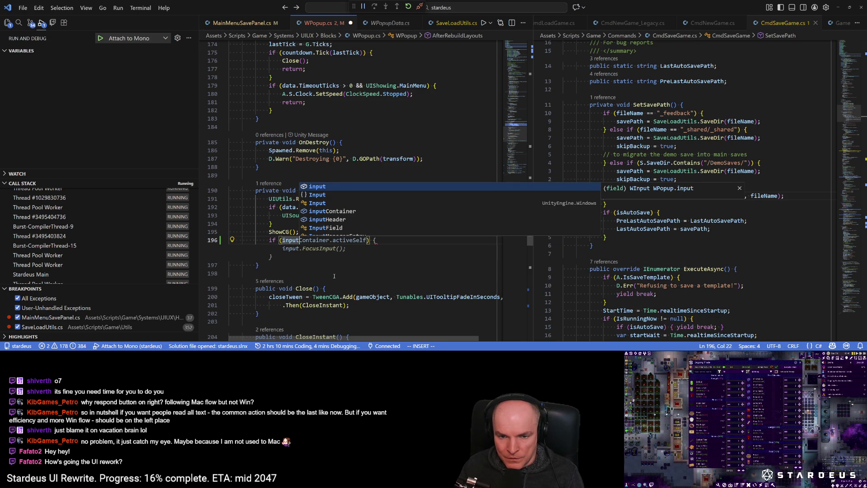
key("Escape")
scroll(334, 276, "up", 10)
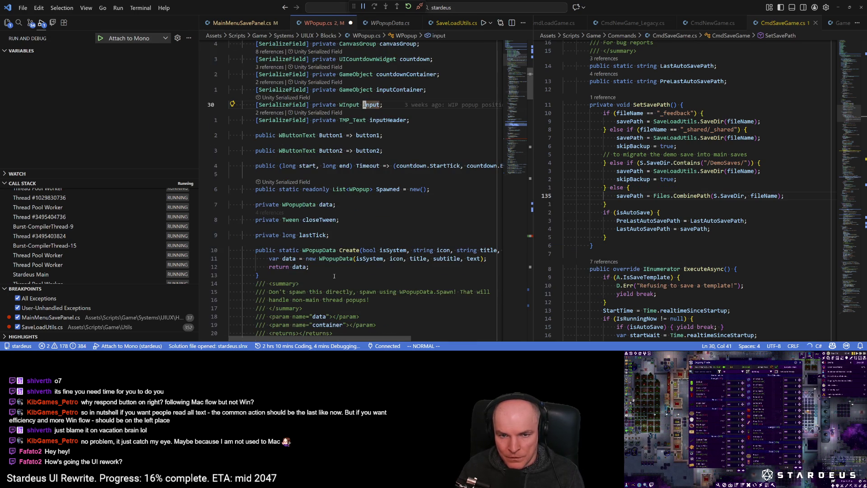
scroll(334, 276, "down", 12)
type("a")
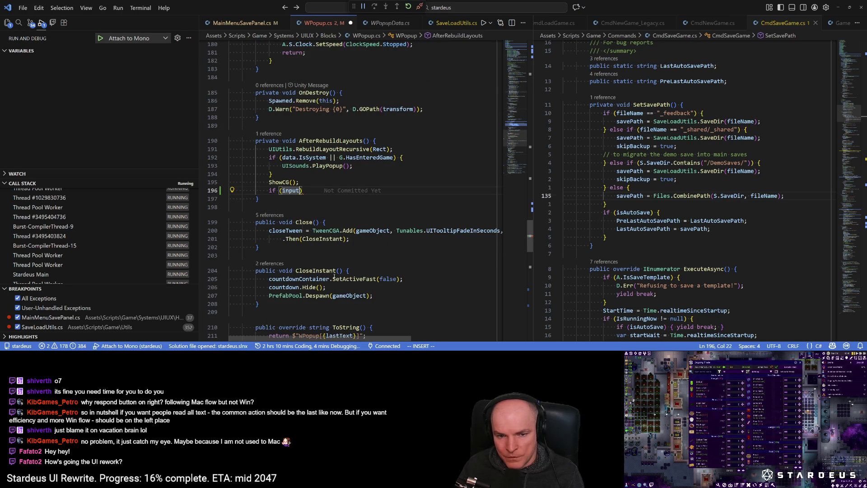
type(".")
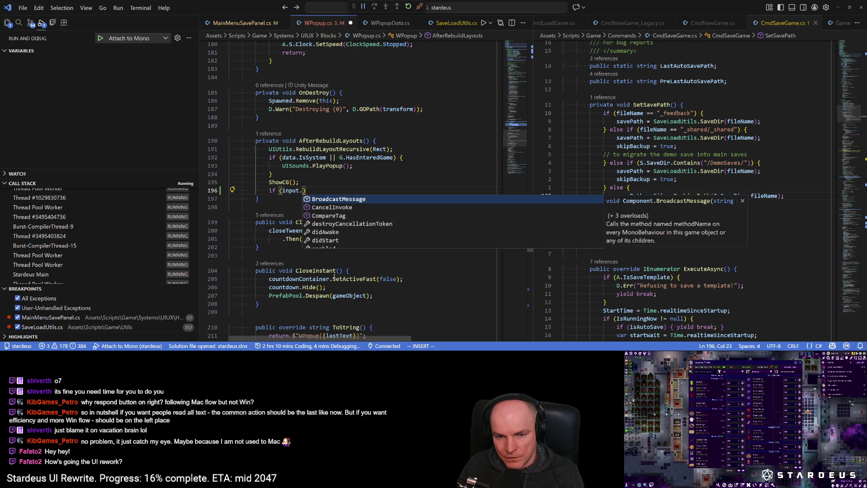
type("gameObject")
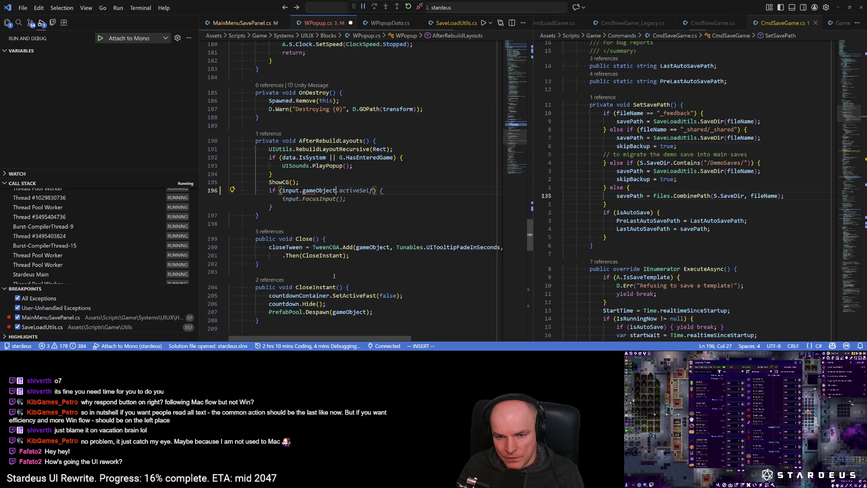
key("Tab")
key("Escape")
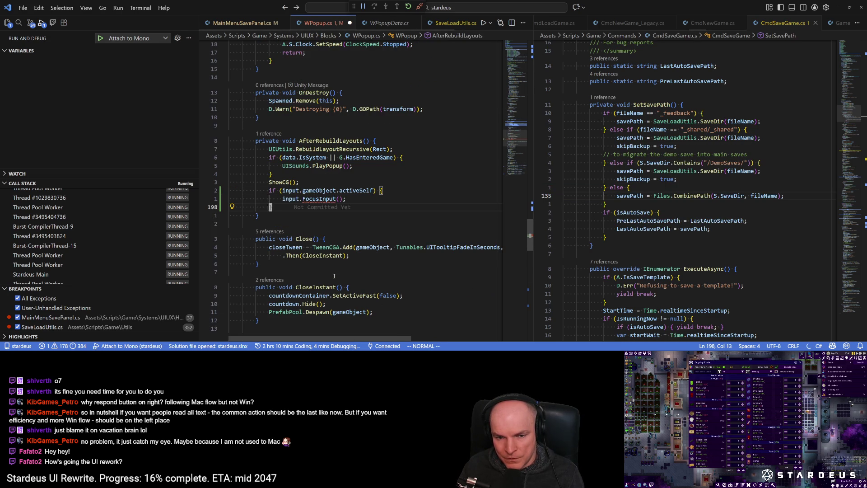
type("wcwFocus")
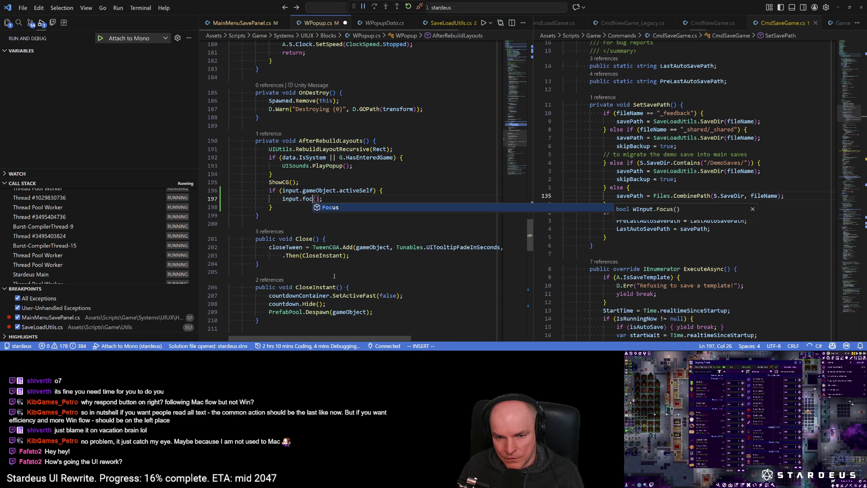
Save WPopup.cs and bring the running game back up.
key("ctrl+s")
key("Escape")
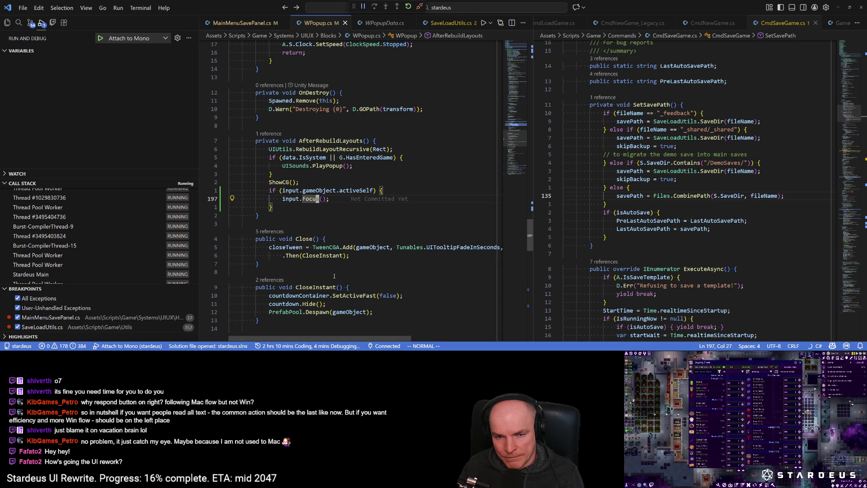
key("alt+Tab")
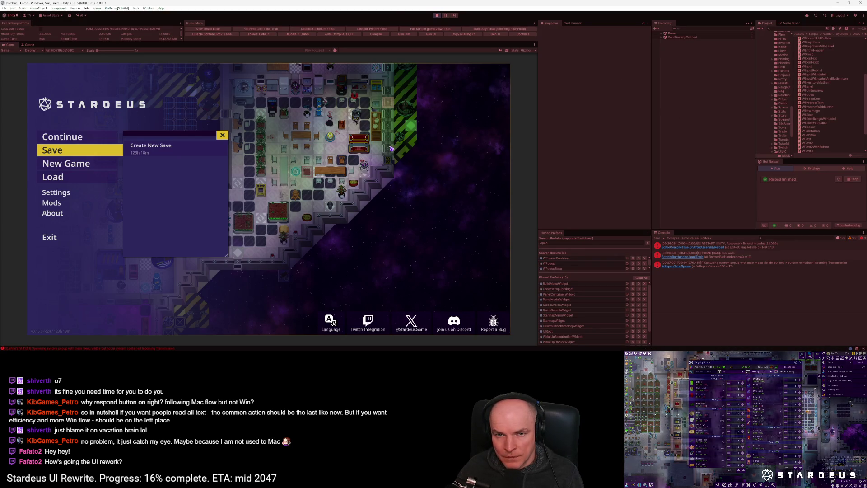
key("alt+Tab")
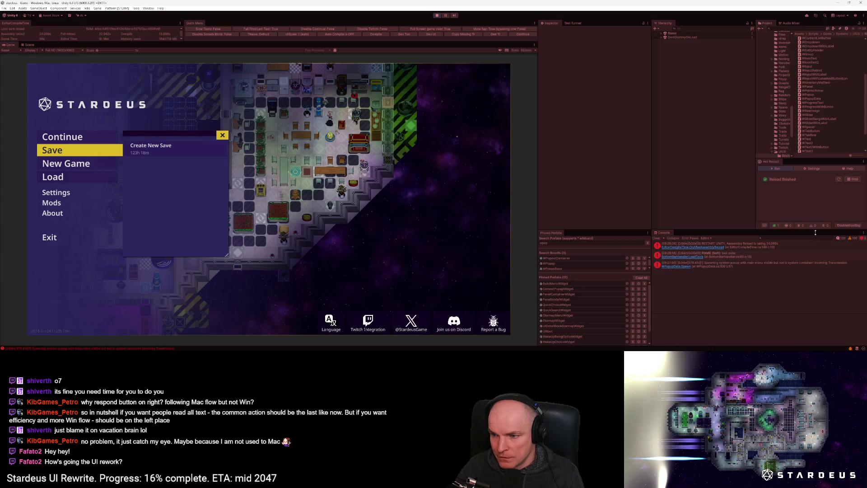
key("alt+Tab")
key("alt+Tab")
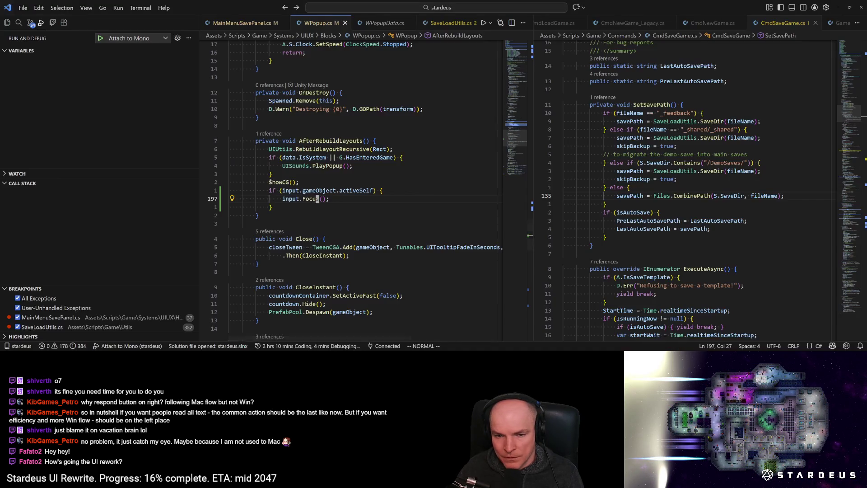
key("alt+Tab")
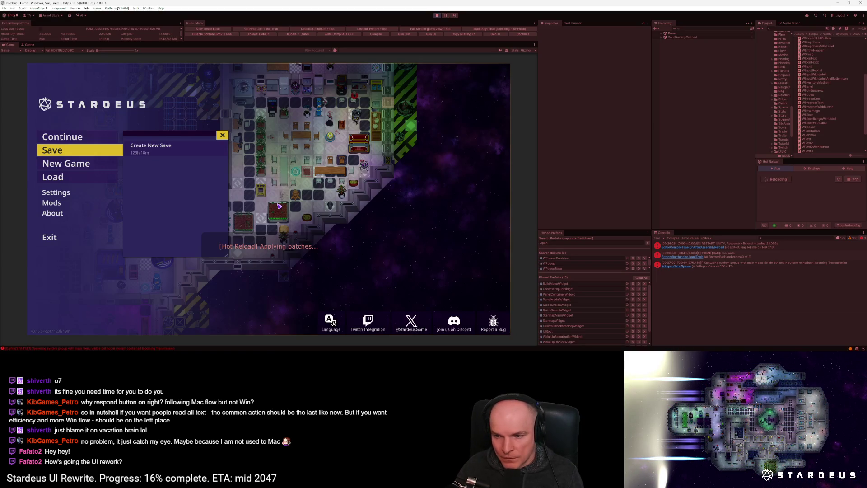
left_click(148, 150)
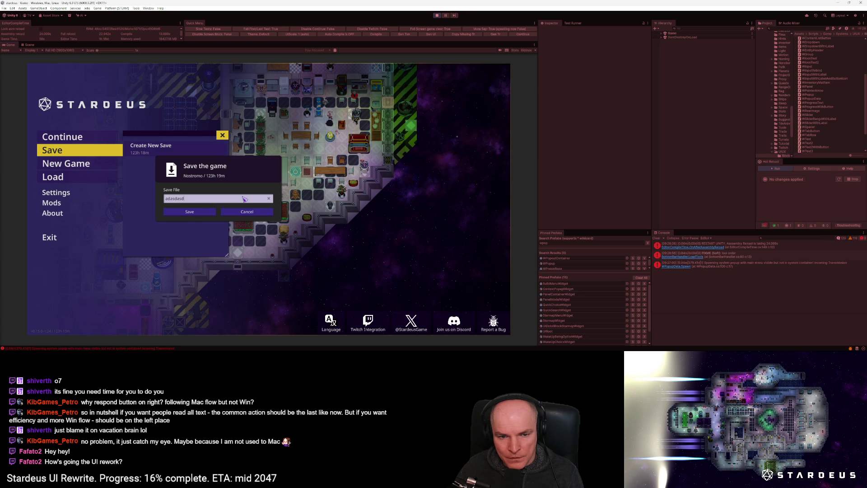
left_click(253, 210)
left_click(164, 148)
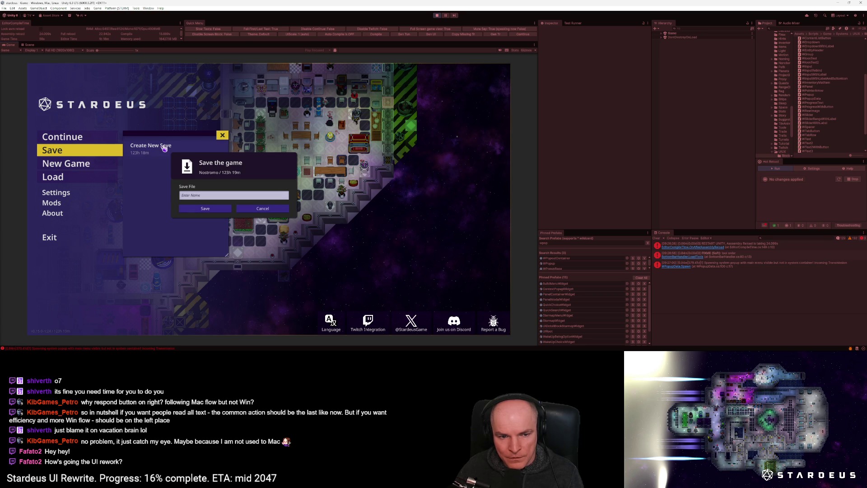
left_click(278, 210)
left_click(172, 151)
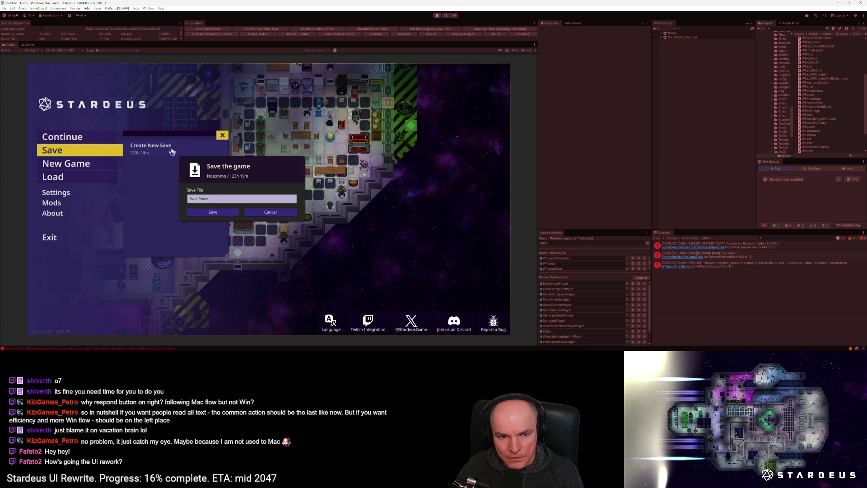
left_click(270, 211)
left_click(177, 152)
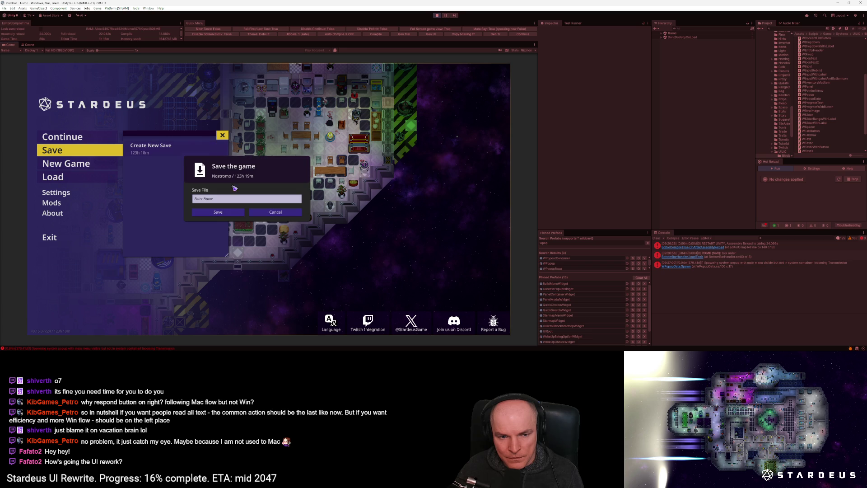
left_click(277, 212)
left_click(179, 152)
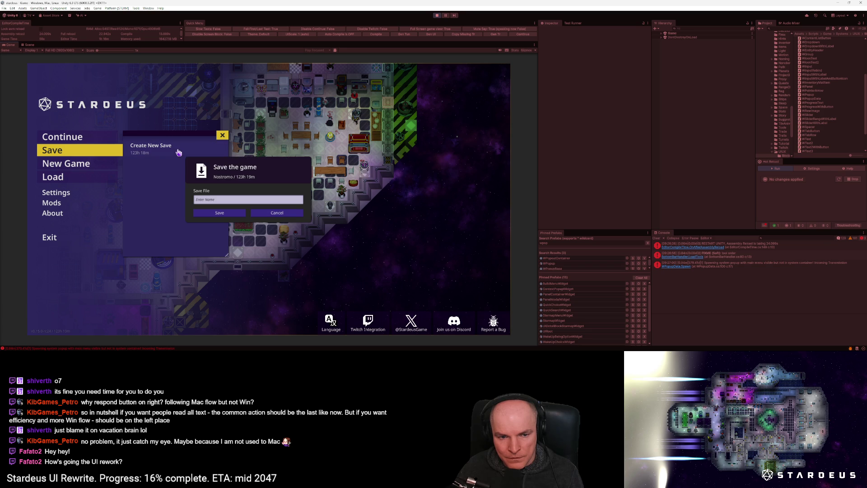
type("asd")
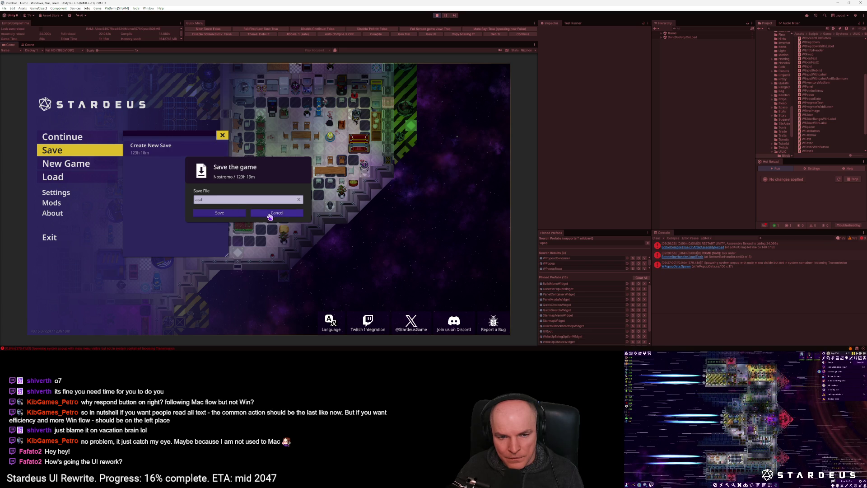
left_click(270, 214)
left_click(168, 151)
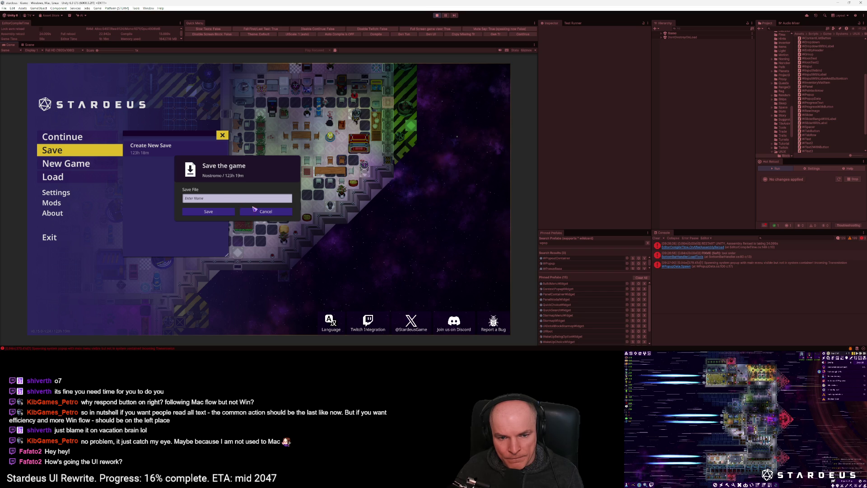
left_click(270, 213)
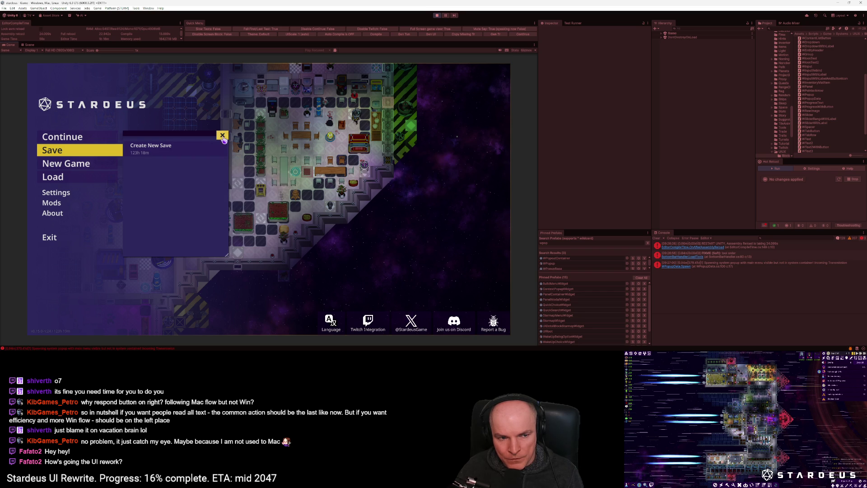
left_click(224, 137)
left_click(76, 178)
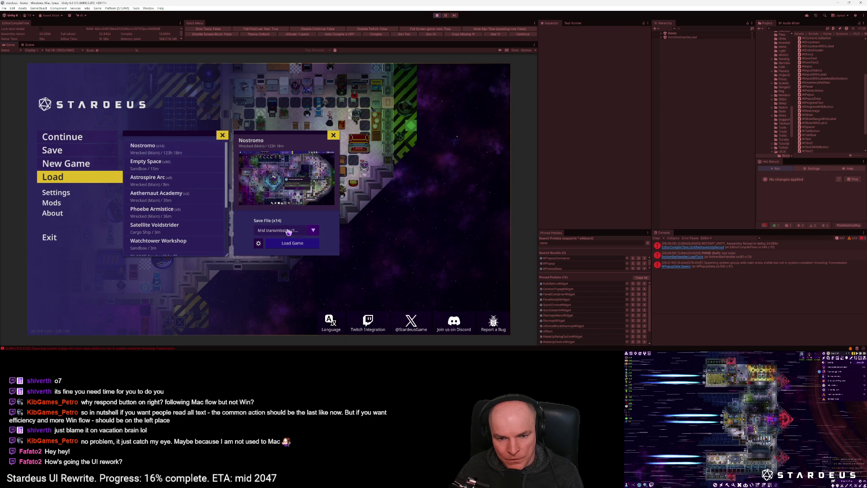
Browse the Nostromo save file list and switch between the Save and Load panels.
left_click(276, 231)
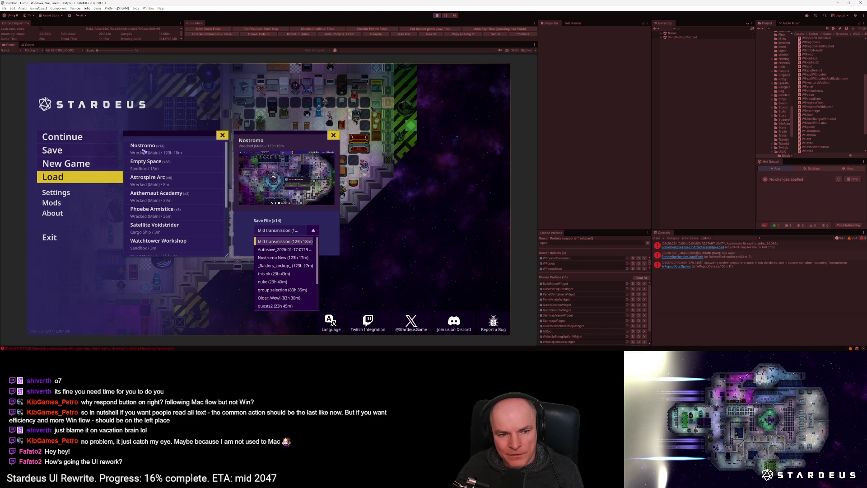
left_click(69, 152)
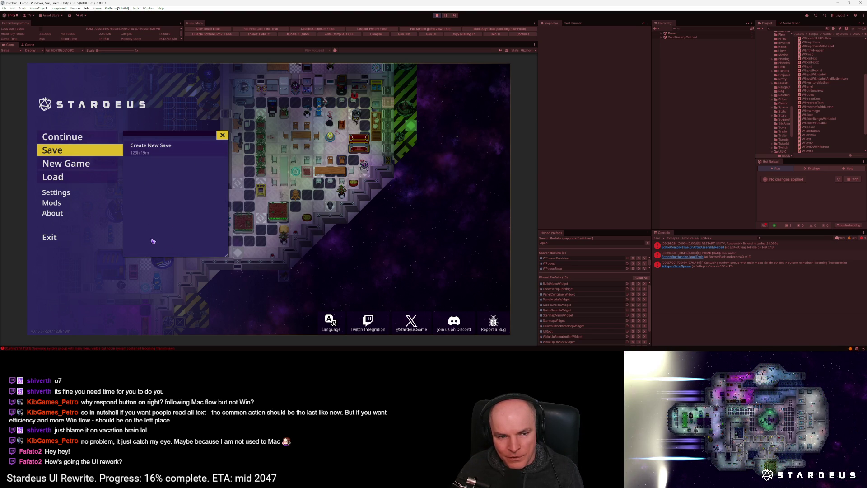
left_click(68, 179)
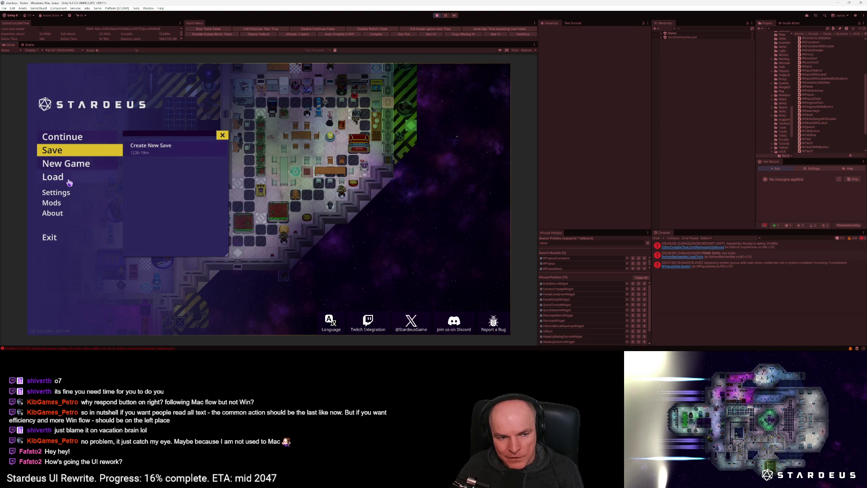
mouse_move(168, 149)
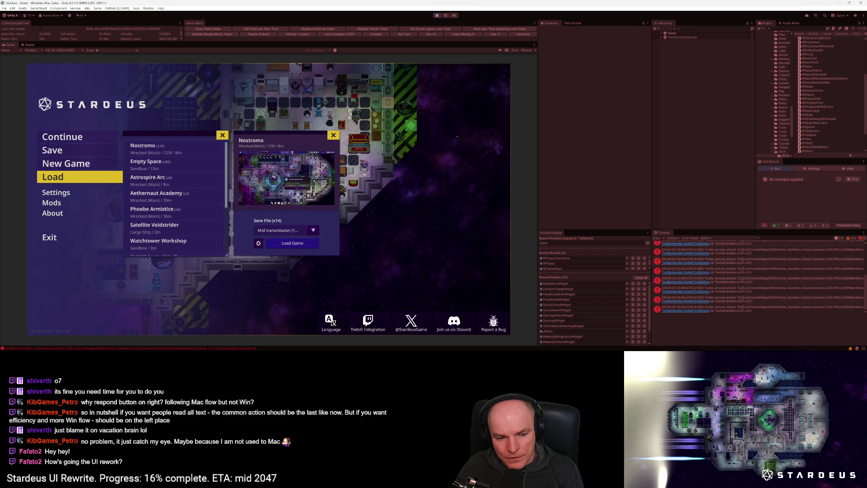
key("alt+Tab")
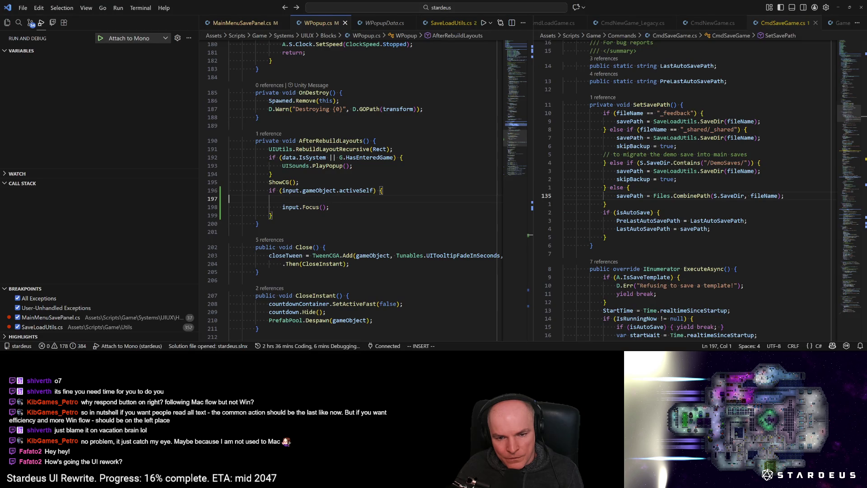
key("alt+Tab")
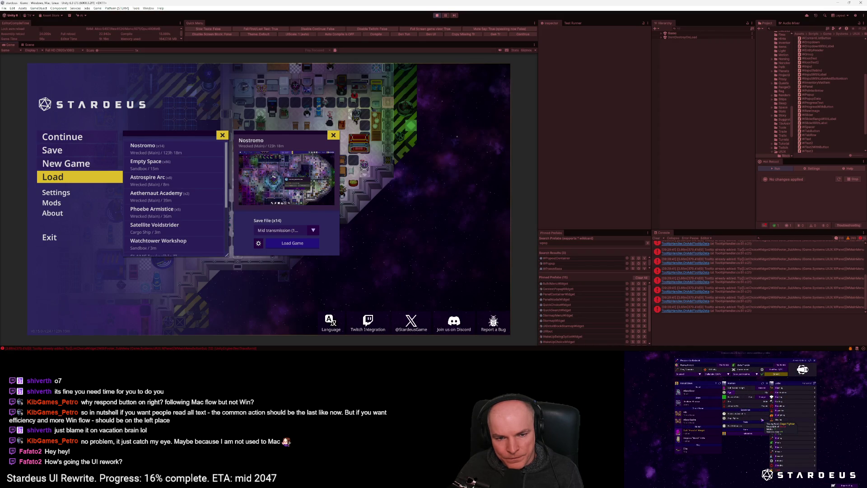
Open the save folder via the save's gear menu, then stop play mode.
left_click(273, 233)
left_click(274, 233)
left_click(259, 243)
left_click(273, 271)
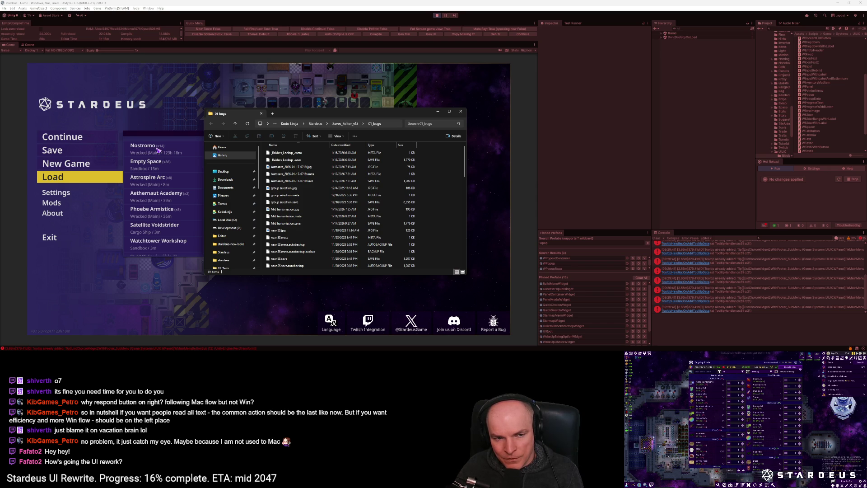
left_click(437, 112)
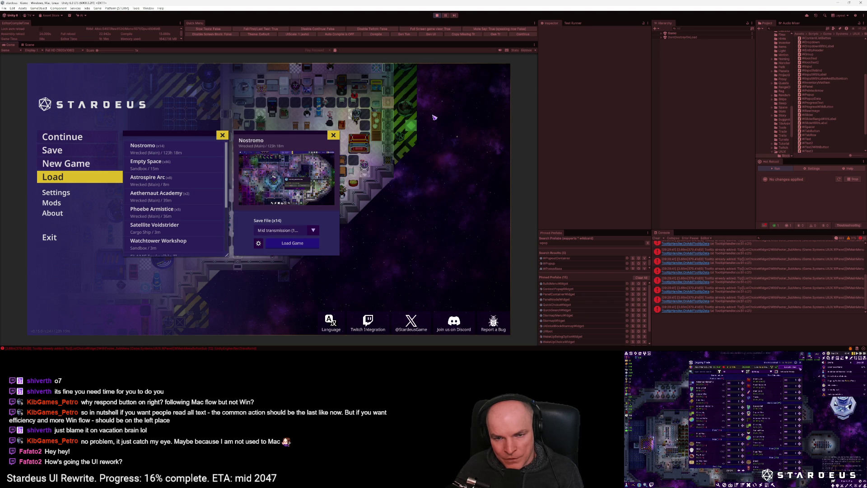
left_click(437, 16)
key("alt+Tab")
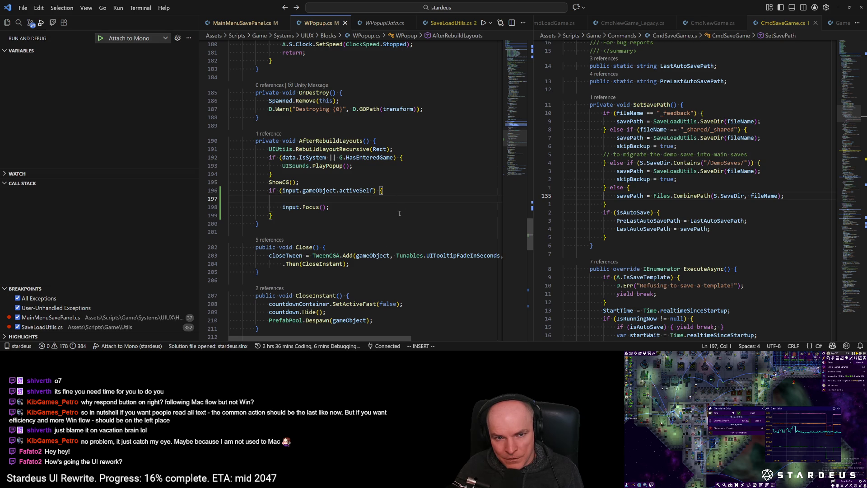
Open MainMenuLoadPanel.cs and review the saves loop in LoadContents.
left_click(689, 89)
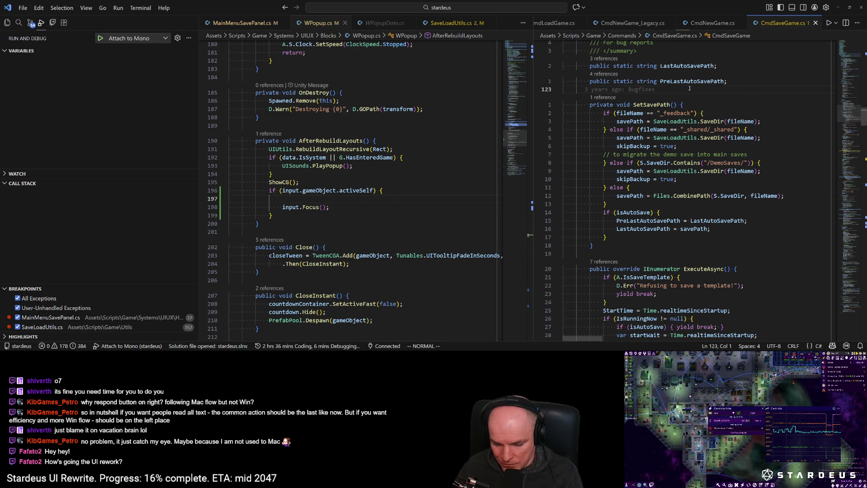
key("ctrl+p")
type("mianmenuload")
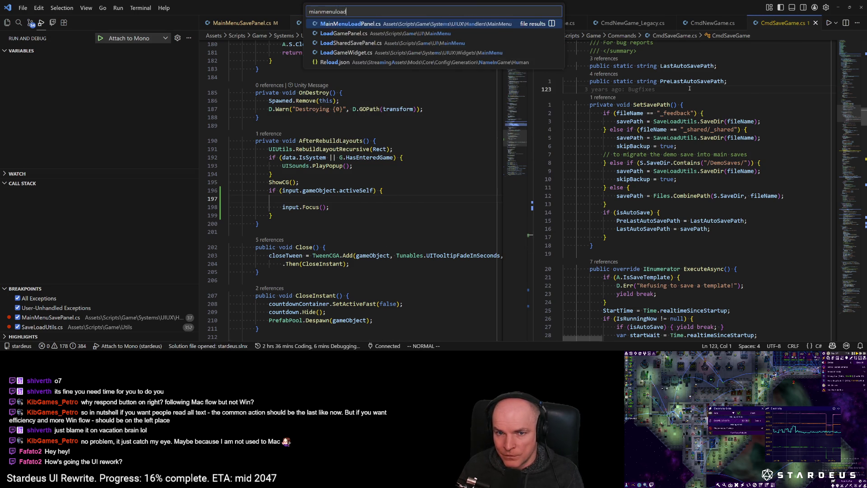
key("Return")
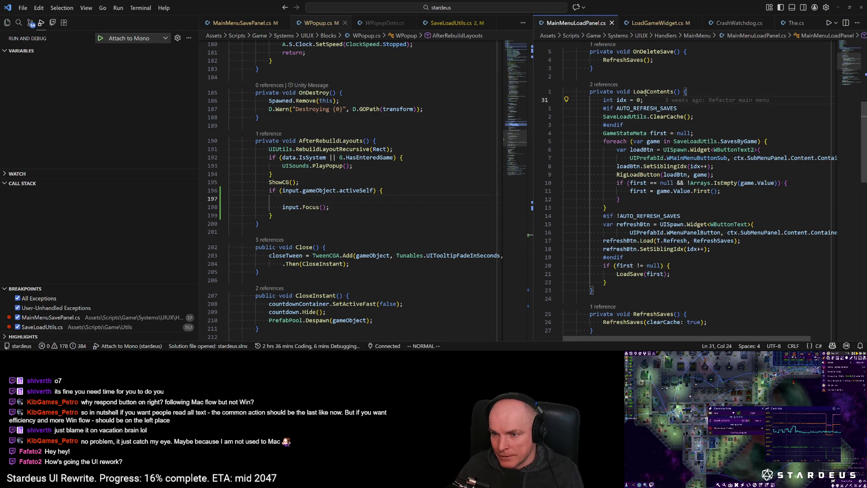
left_click(627, 141)
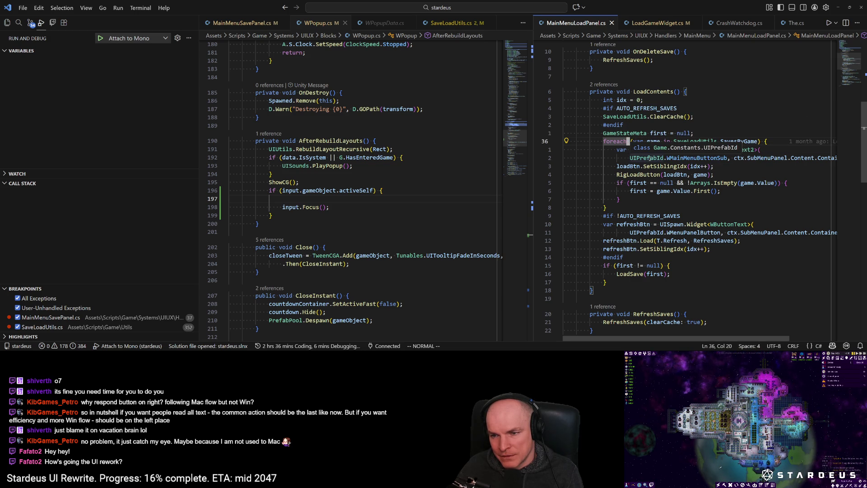
key("alt+Tab")
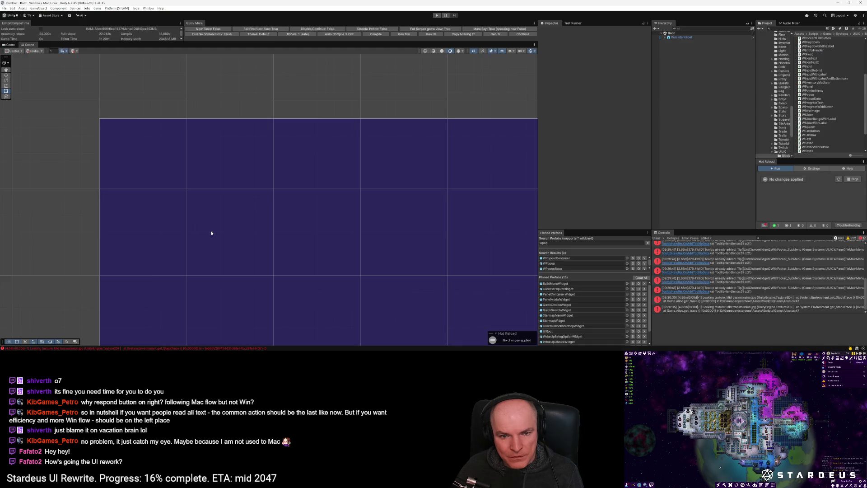
Enter Play mode and wait for Stardeus to load its main menu.
left_click(519, 34)
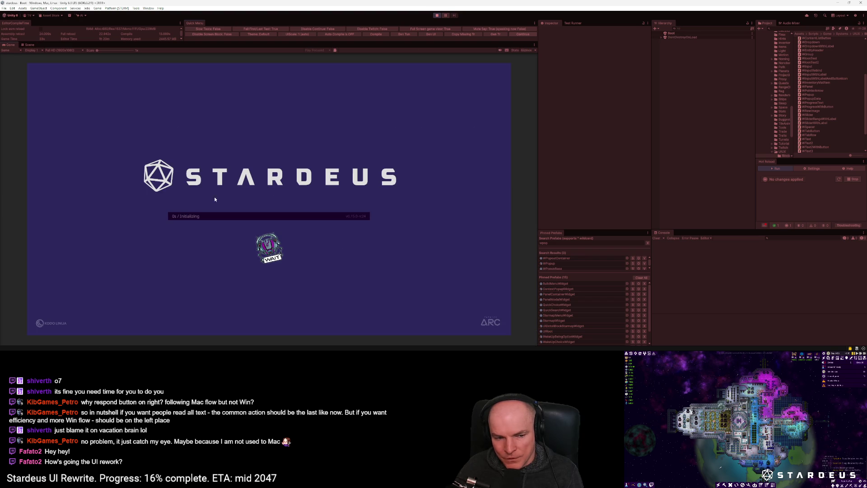
mouse_move(87, 348)
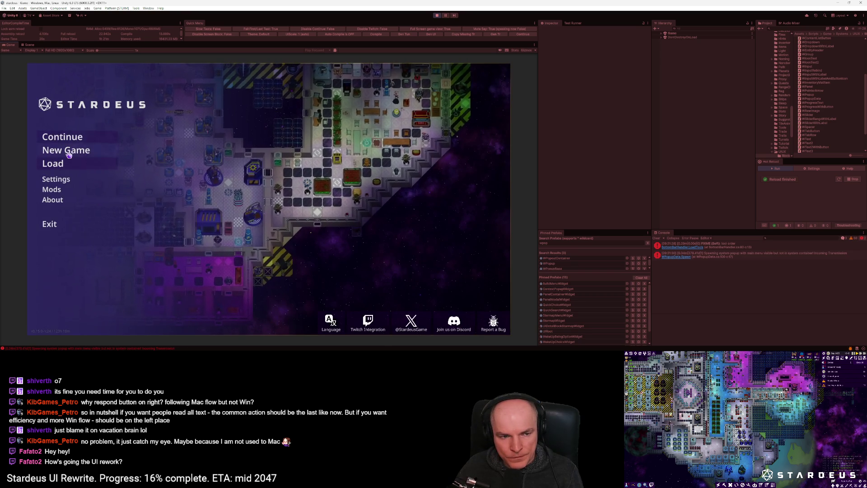
Go through New Game > Story Mode > Custom Start to the star map, back out once and return.
left_click(69, 149)
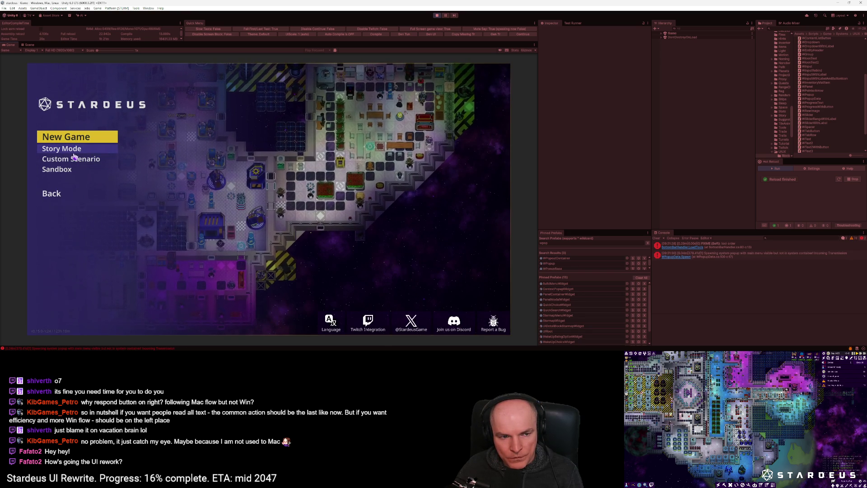
left_click(68, 149)
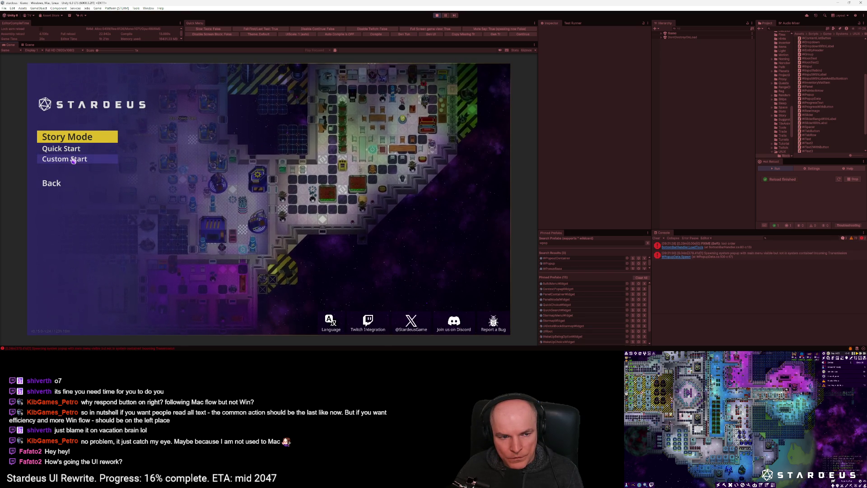
left_click(73, 159)
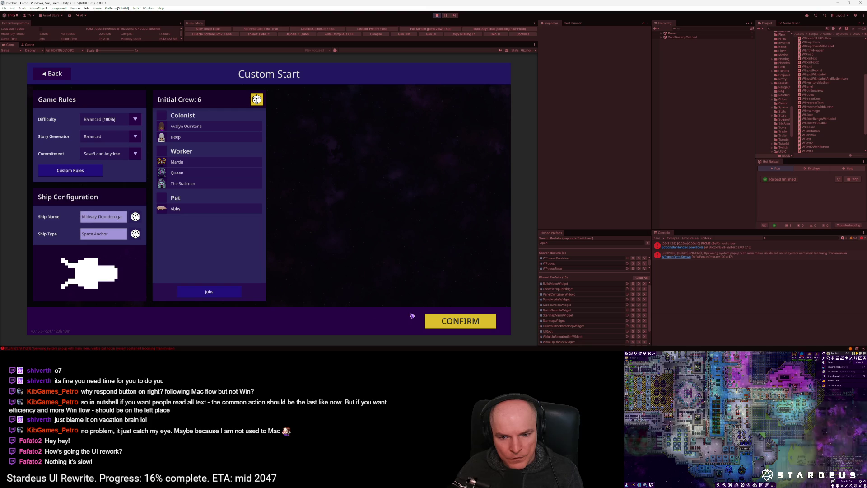
left_click(447, 325)
mouse_move(364, 223)
left_mouse_down()
mouse_move(406, 253)
mouse_move(294, 154)
mouse_move(242, 193)
mouse_move(184, 190)
left_mouse_up()
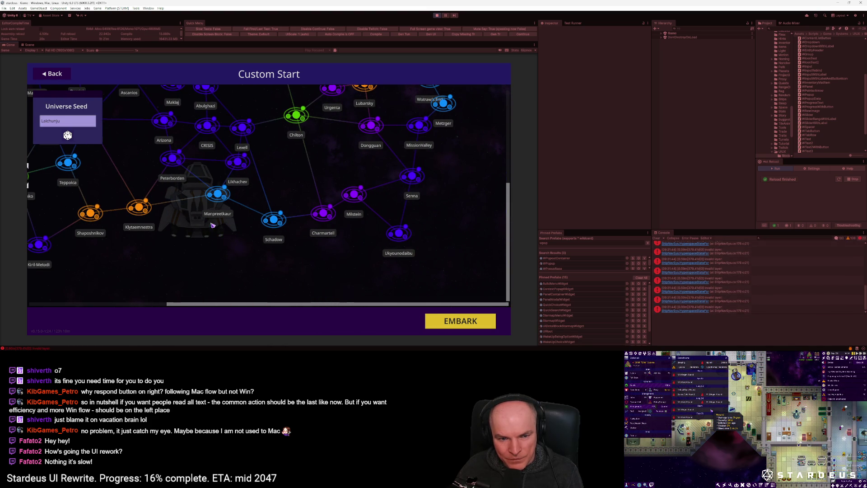
left_click(58, 74)
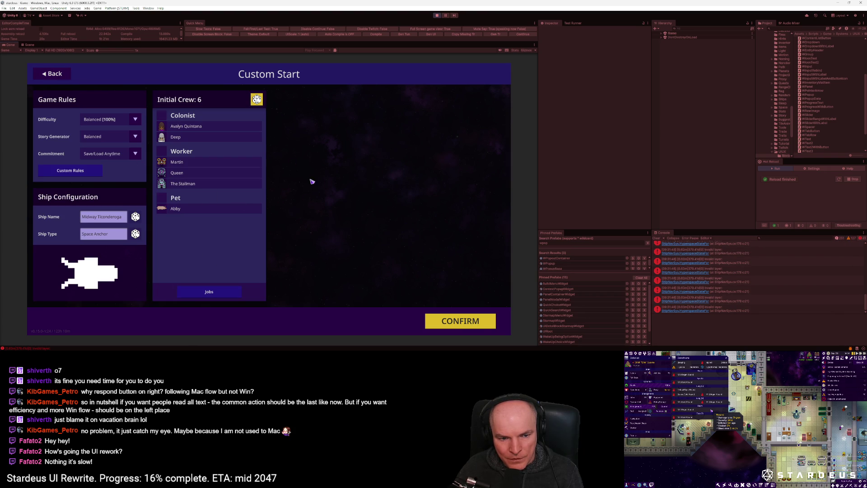
left_click(476, 324)
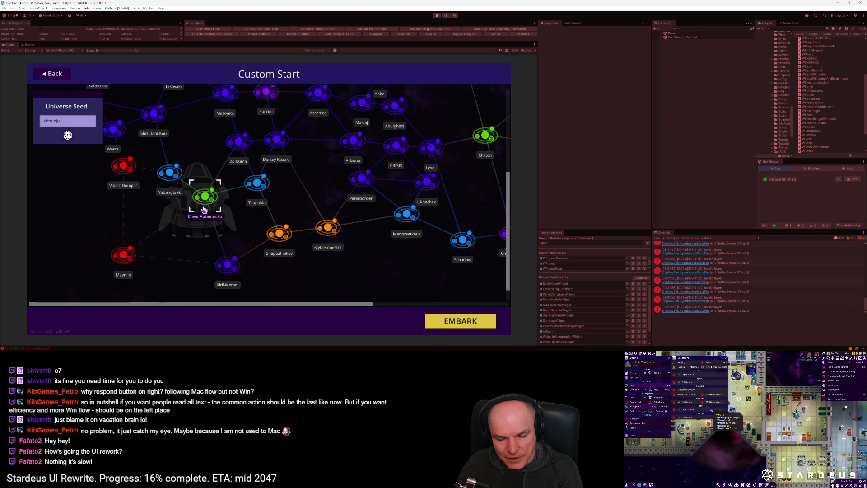
Hover the star map, then follow the console error's stack trace into StarmapWidget.cs.
mouse_move(87, 348)
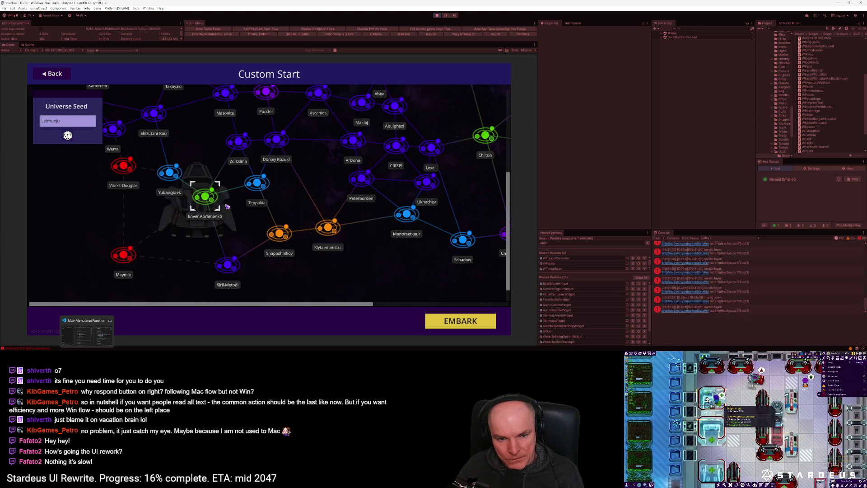
scroll(244, 203, "right", 5)
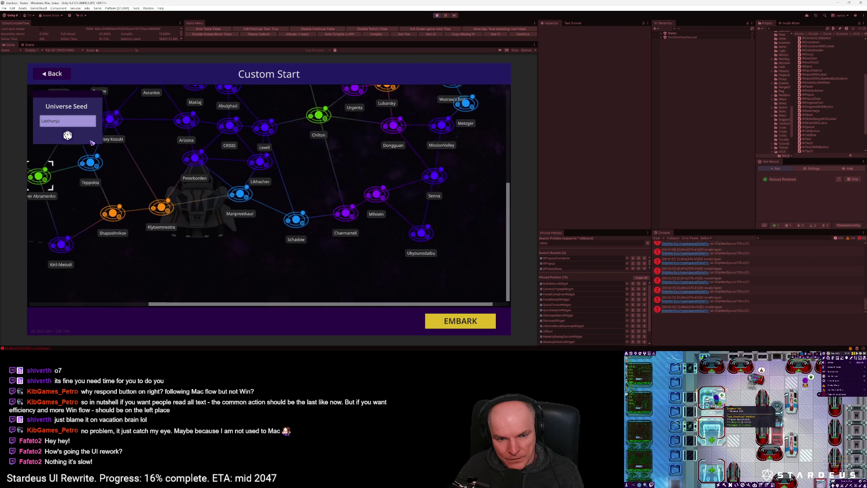
scroll(271, 226, "right", 3)
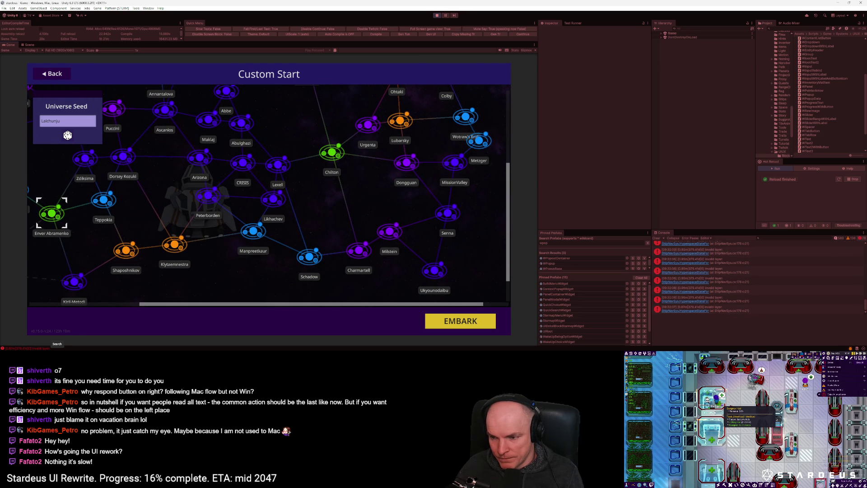
left_click(717, 292)
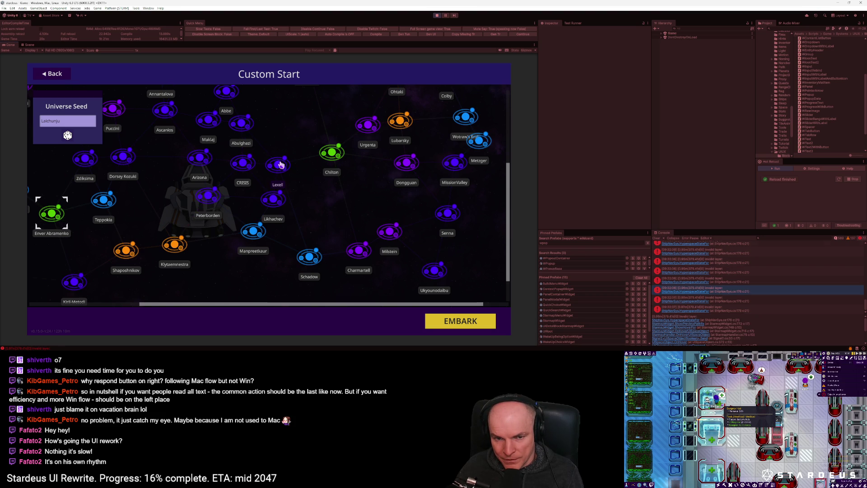
mouse_move(280, 203)
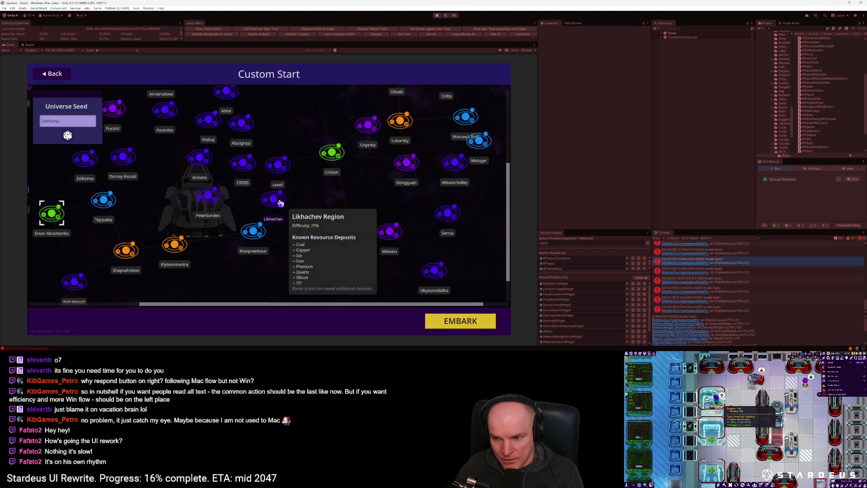
mouse_move(283, 168)
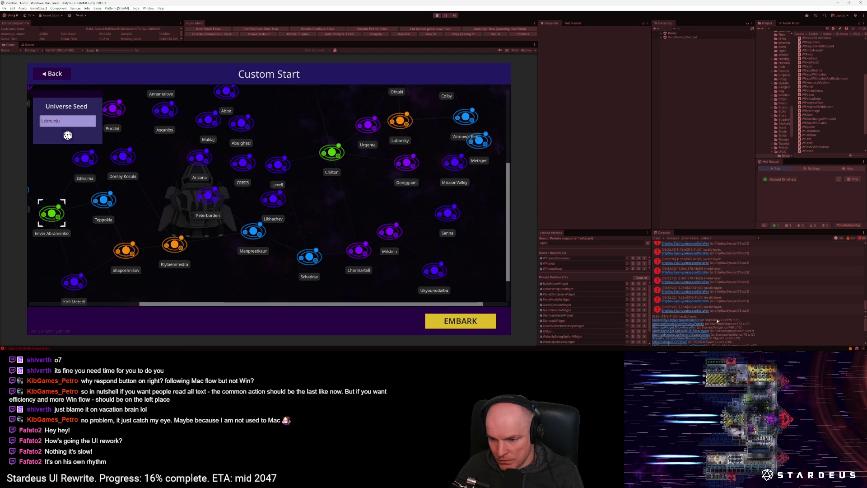
left_click(695, 332)
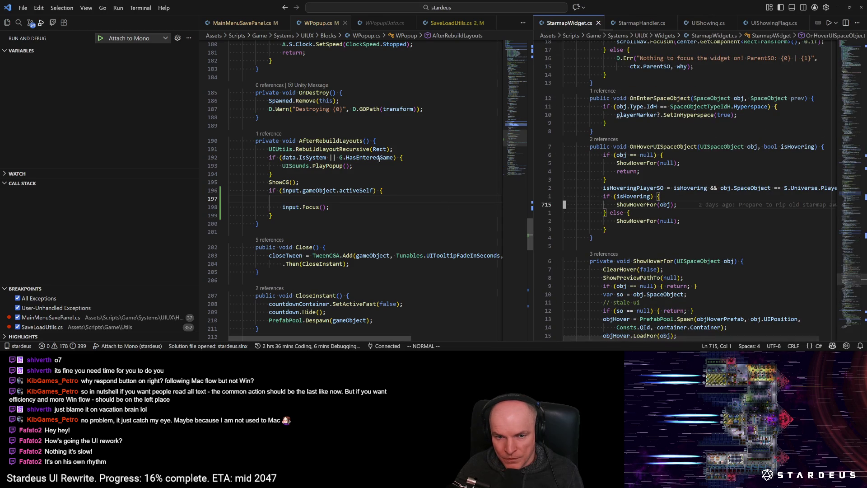
Open StarmapHandler.cs at its OnHoverUISpaceObject method.
left_click(434, 218)
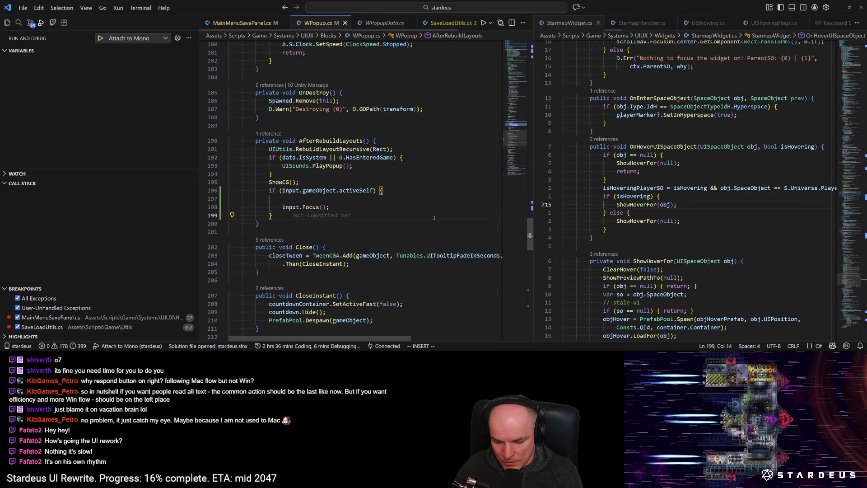
key("ctrl+p")
type("starmapha")
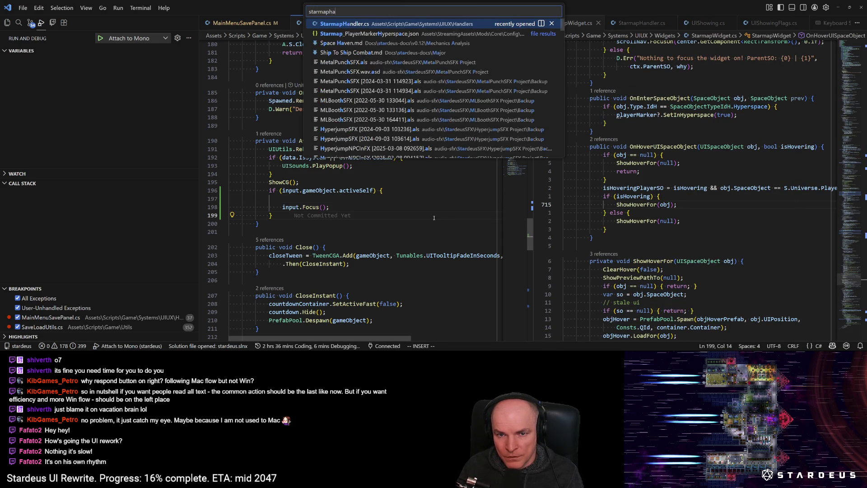
key("Down")
key("Return")
key("ctrl+shift+o")
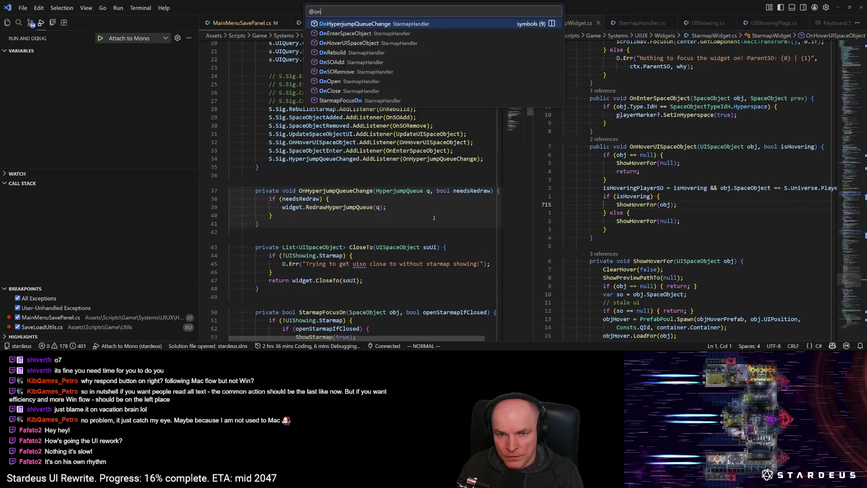
type("onho")
key("Return")
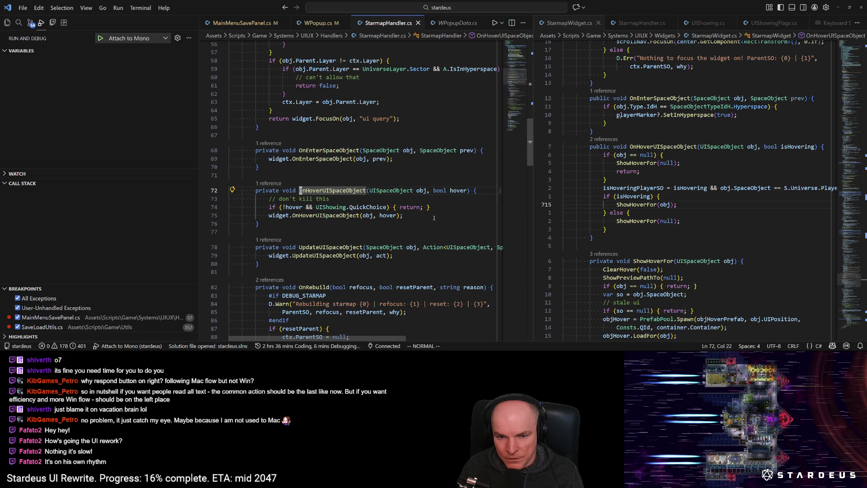
Add 'if (UIShowing.MainMenu) { return; }' at the top of the method and save.
key("j")
key("j")
key("w")
key("w")
key("l")
key("l")
key("l")
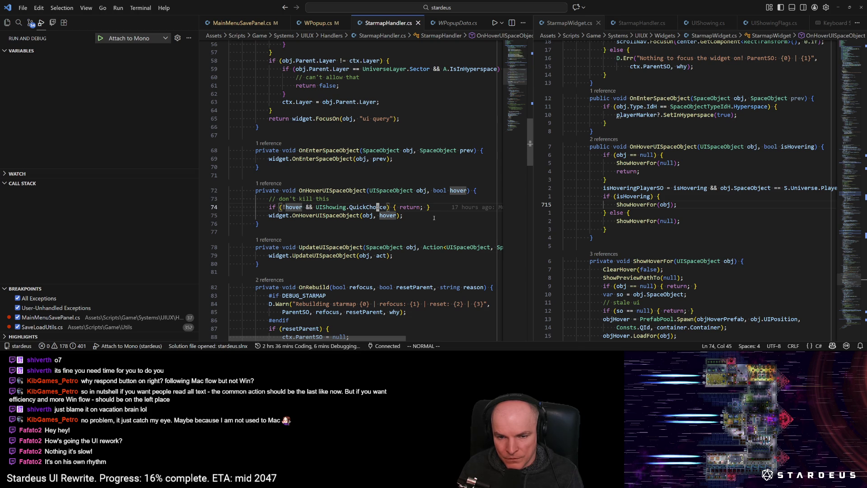
type("kOi")
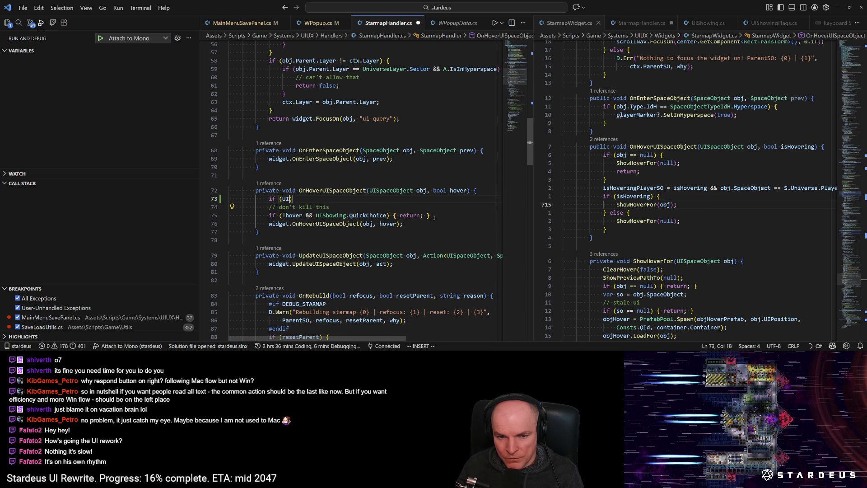
type("Showing")
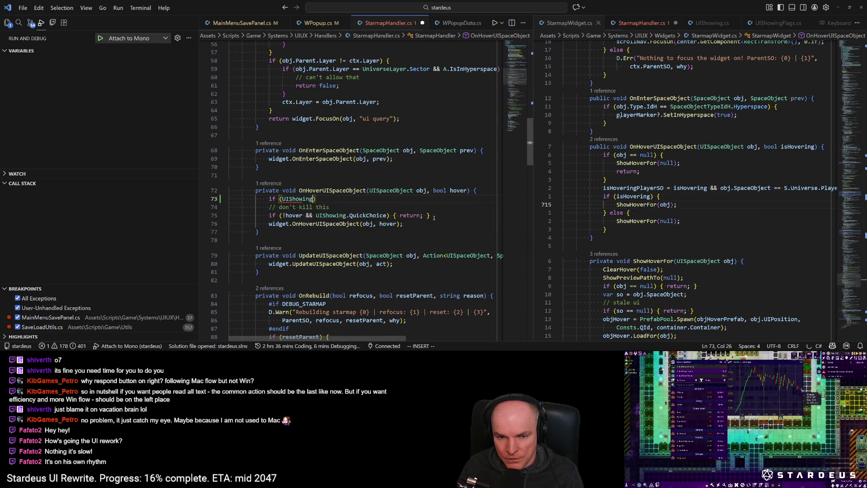
type(".MainMenu")
key("Escape")
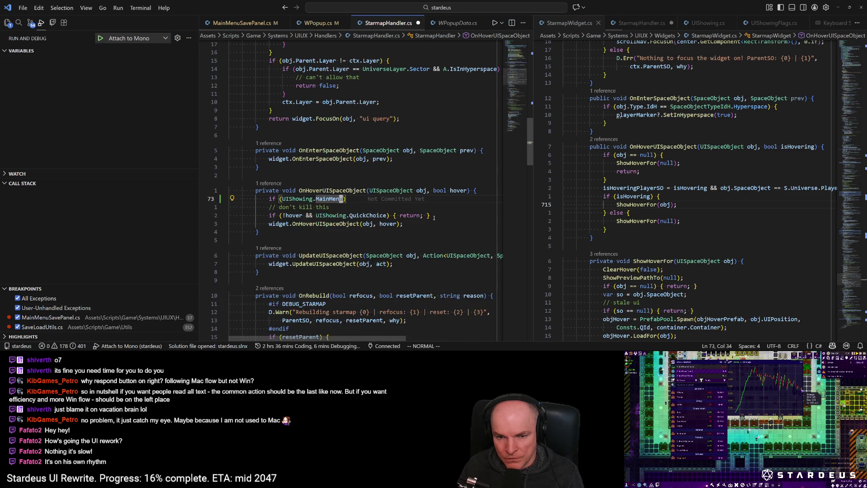
type("A { return; }")
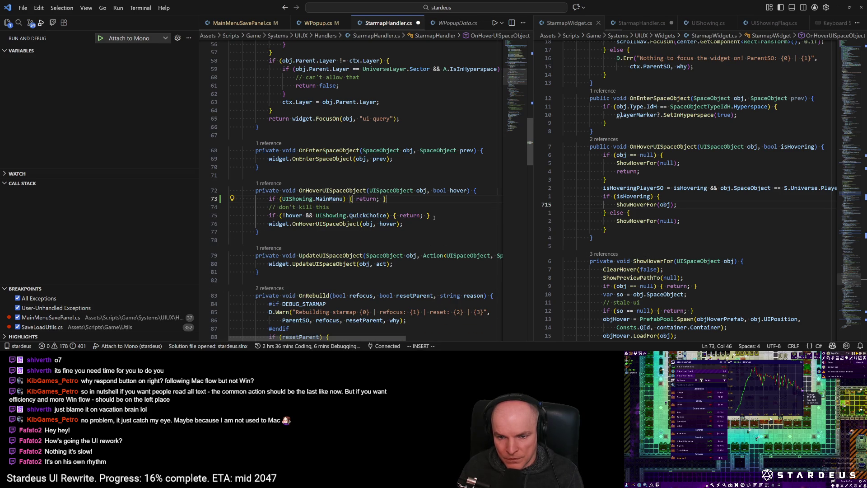
key("ctrl+s")
key("Escape")
key("alt+Tab")
key("alt+Tab")
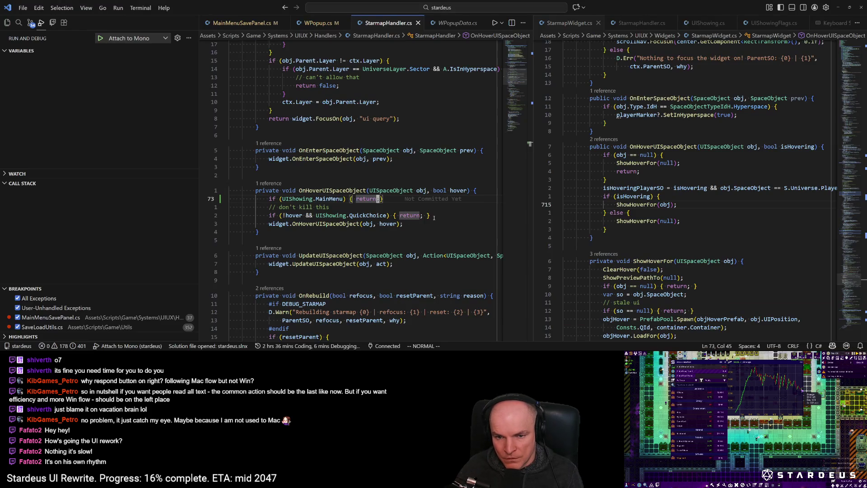
key("alt+Tab")
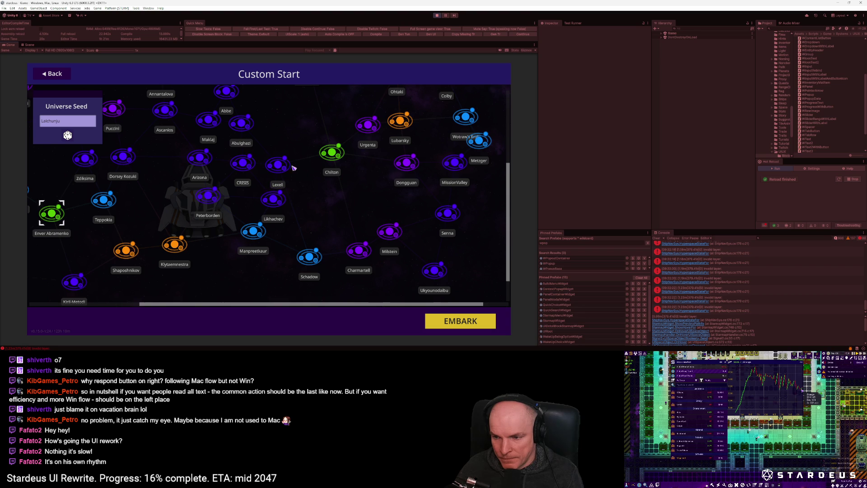
Select the Chilton, Lexell and Likhachev regions on the Custom Start map.
left_click(330, 155)
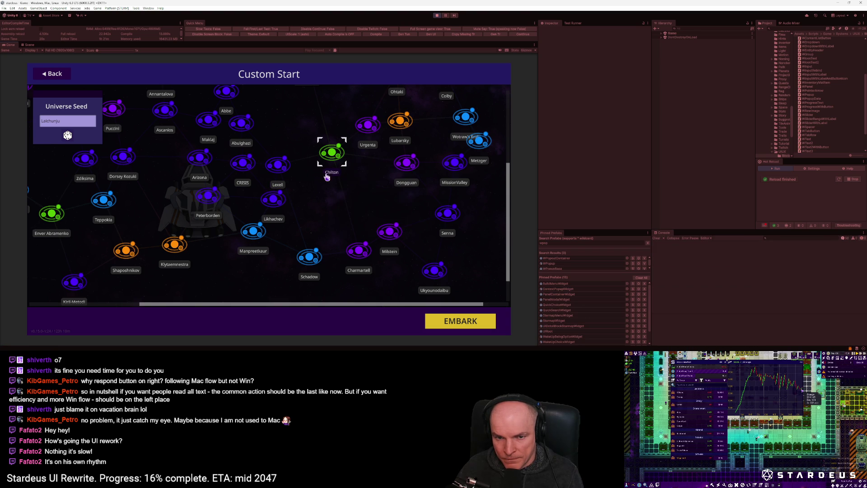
left_click(278, 164)
left_click(273, 199)
left_click(278, 164)
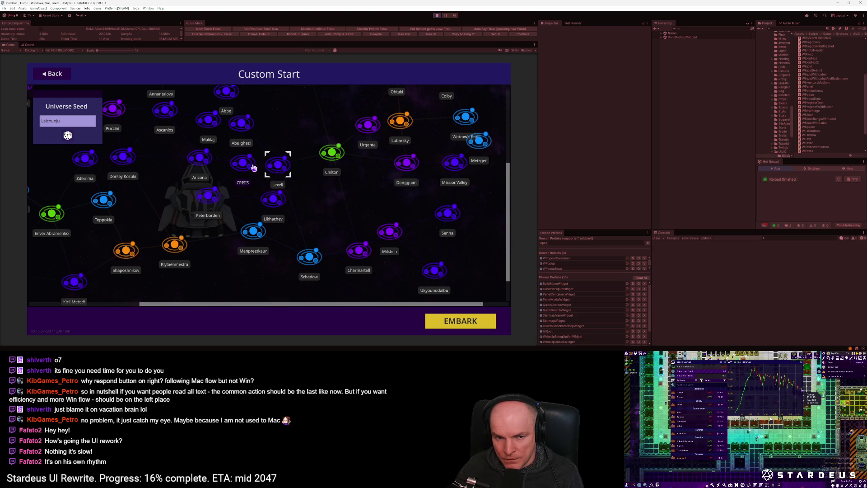
left_click(242, 162)
left_click(278, 164)
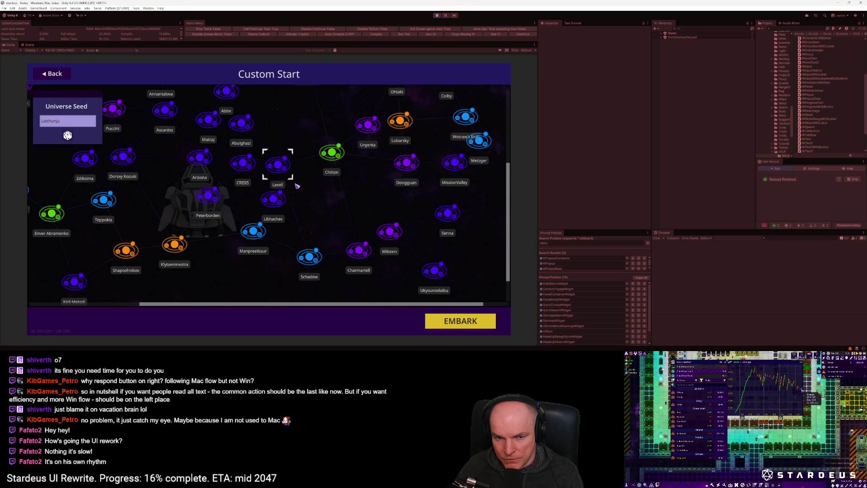
left_click(332, 155)
left_click(277, 164)
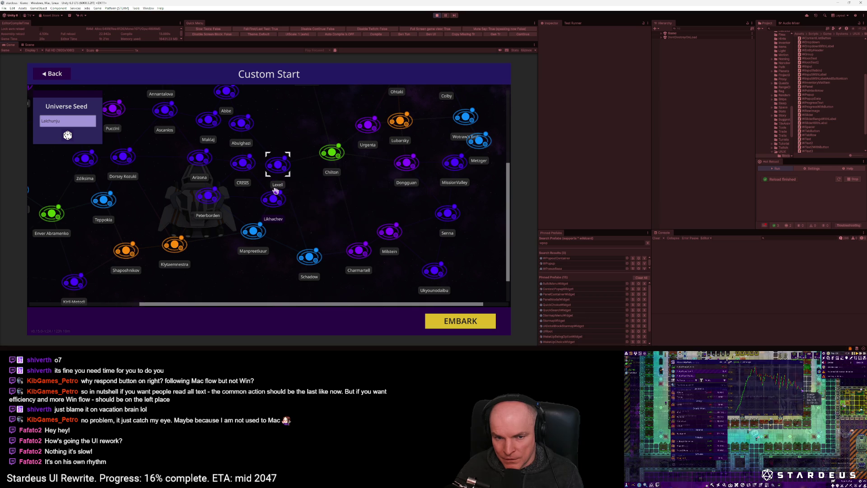
left_click(272, 199)
Reroll the universe seed twice, pick Panthoos and Taguchi, then go back to the main menu.
left_click(68, 135)
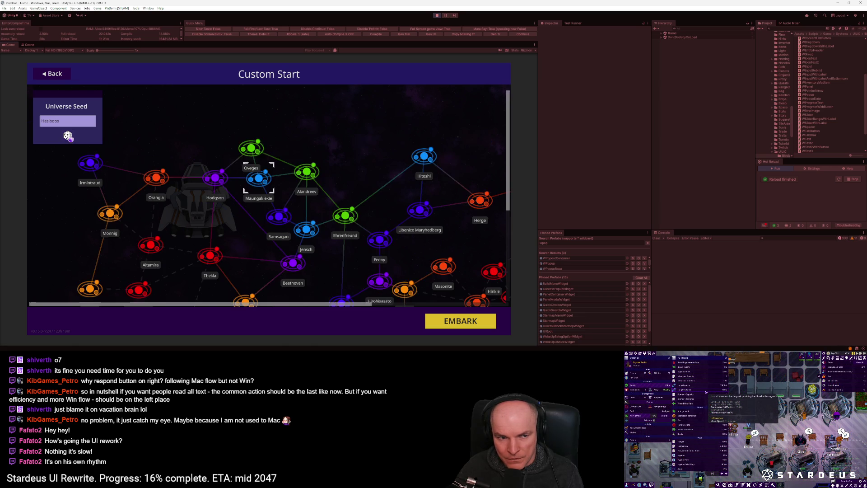
left_click(67, 135)
left_click(289, 196)
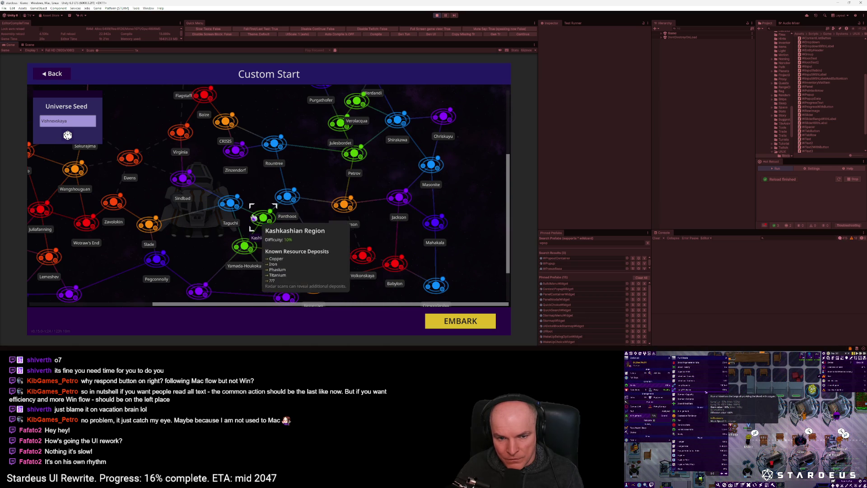
left_click(232, 202)
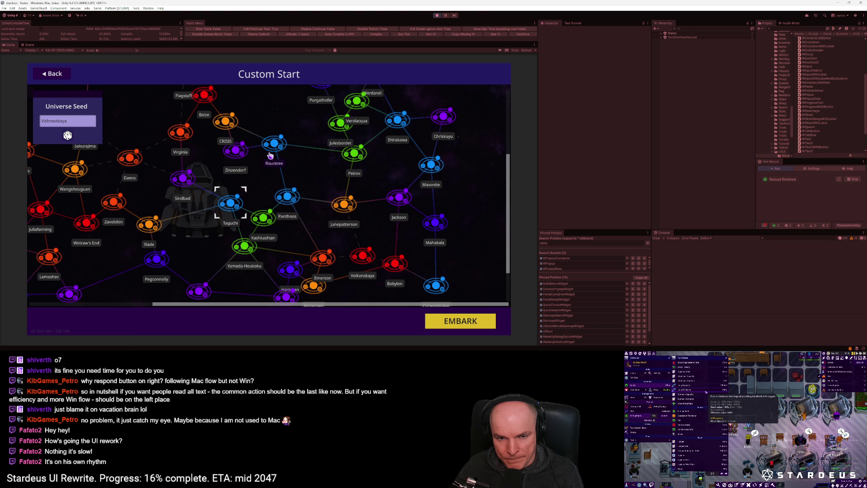
mouse_move(283, 165)
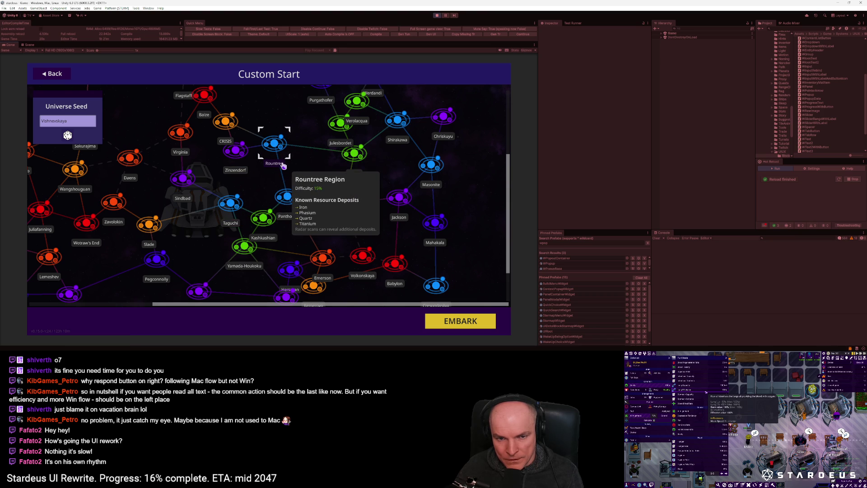
left_click(53, 80)
left_click(54, 80)
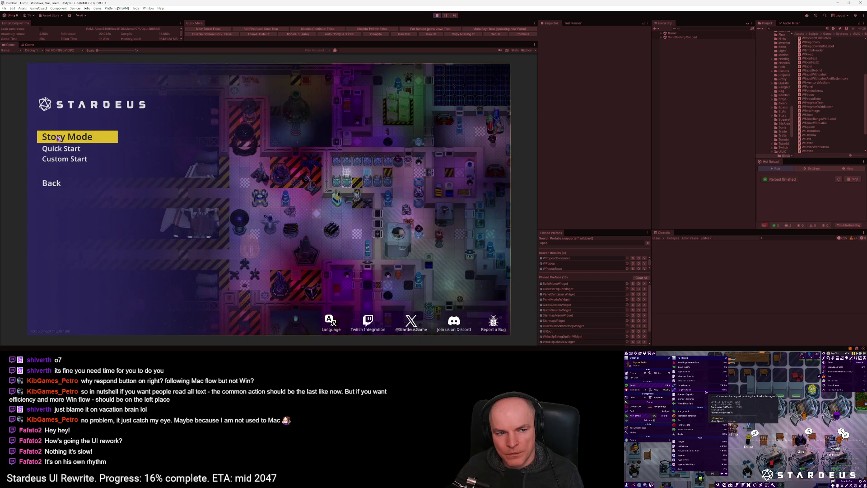
Return to the running game, open the starmap with M, pick Yanamadala, then stop play mode.
key("Escape")
key("Escape")
key("Escape")
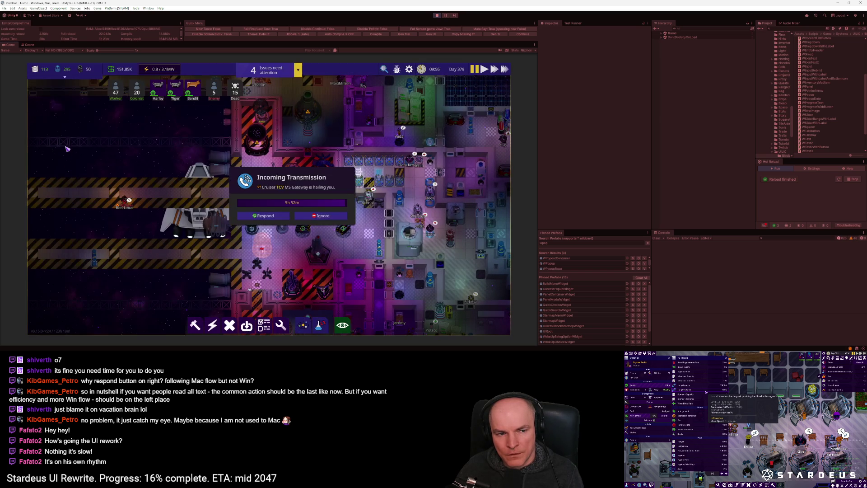
key("Escape")
key("Escape")
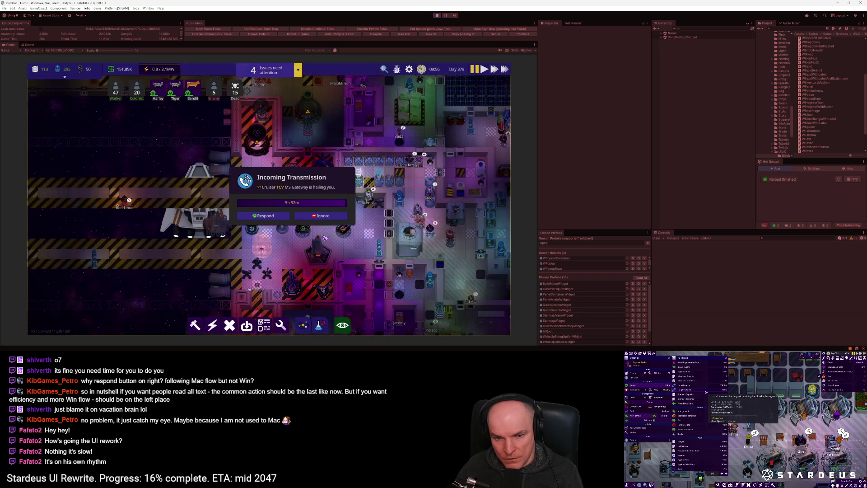
key("m")
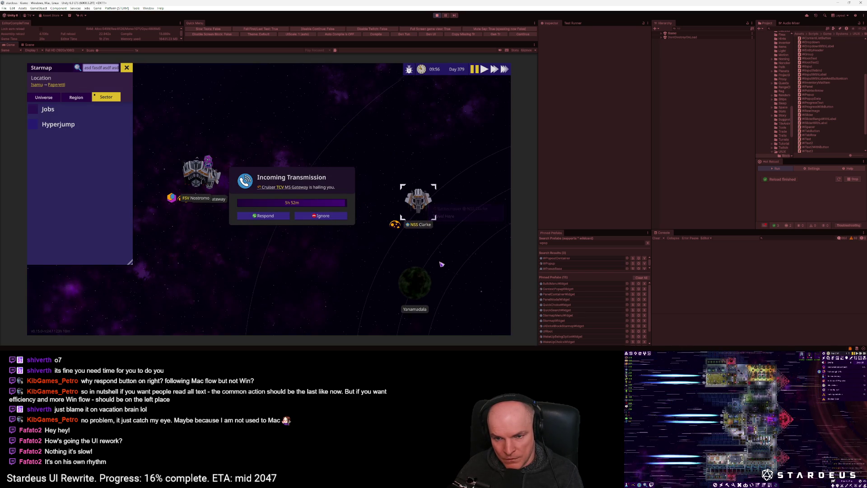
left_click(307, 242)
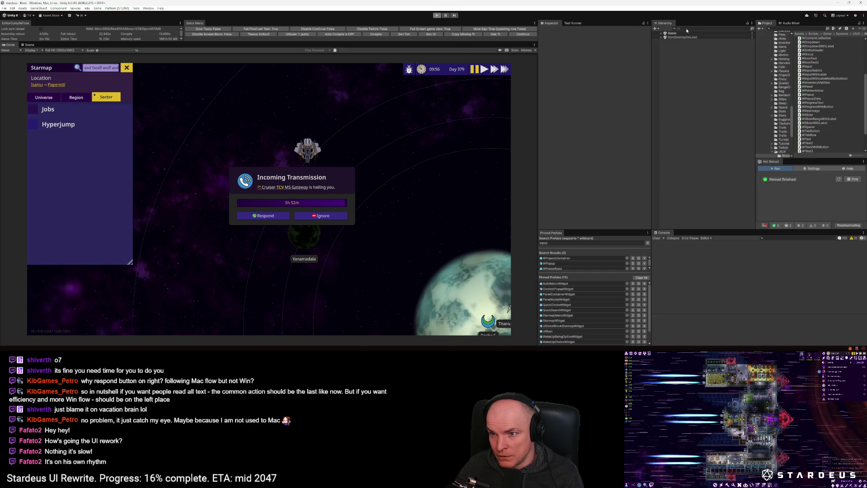
key("ctrl+p")
Search Pinned Prefabs for 'uispace' and open the UISpaceObject prefab for editing.
left_click(575, 243)
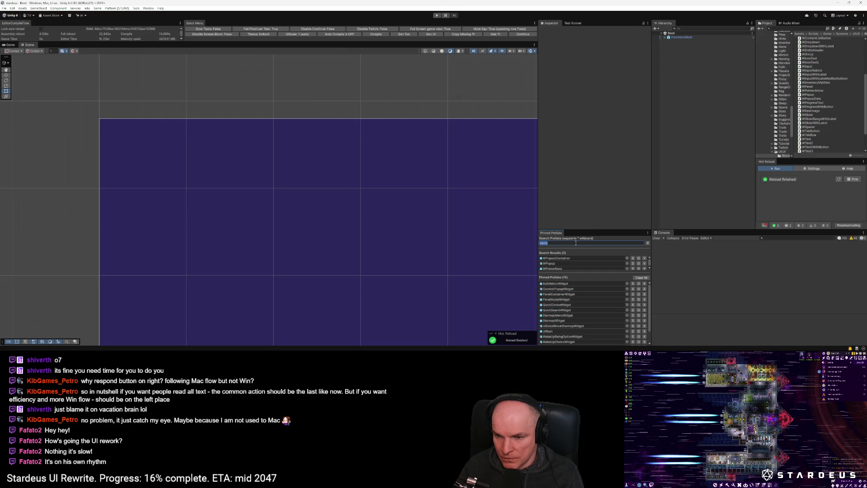
type("uispace")
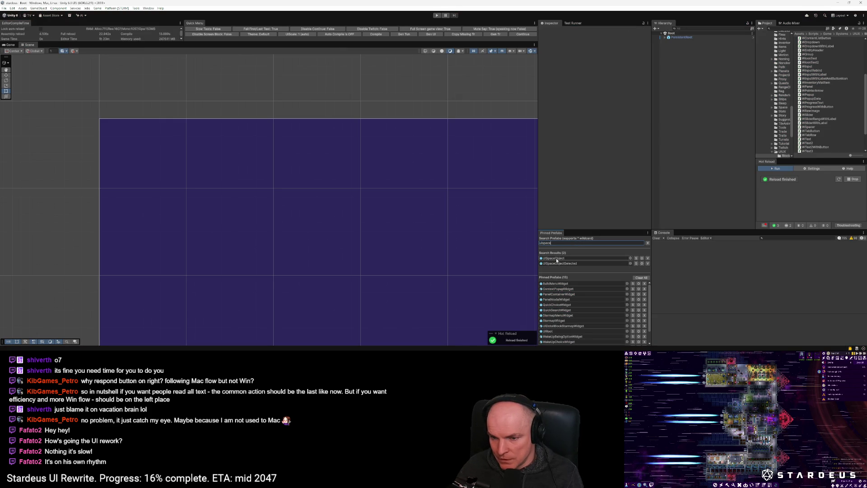
double_click(556, 259)
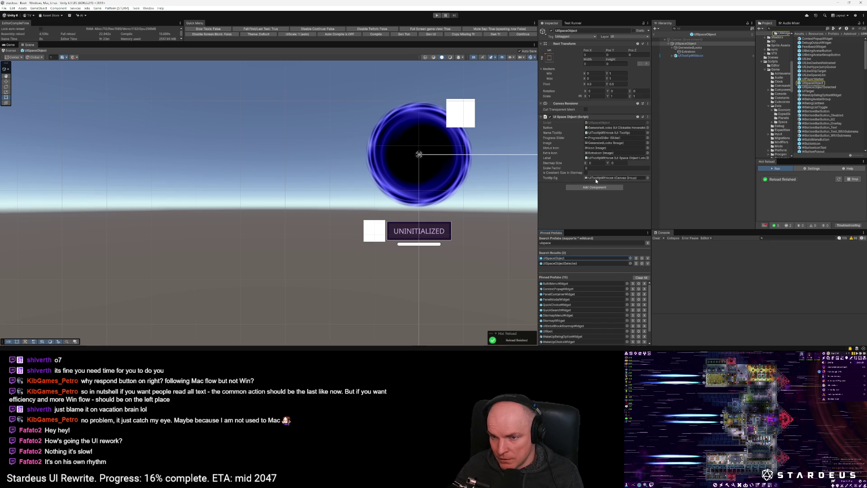
Inspect the GeneratedLooks and UITooltipWithIcon children's components, ending back on GeneratedLooks.
left_click(690, 48)
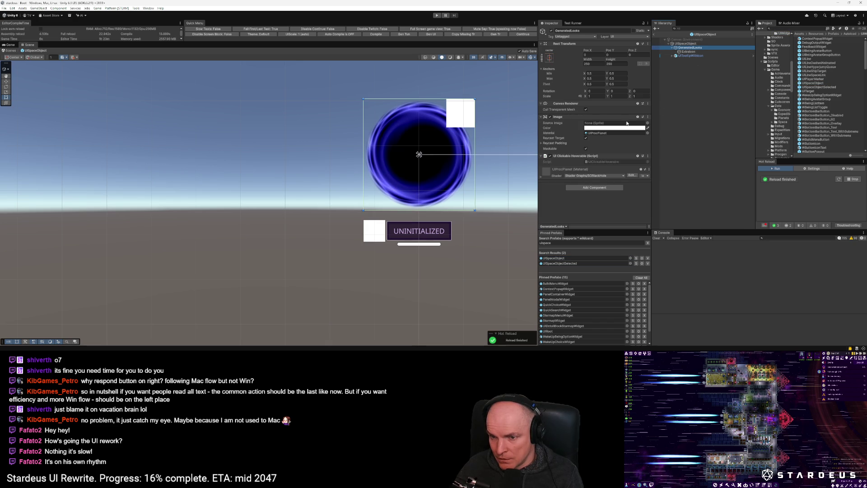
left_click(564, 156)
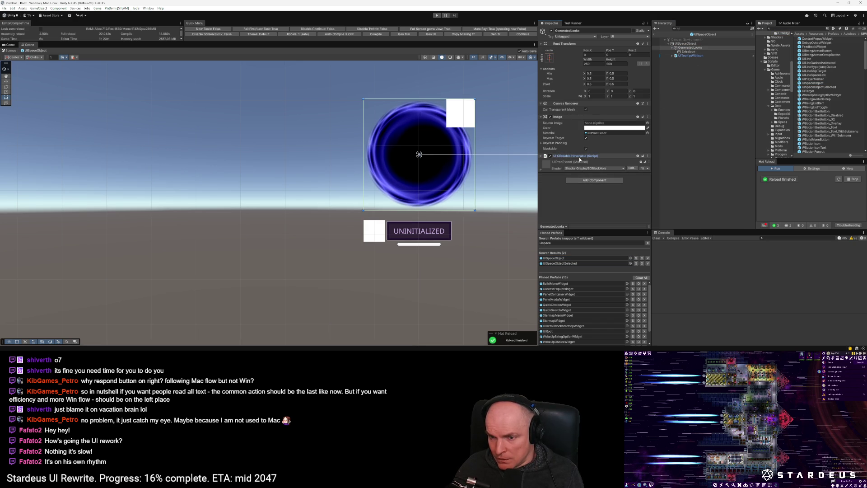
left_click(584, 157)
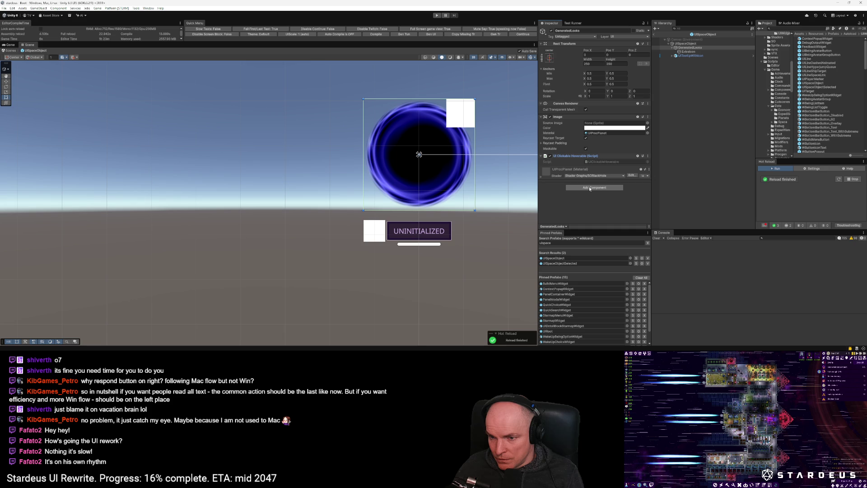
left_click(691, 56)
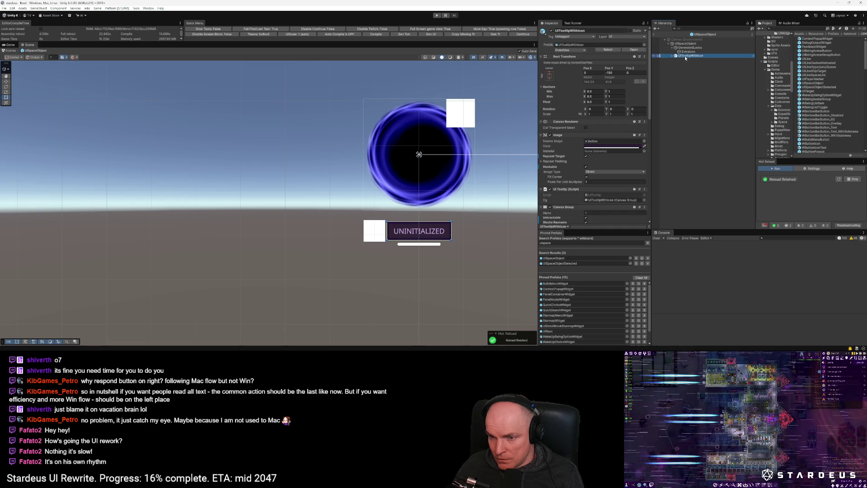
scroll(601, 182, "down", 5)
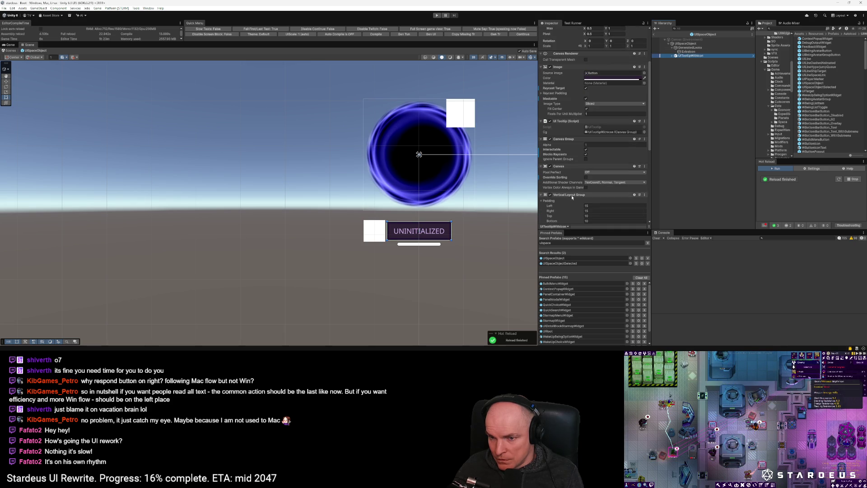
scroll(572, 194, "down", 1)
scroll(573, 197, "down", 4)
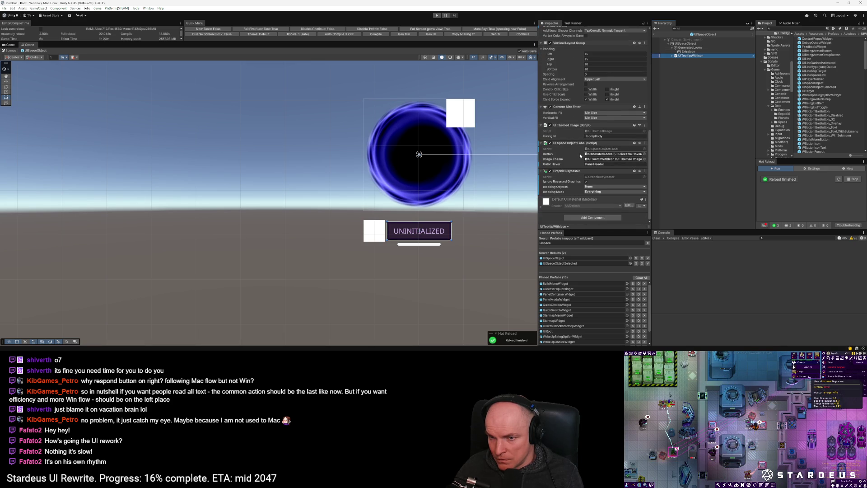
scroll(579, 153, "up", 4)
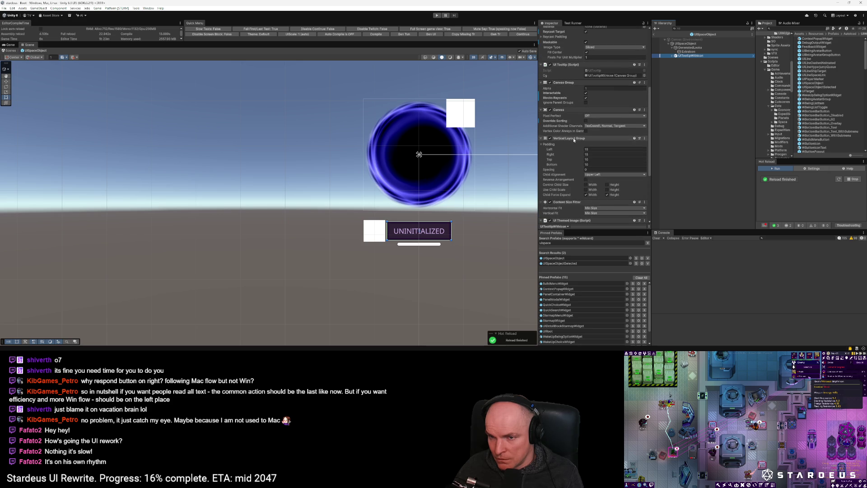
scroll(573, 139, "up", 2)
left_click(688, 47)
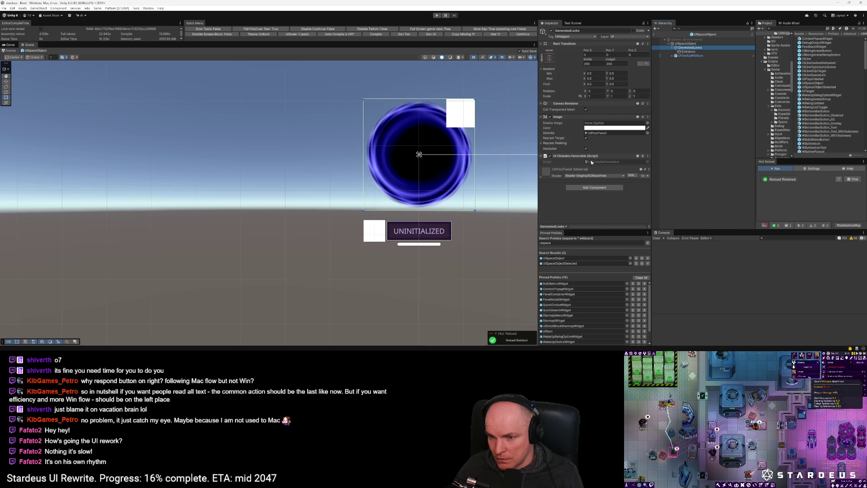
Add a UI Button Sounds component to GeneratedLooks.
left_click(593, 188)
type("uicl")
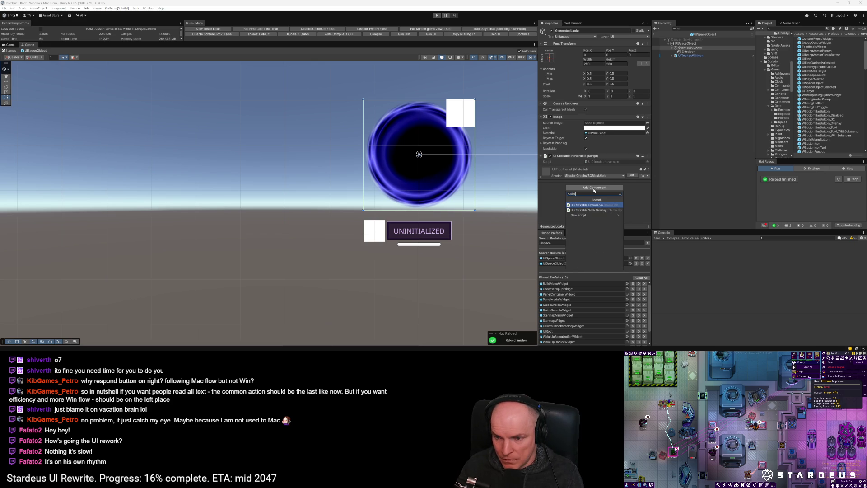
key("BackSpace")
key("BackSpace")
type("sof")
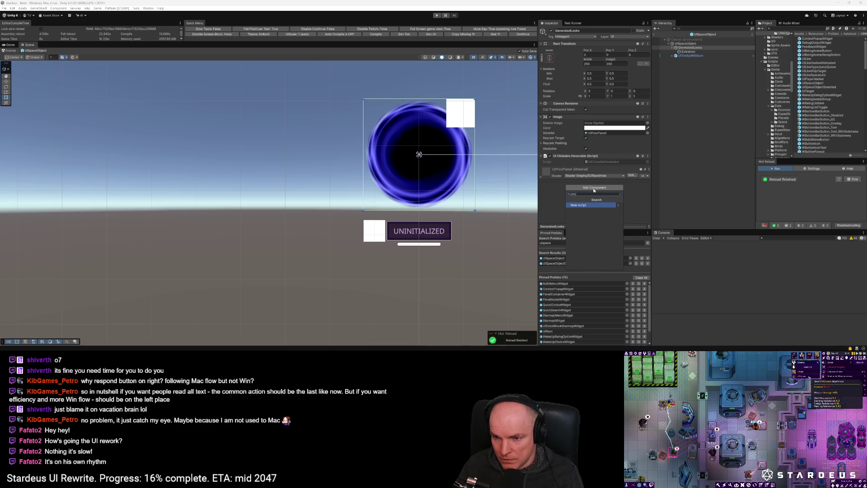
key("BackSpace")
key("BackSpace")
key("BackSpace")
type("but")
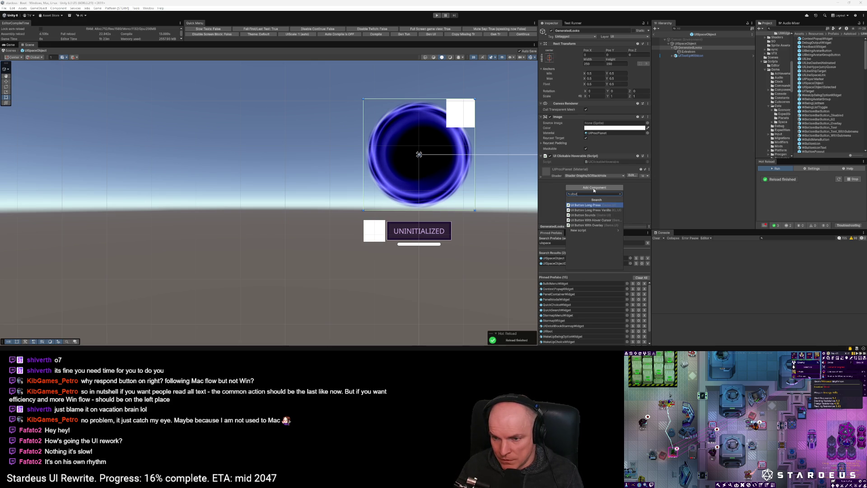
key("Down")
key("Down")
key("Return")
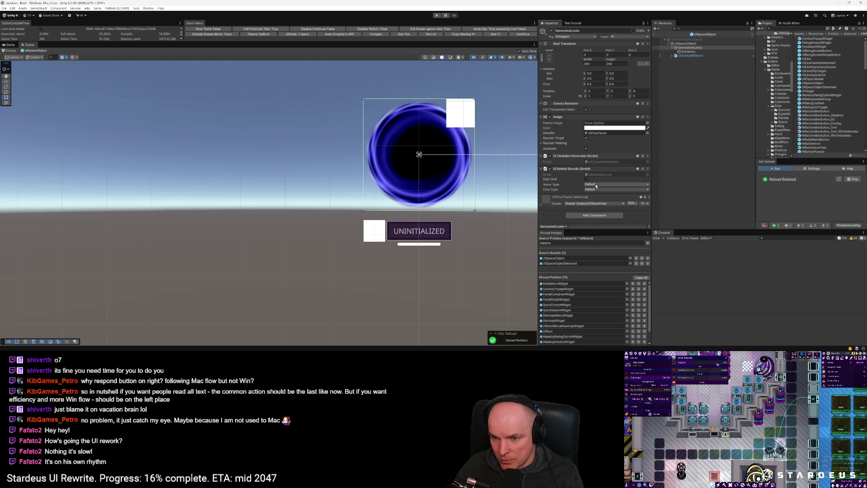
Set the button sounds to Low hover and Small click, then exit prefab editing to the Boot scene.
left_click(596, 185)
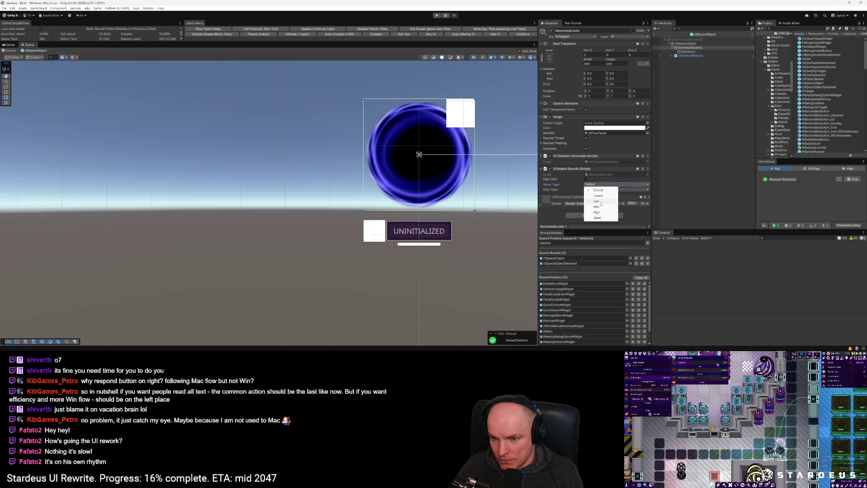
left_click(601, 203)
left_click(594, 190)
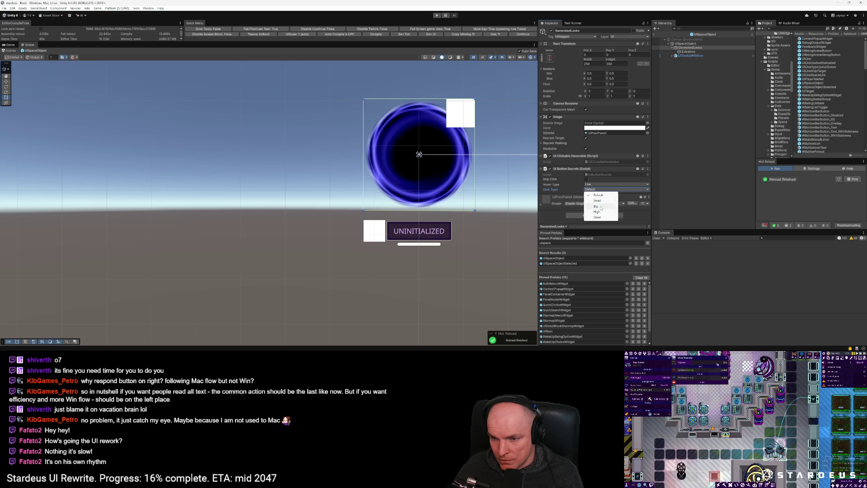
left_click(600, 201)
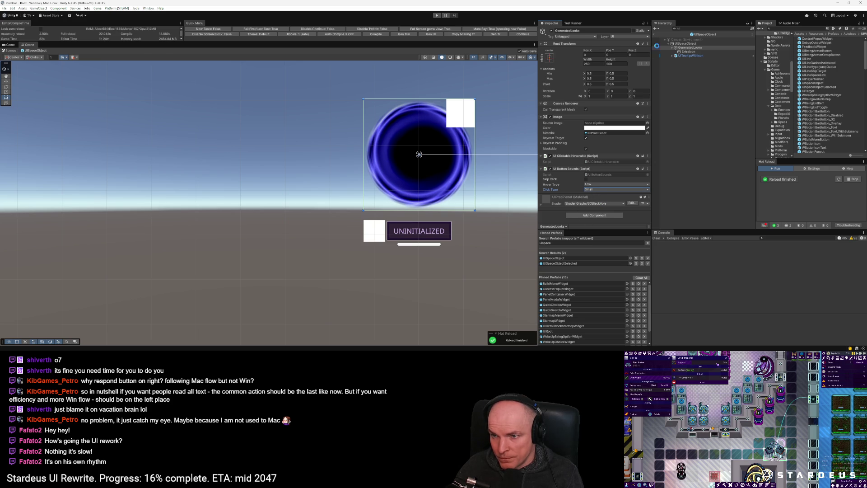
left_click(655, 34)
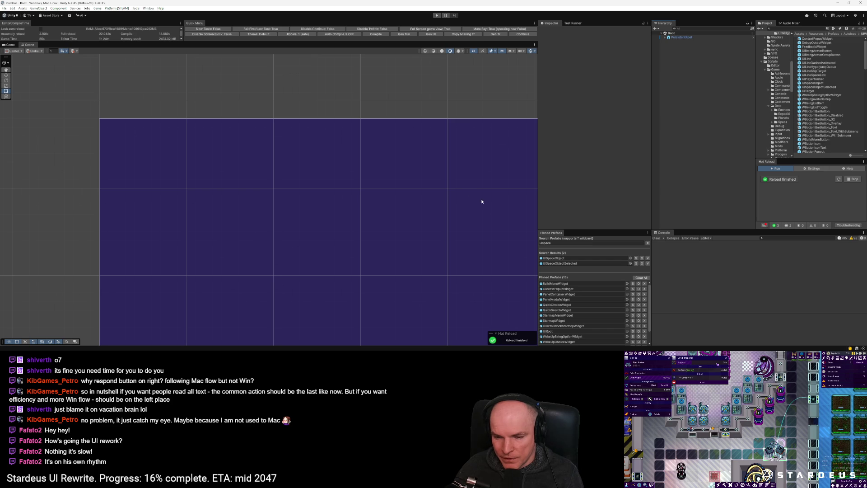
Enter Play mode via Quick Menu's Continue to load the last save.
left_click(525, 34)
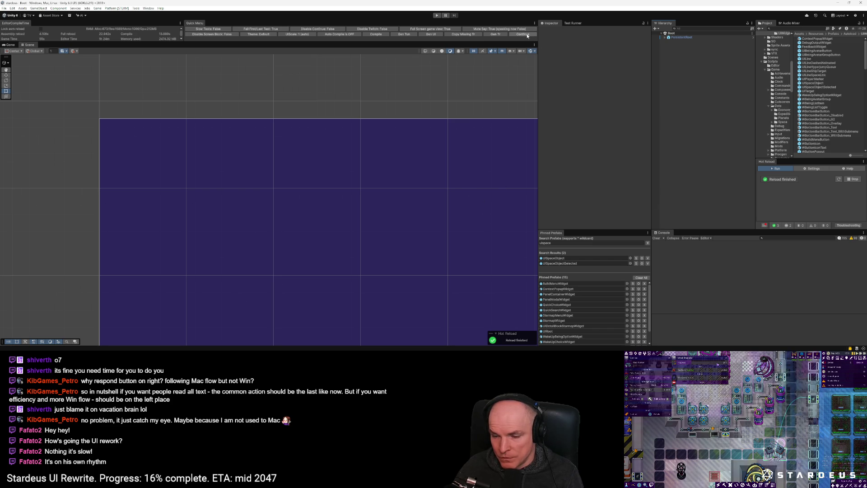
left_click(527, 35)
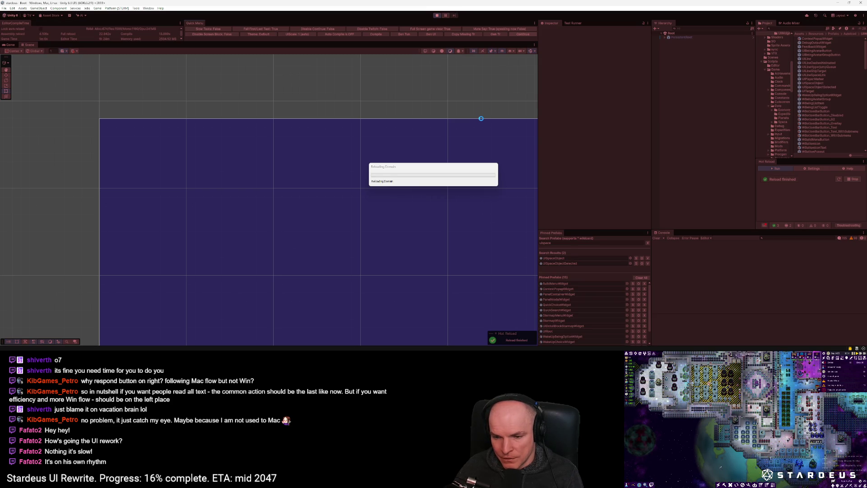
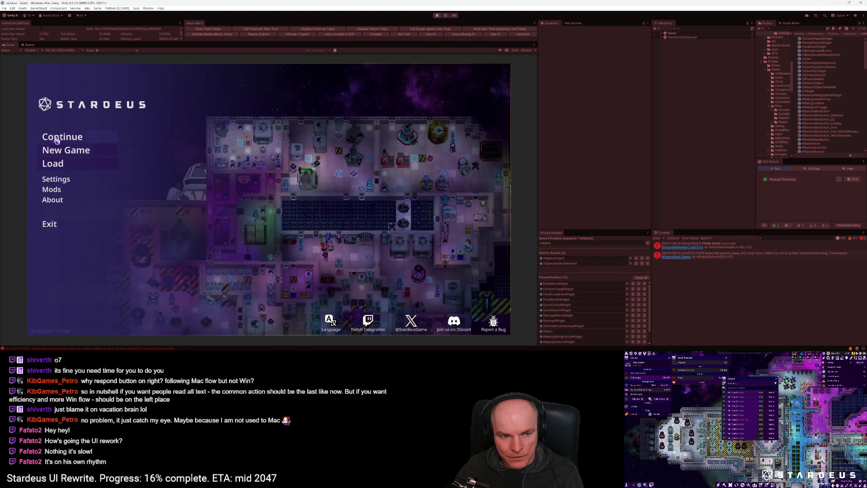
Continue the Stardeus save in play mode, open the starmap and select the NSS Clarke ship.
key("Escape")
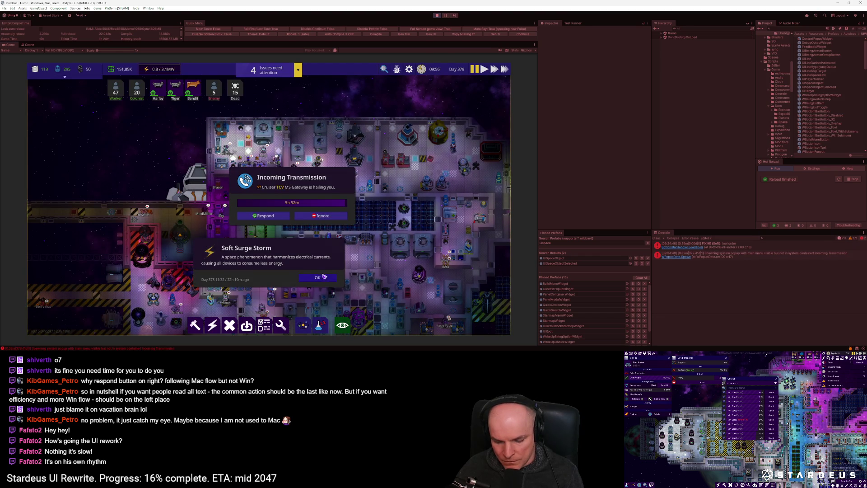
key("m")
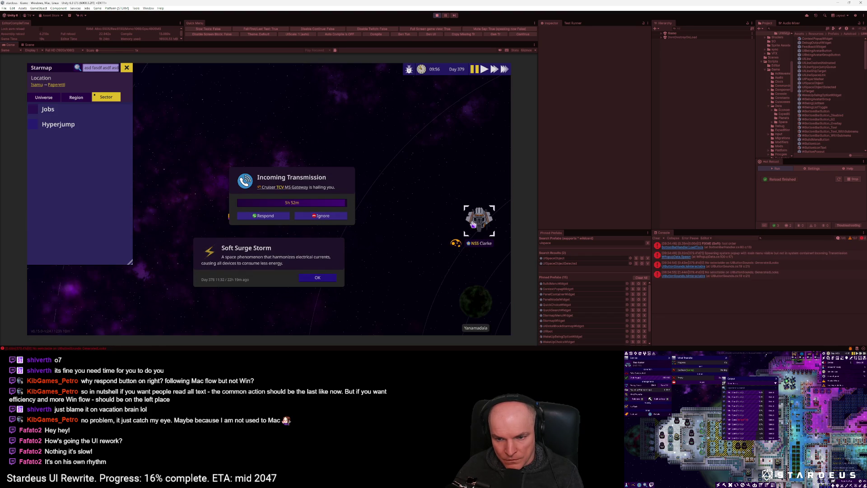
left_click(474, 224)
mouse_move(475, 223)
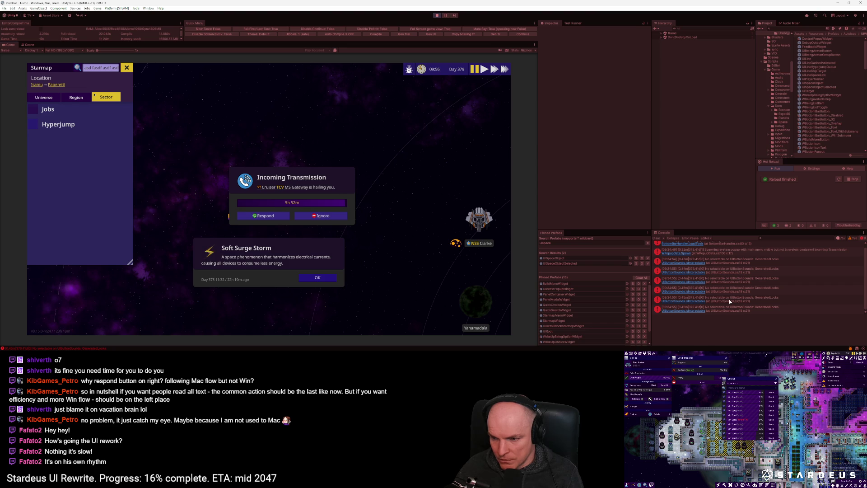
Open UIButtonSounds.cs with Quick Open and go to the IsInteractable definition.
key("alt+Tab")
key("ctrl+p")
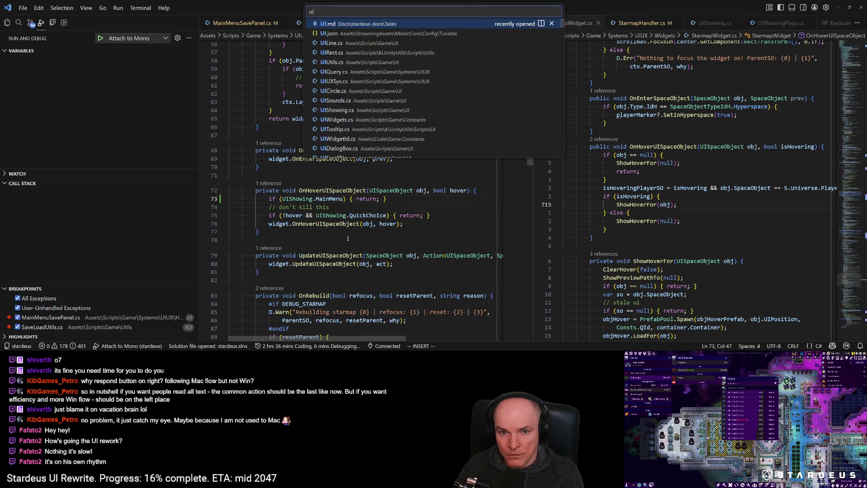
type("uibut")
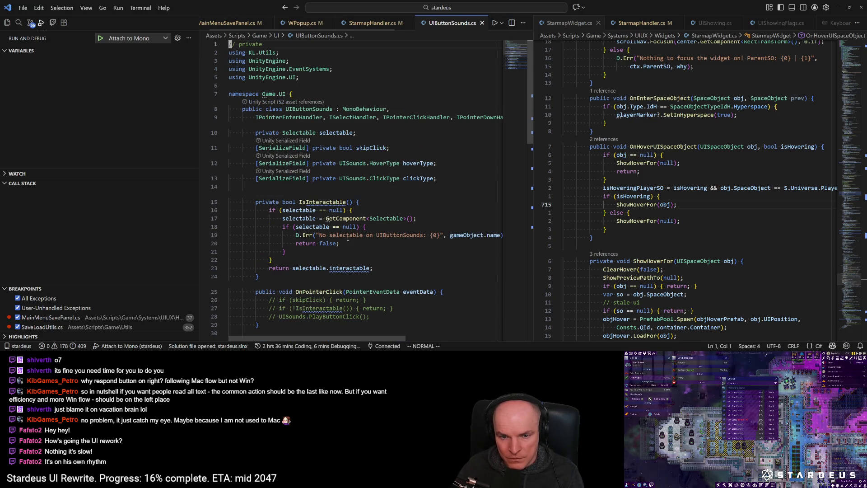
scroll(373, 206, "down", 6)
scroll(373, 207, "down", 3)
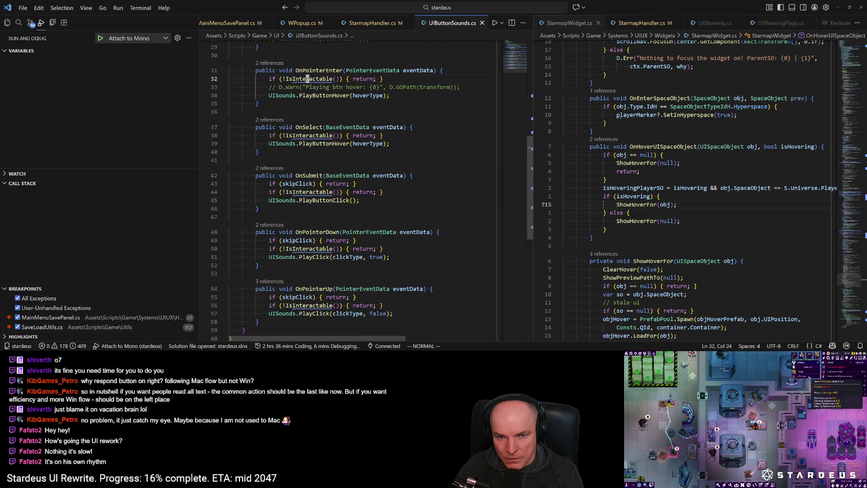
key("g")
key("d")
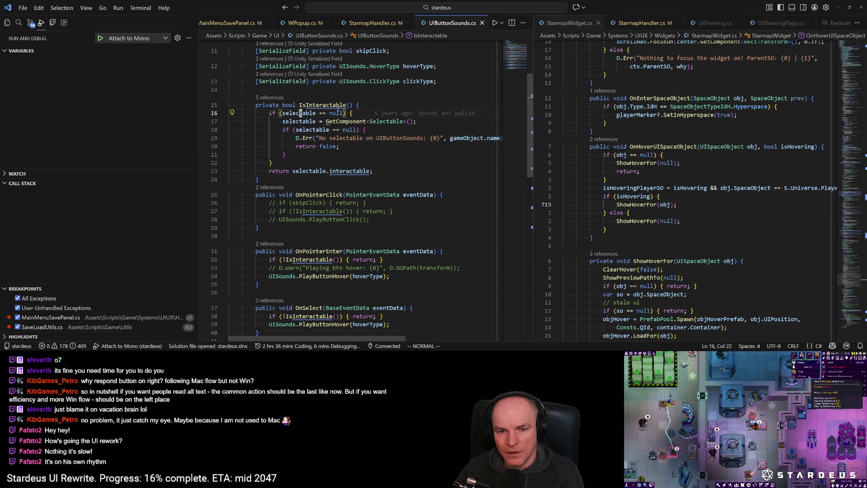
Select the error-logging line inside IsInteractable's Selectable null check.
key("alt+Tab")
key("alt+Tab")
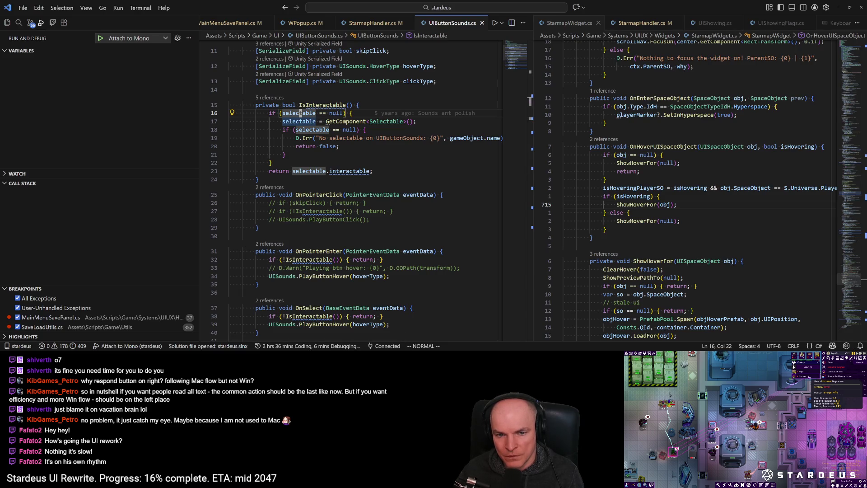
key("j")
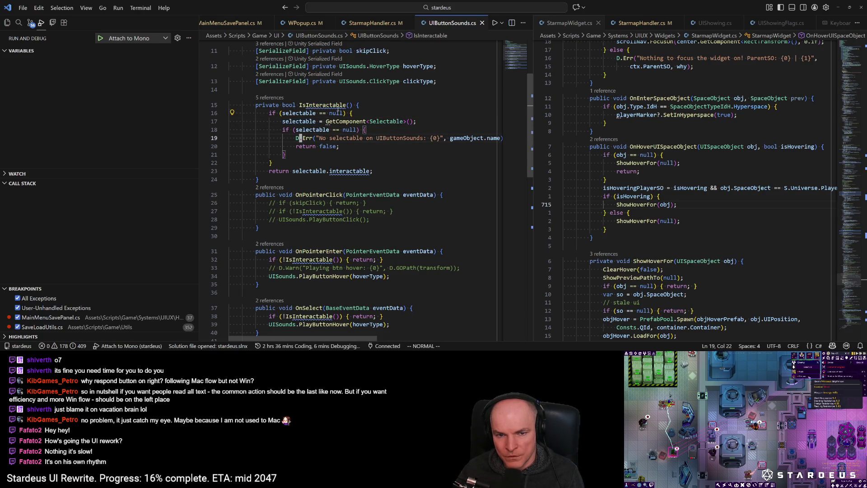
key("j")
key("j")
key("shift+v")
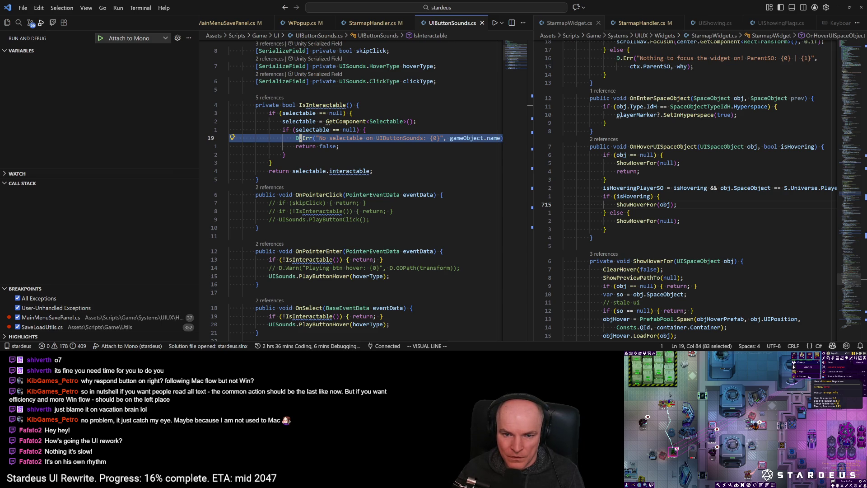
Insert a 'return true;' line above the error log, then undo it.
key("Escape")
key("shift+o")
type("true")
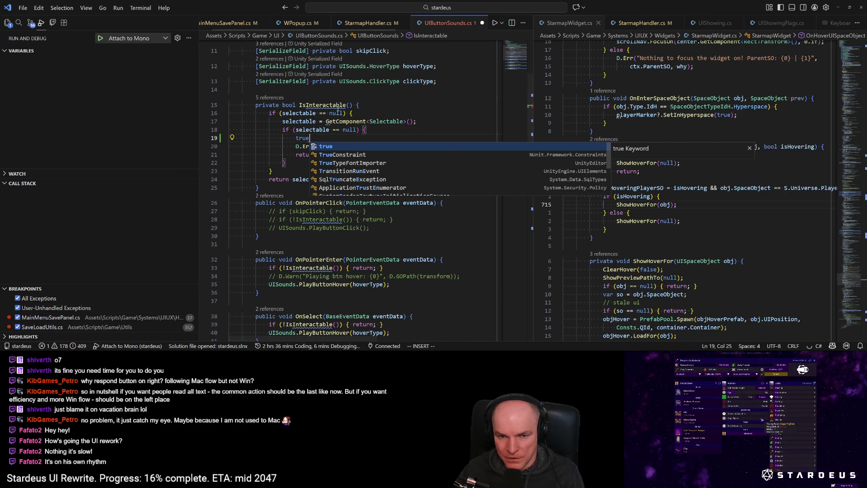
key("Escape")
key("shift+a")
type(";")
key("Escape")
key("shift+i")
type("return")
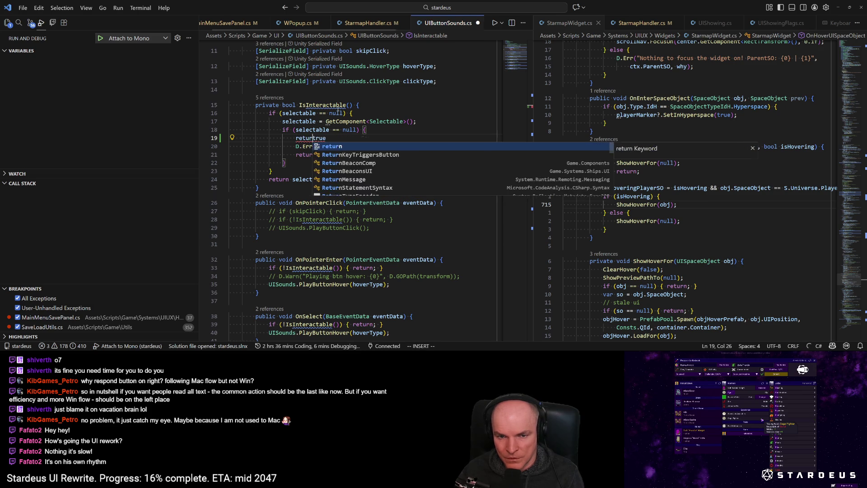
key("Escape")
key("u")
key("u")
key("u")
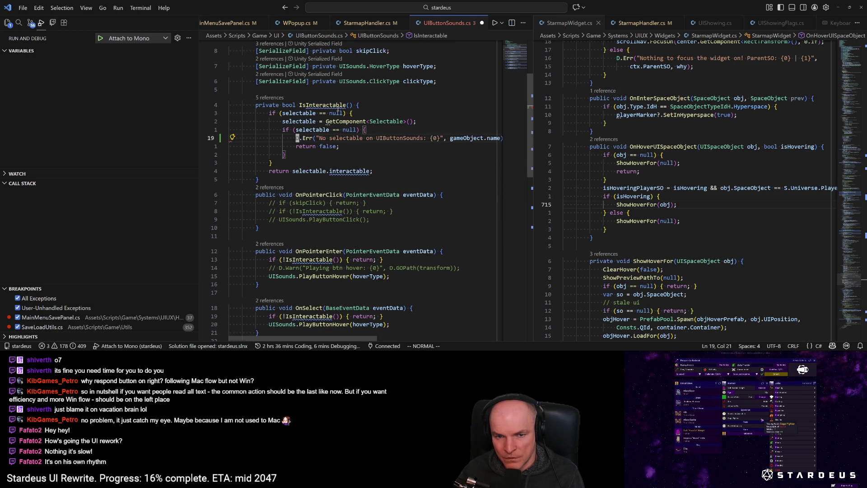
Select the Selectable null-check block, then cancel and jump back to clickType.
key("j")
key("j")
key("j")
key("z")
key("z")
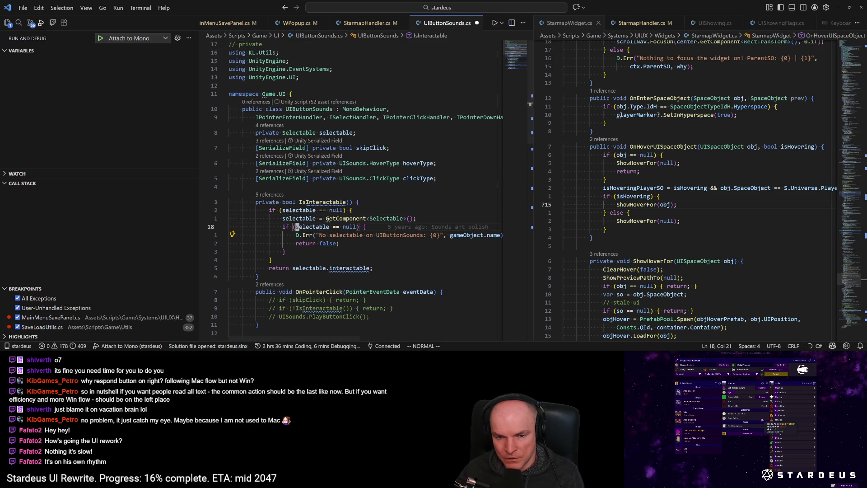
key("shift+v")
key("j")
key("j")
key("Escape")
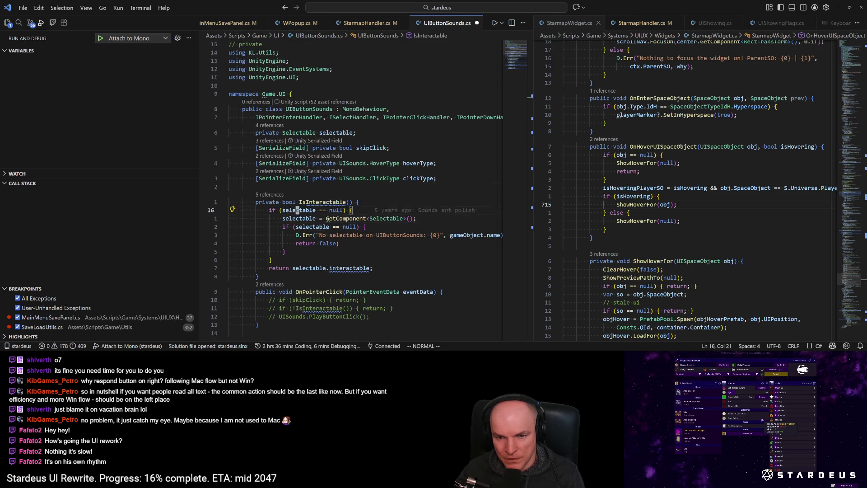
key("ctrl+o")
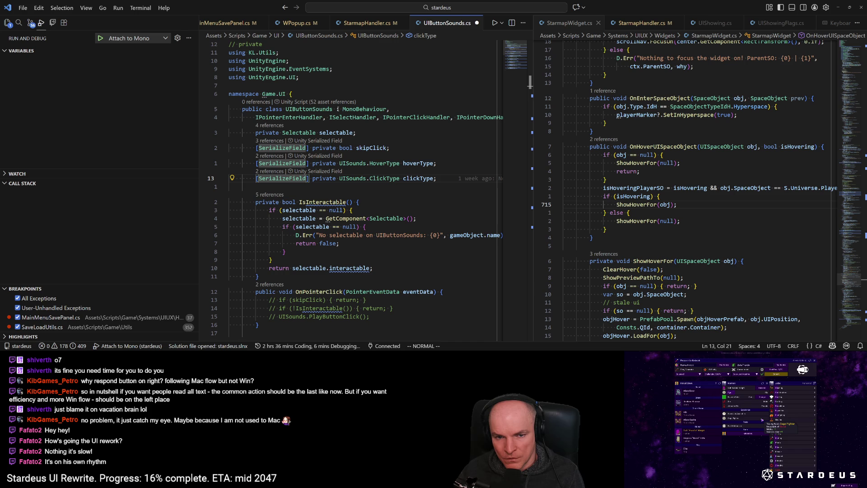
Declare a private bool checkedSelectable field without an initializer.
type("4kjopriv")
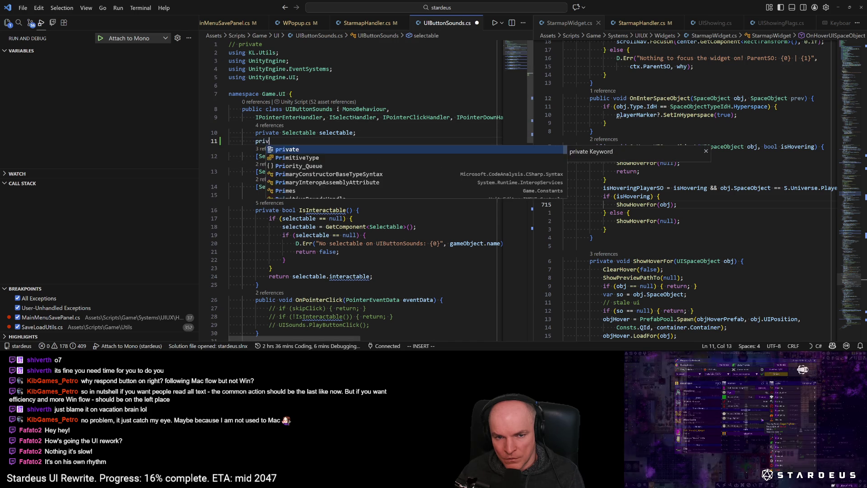
type("ate")
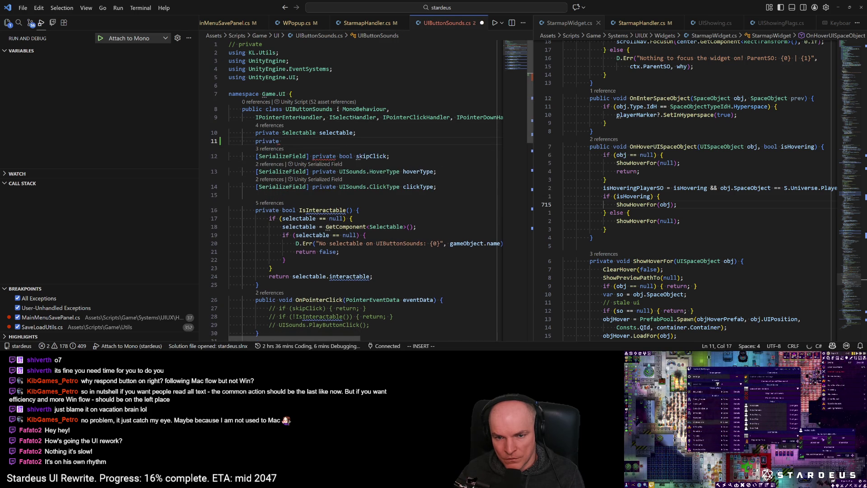
key("Escape")
key("d")
key("d")
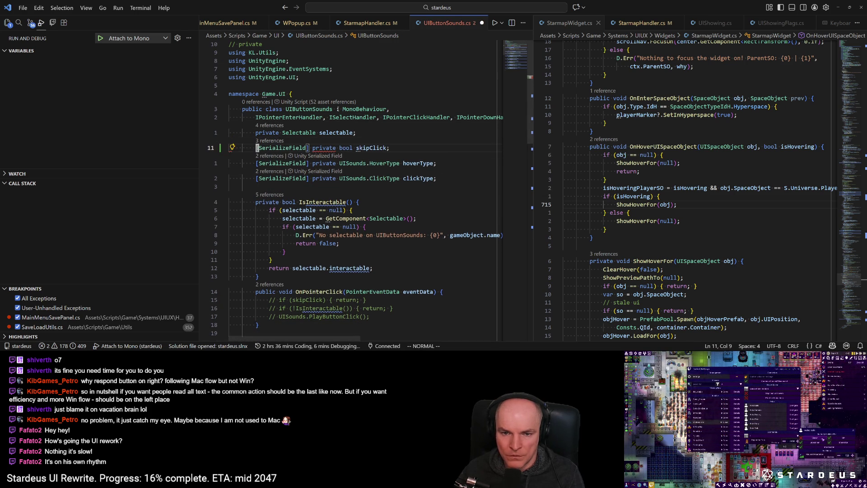
type("Oprivate ")
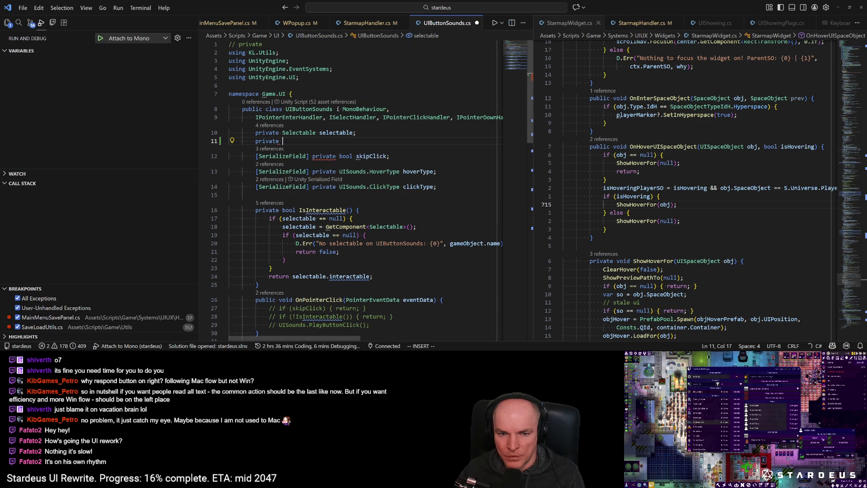
type("bool chec")
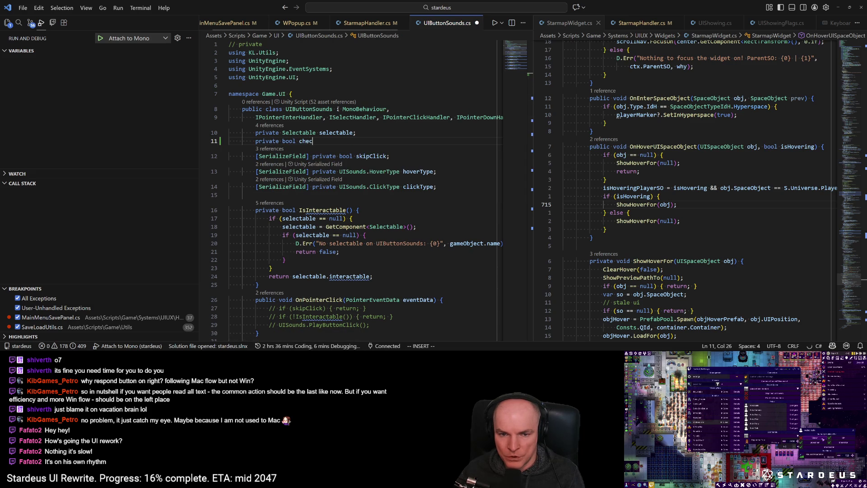
type("kedS")
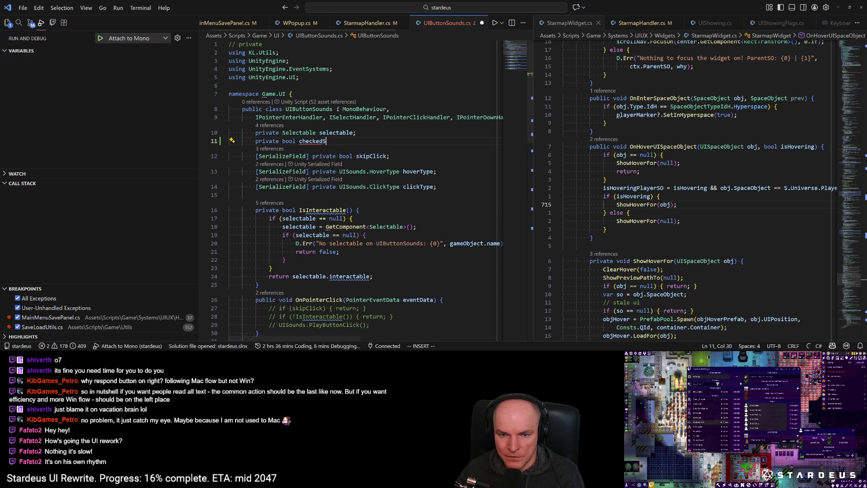
type("electable = false;")
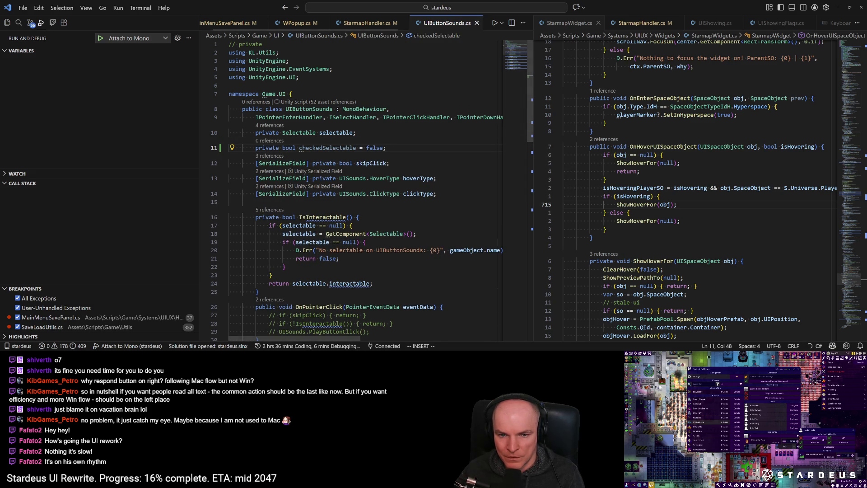
key("Escape")
key("BackSpace")
key("BackSpace")
key("BackSpace")
key("Delete")
key("Delete")
key("Delete")
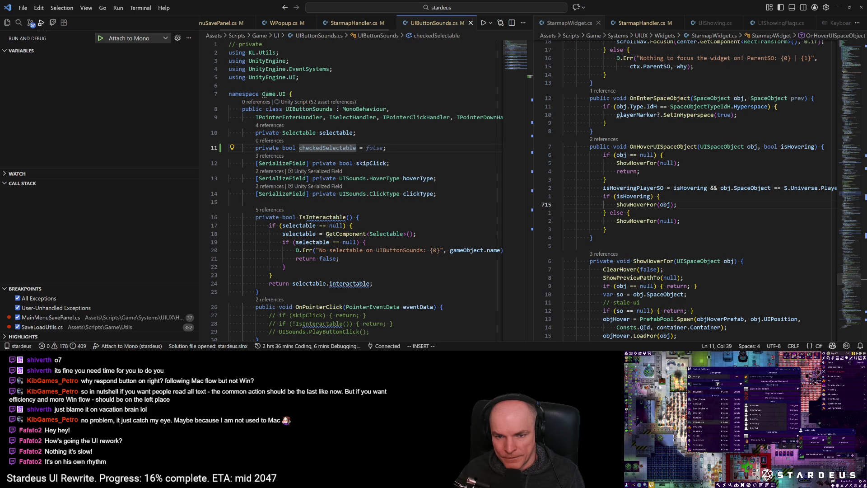
key("Escape")
Wrap the Selectable null check inside a new if (!checkedSelectable) block.
left_click(354, 193)
key("j")
key("j")
key("j")
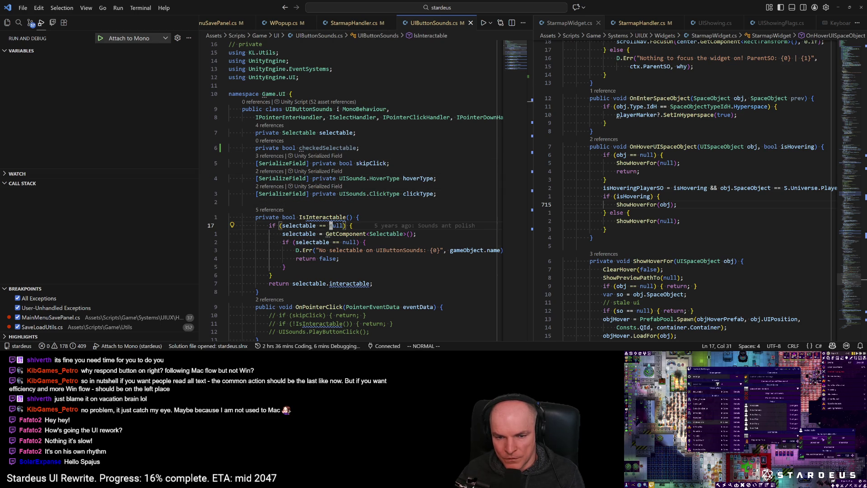
key("b")
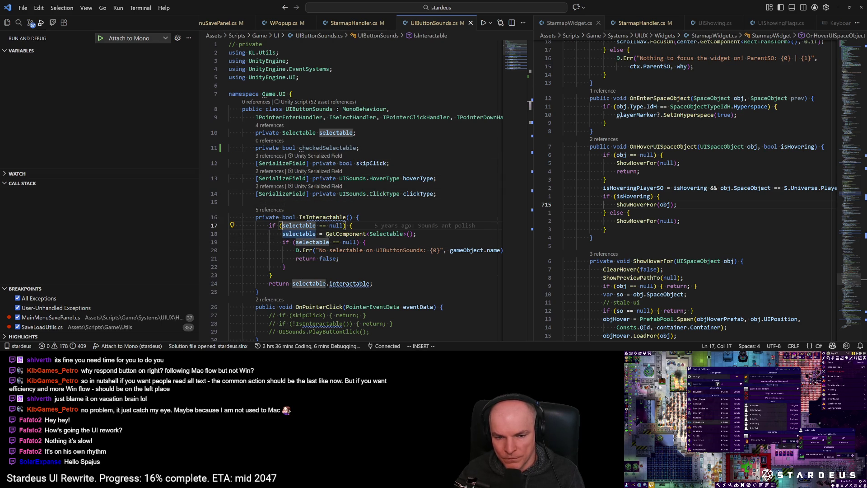
type("!check")
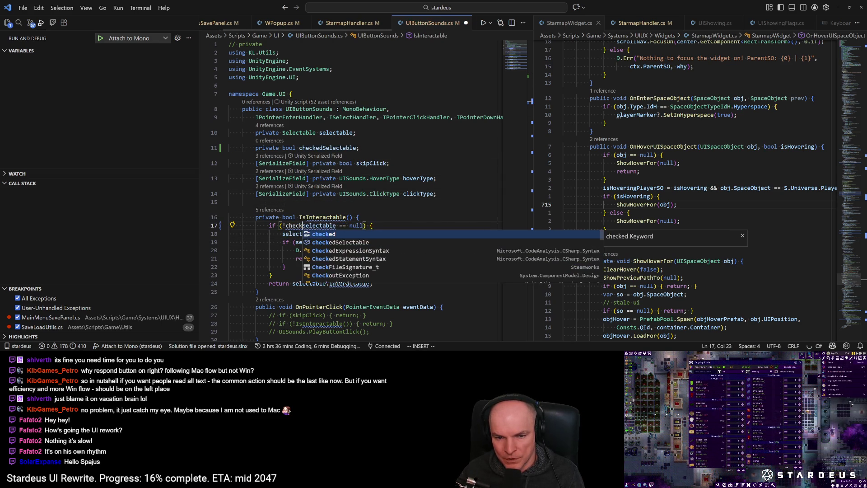
key("Down")
key("Tab")
type("&&")
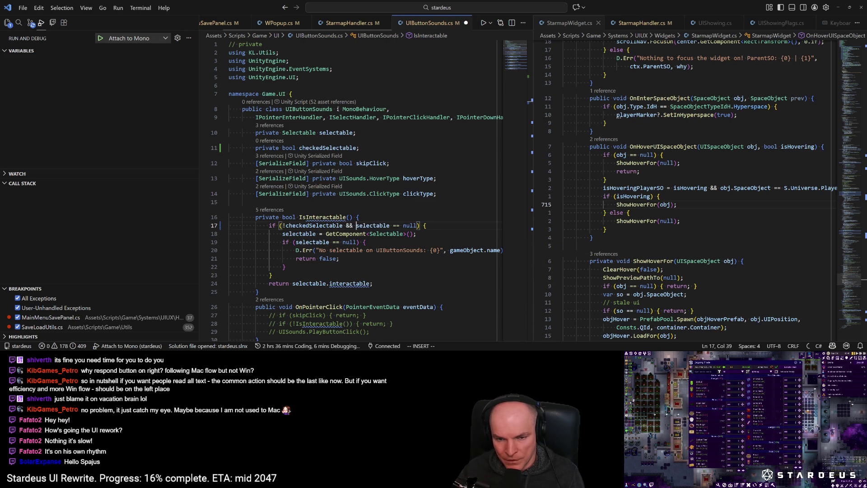
key("BackSpace")
key("BackSpace")
key("BackSpace")
type(") {")
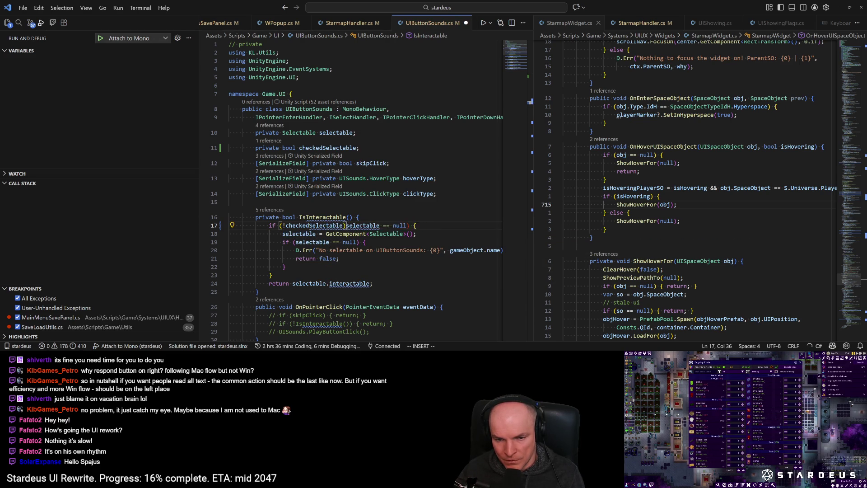
key("Return")
type("if selectable == null) {")
Add 'checkedSelectable = true;' at the top of the block and mark the lookup lines.
key("Escape")
key("shift+o")
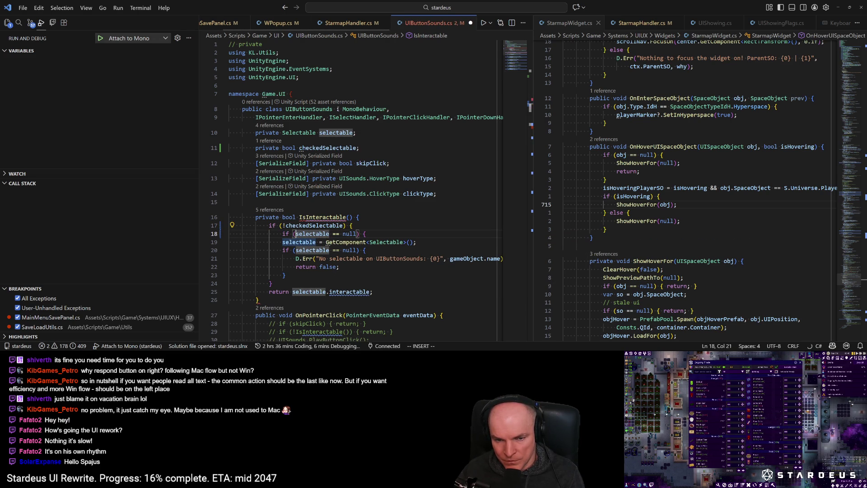
type("che")
key("Tab")
type("= true;")
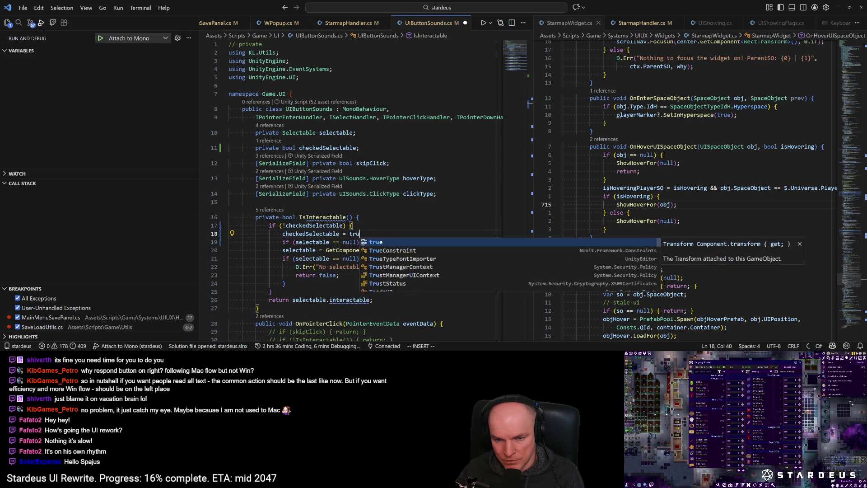
key("Escape")
left_click(365, 250)
key("shift+v")
Indent the Selectable lookup one level and close the outer if with a brace.
key("j")
key("j")
key("j")
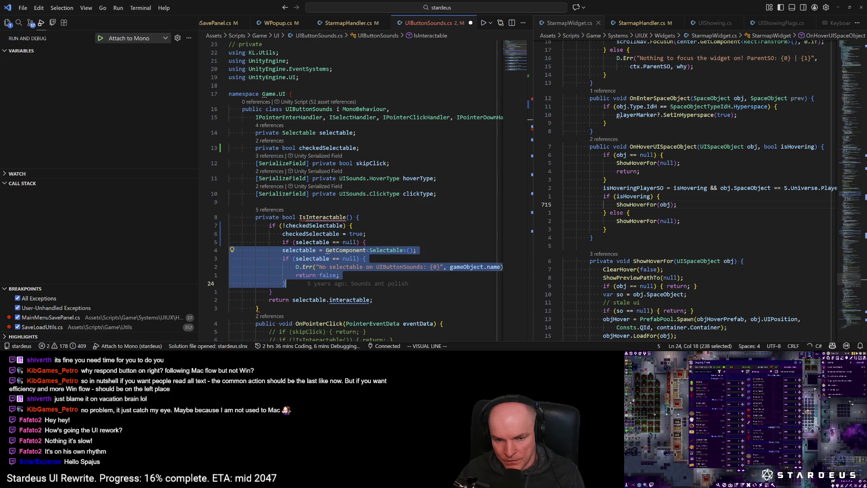
key("greater")
type("o}")
key("Escape")
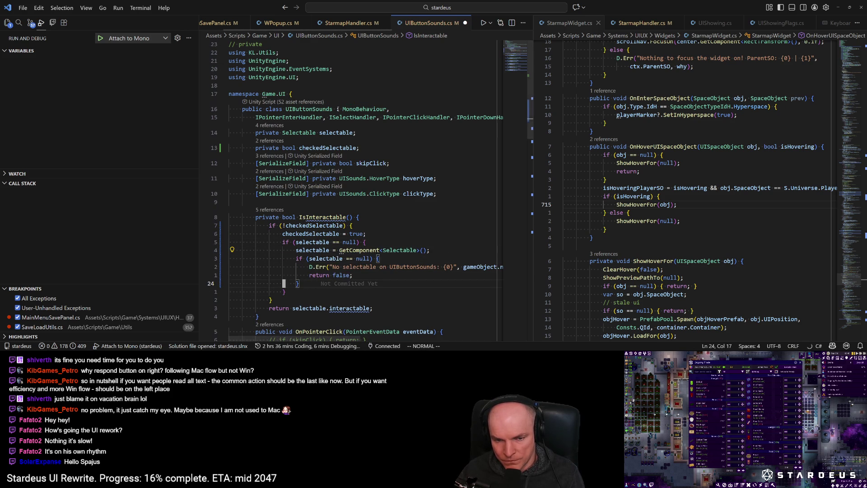
key("k")
key("k")
key("k")
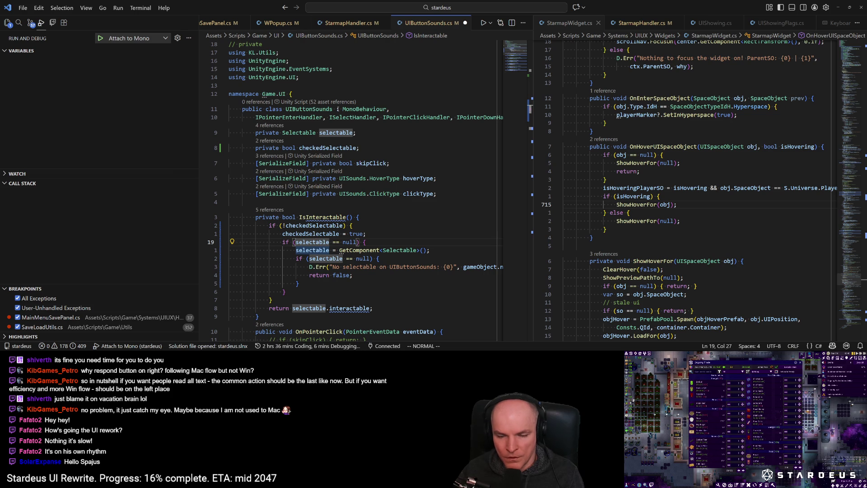
Rename the field to hasSelectable and duplicate it as a checkedSelectable declaration.
key("k")
key("k")
key("k")
key("k")
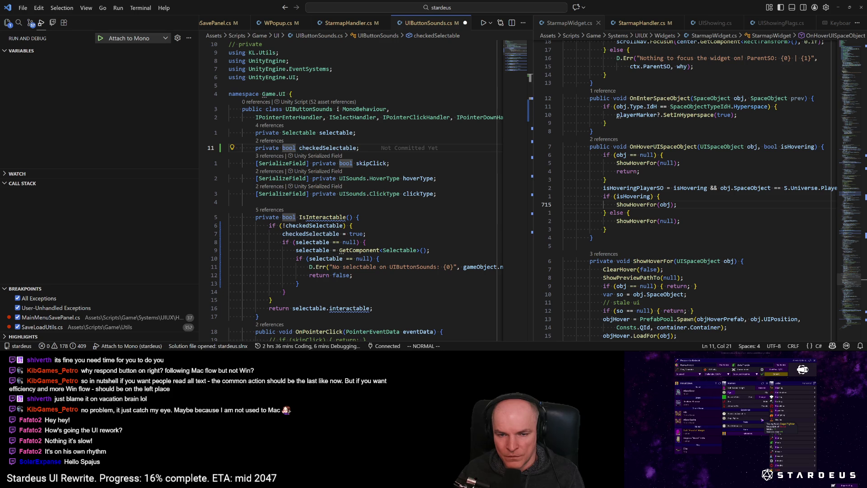
type("ciwhasSelec")
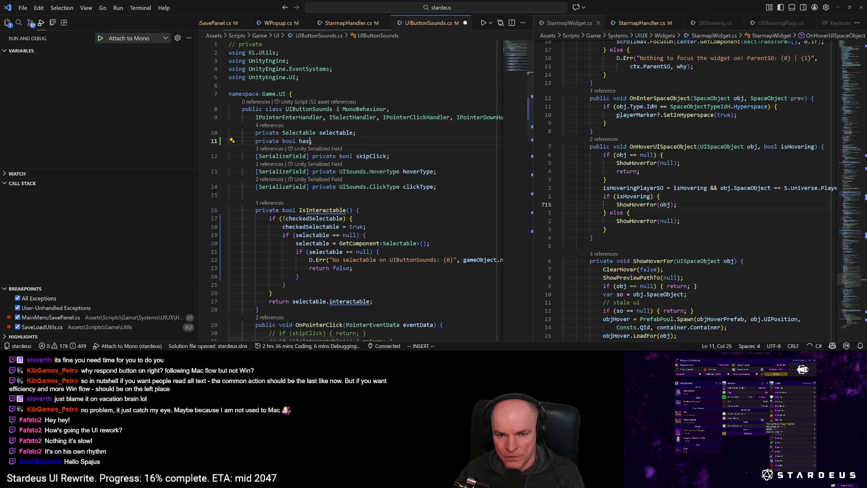
type("table")
key("Escape")
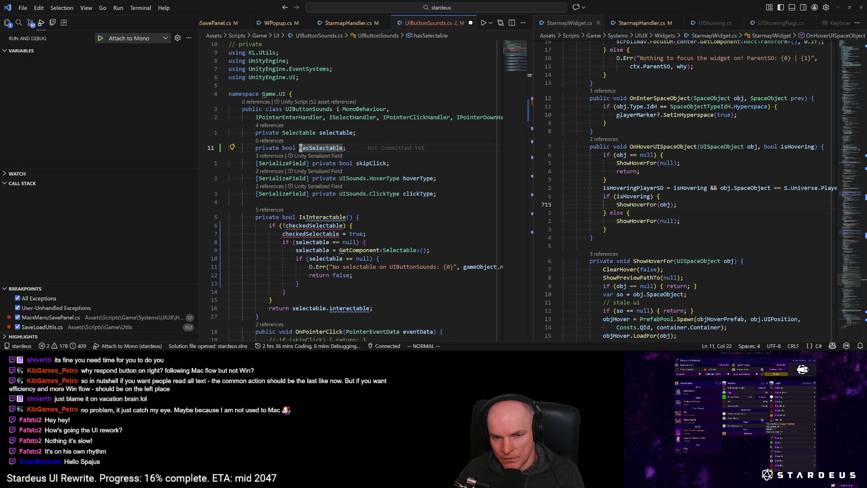
key("y")
key("y")
key("p")
key("l")
key("l")
key("l")
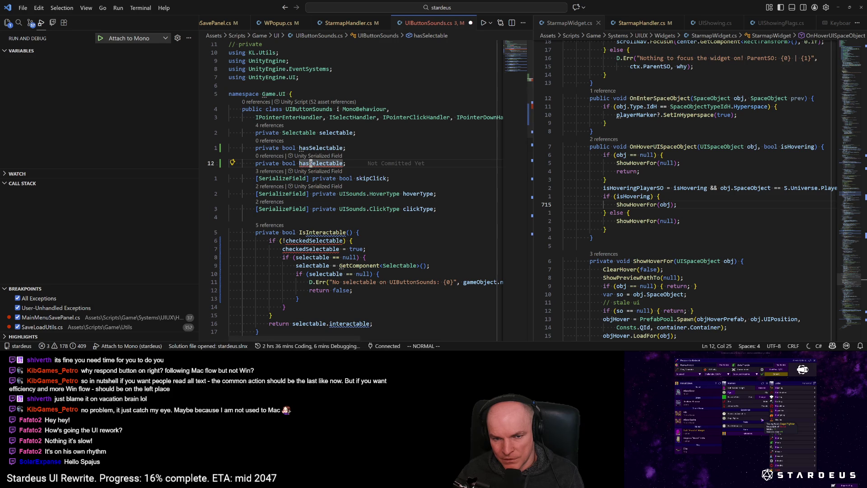
type("cbcheck")
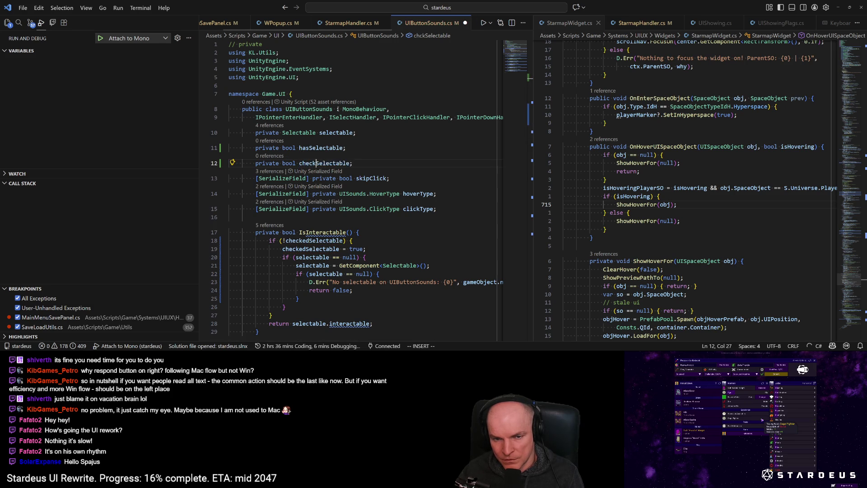
type("ed")
key("Escape")
Add an else branch after the lookup that sets hasSelectable = true.
key("7")
key("j")
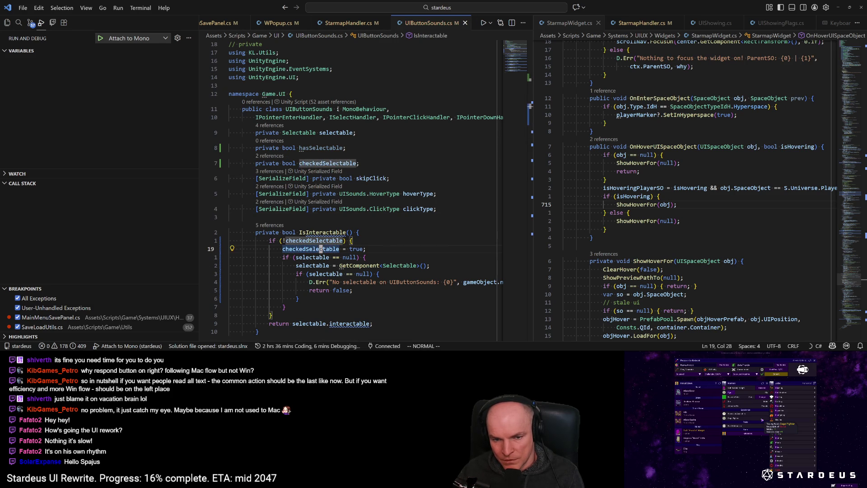
key("j")
key("j")
key("j")
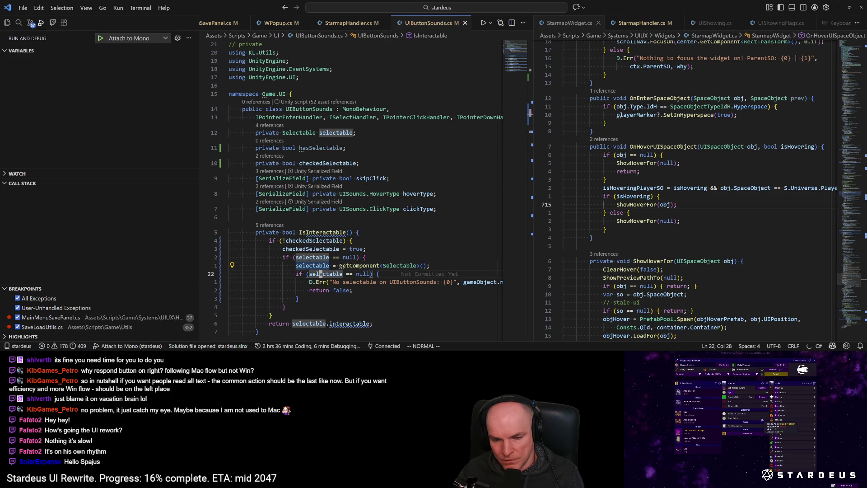
key("k")
key("k")
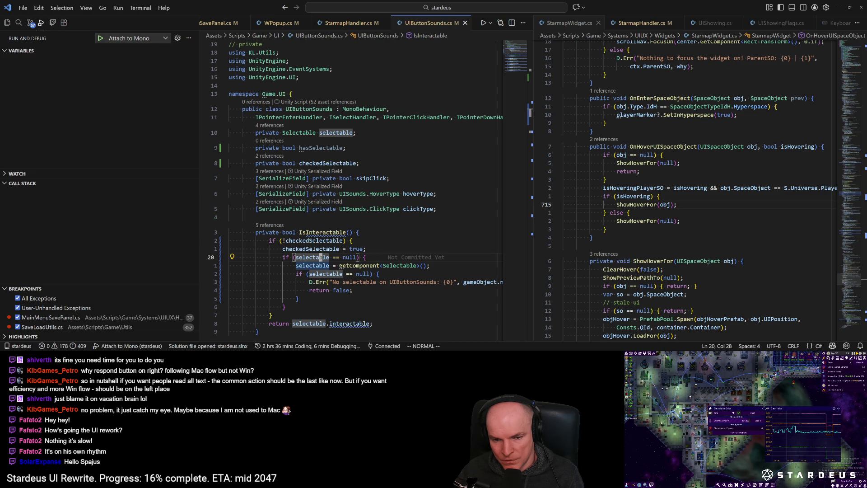
key("j")
key("j")
key("j")
type("A else {")
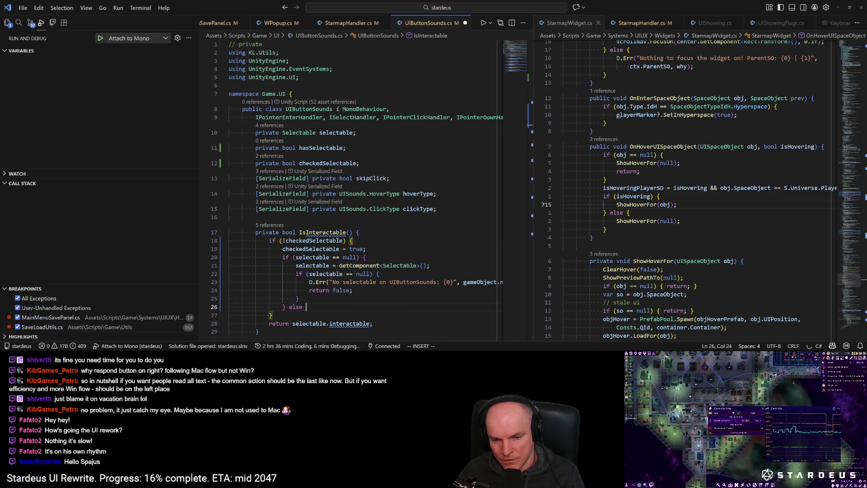
key("Return")
type("hasse")
key("Tab")
type("=")
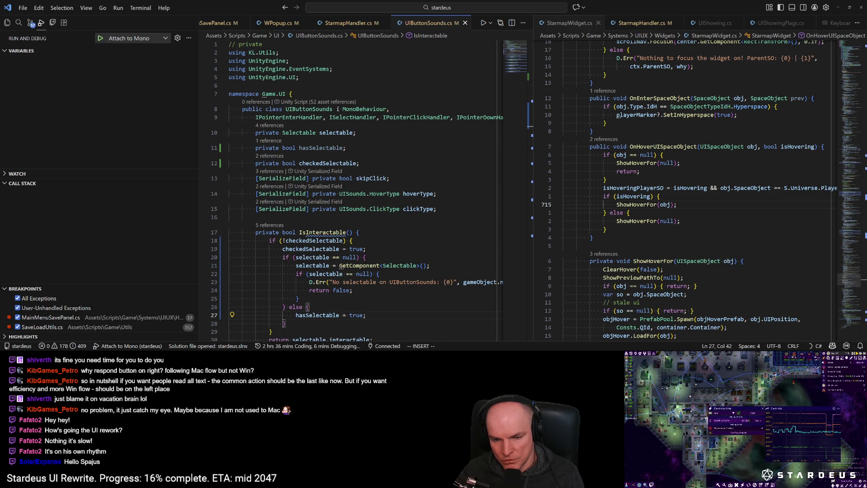
key("Escape")
Add an else branch to the inner null check assigning hasSelectable.
key("k")
key("k")
key("k")
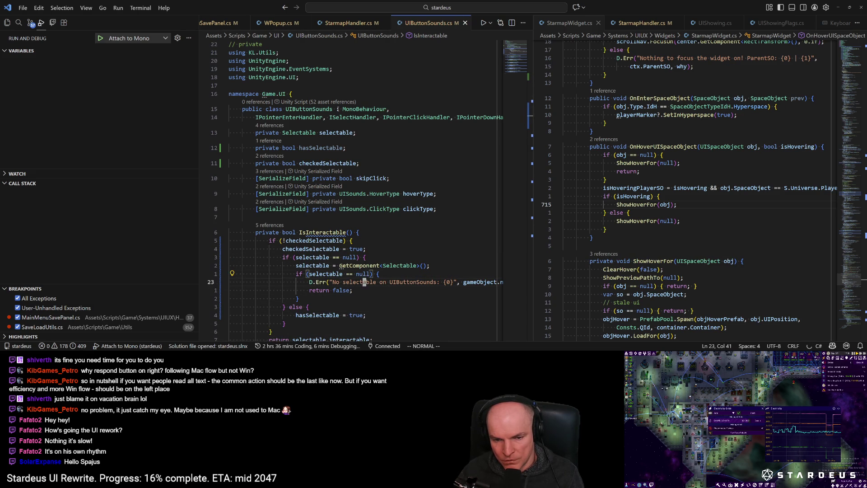
key("j")
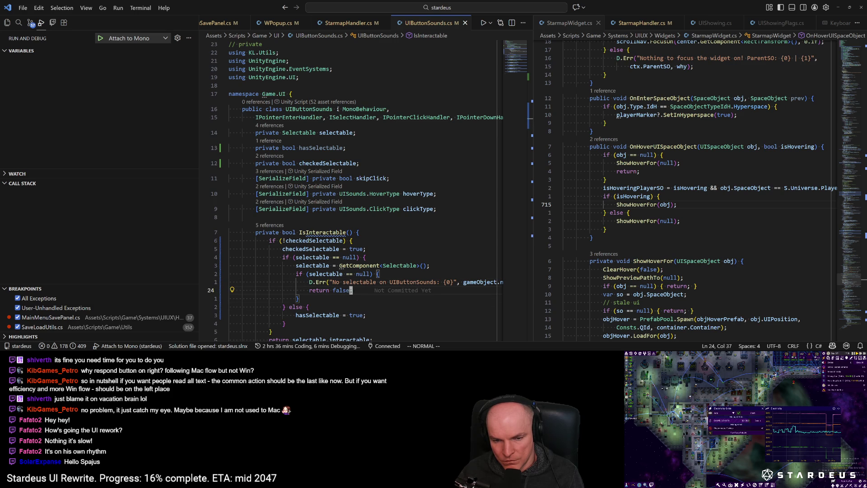
type("jA else {")
key("Return")
type("has")
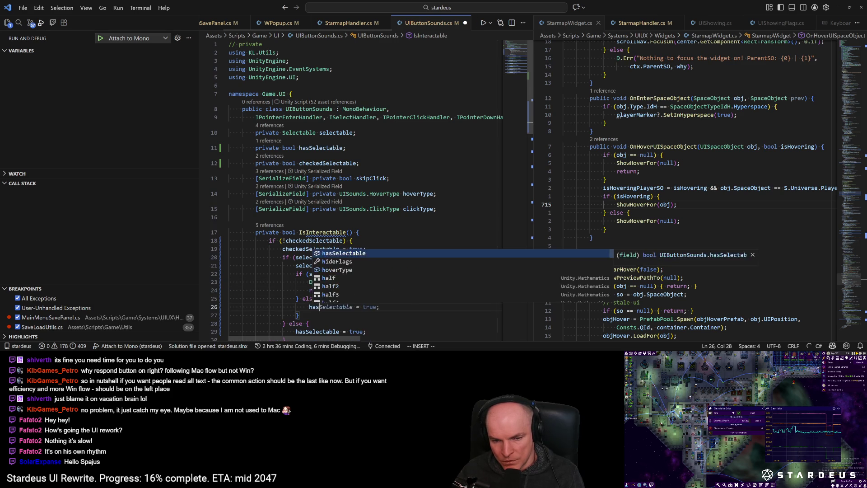
key("Tab")
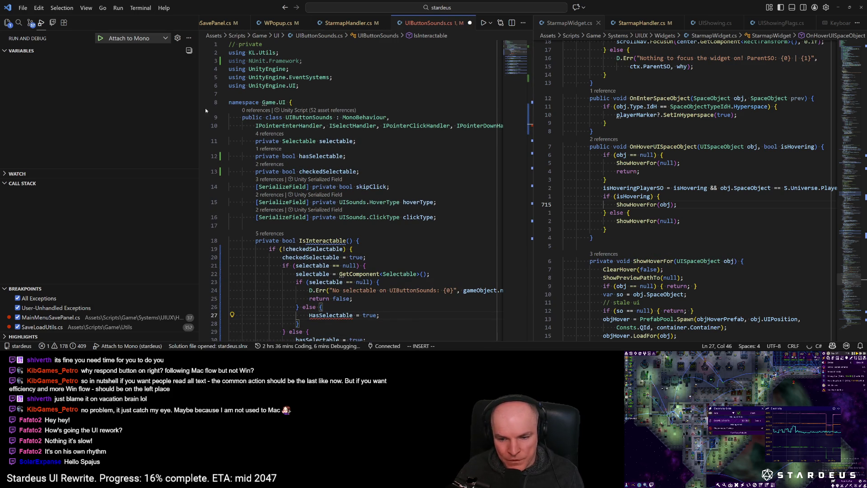
mouse_move(832, 341)
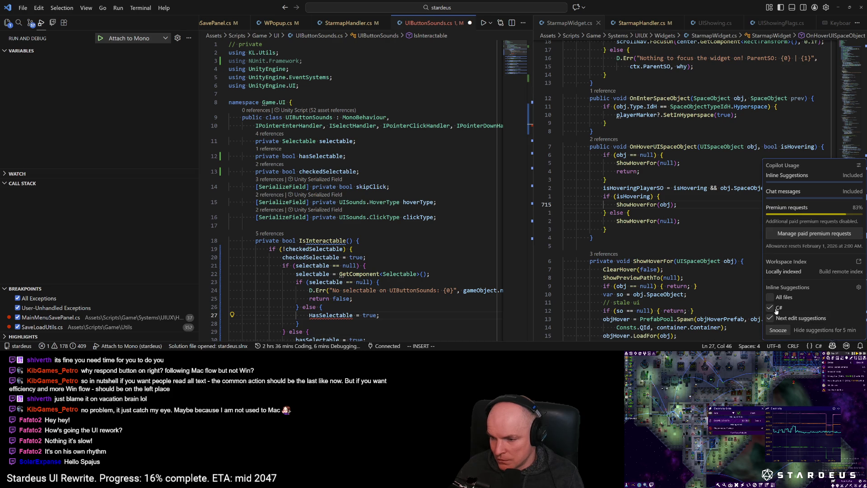
Remove the auto-added NUnit.Framework using and save UIButtonSounds.cs.
left_click(264, 61)
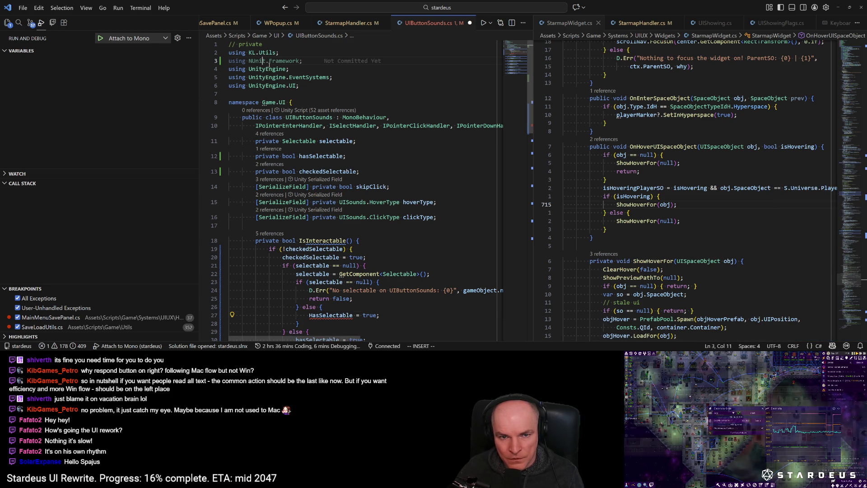
key("Escape")
key("d")
key("d")
key("ctrl+s")
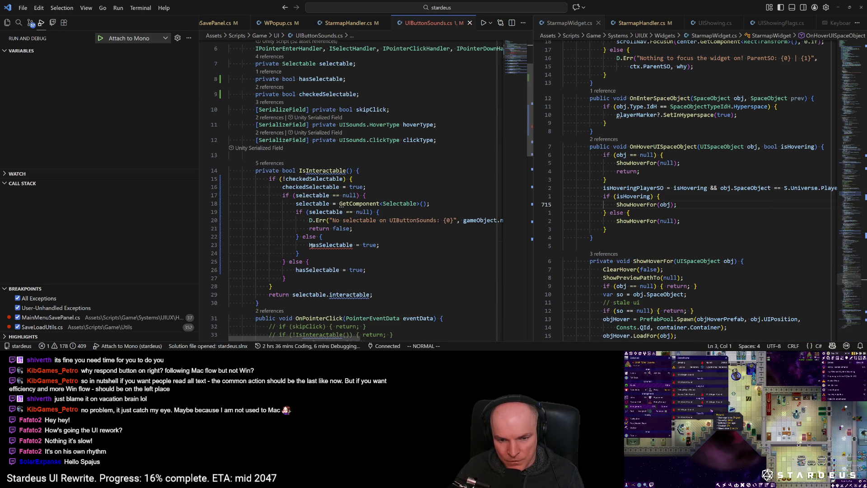
Lowercase the HasSelectable reference and review the hasSelectable declaration and lookup lines.
left_click(310, 245)
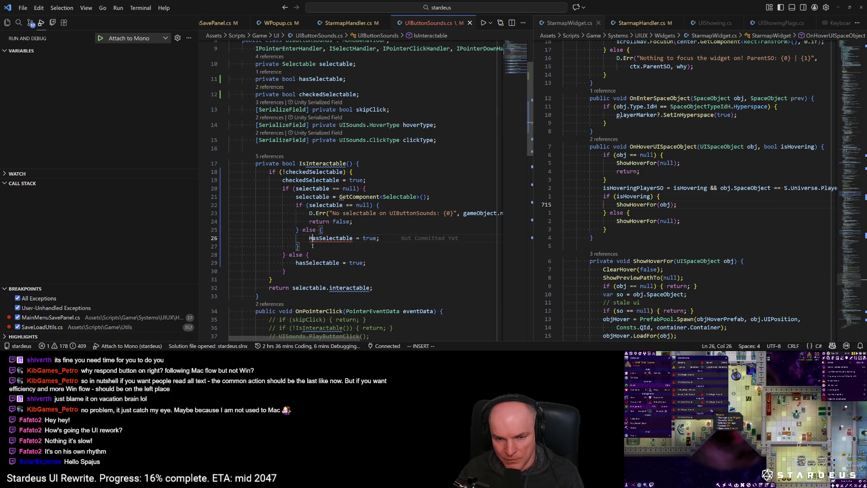
key("Escape")
key("asciitilde")
key("k")
key("k")
key("k")
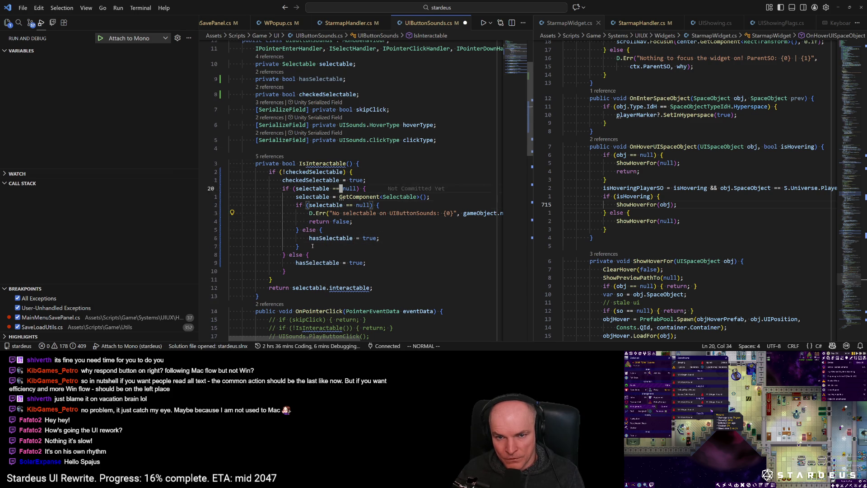
key("1")
key("2")
key("k")
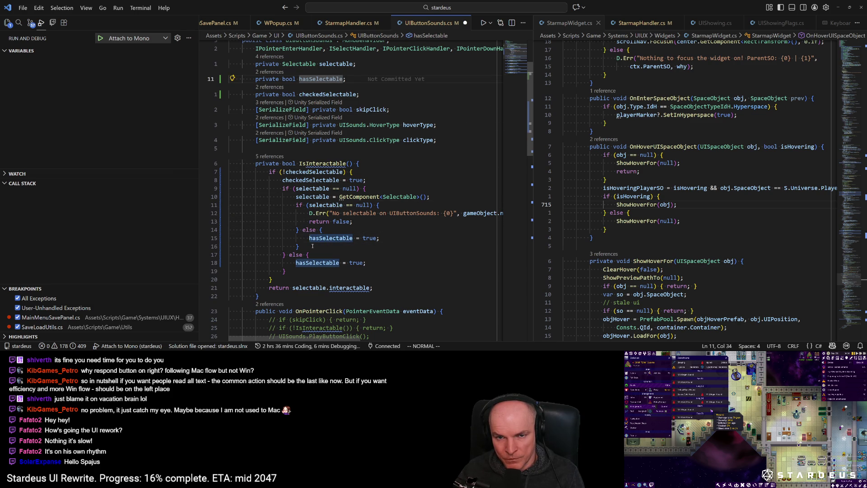
key("j")
key("j")
key("j")
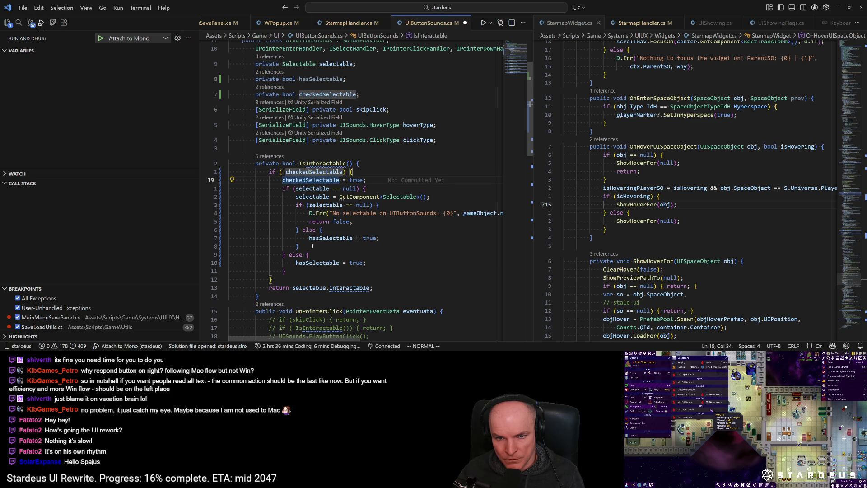
key("j")
key("j")
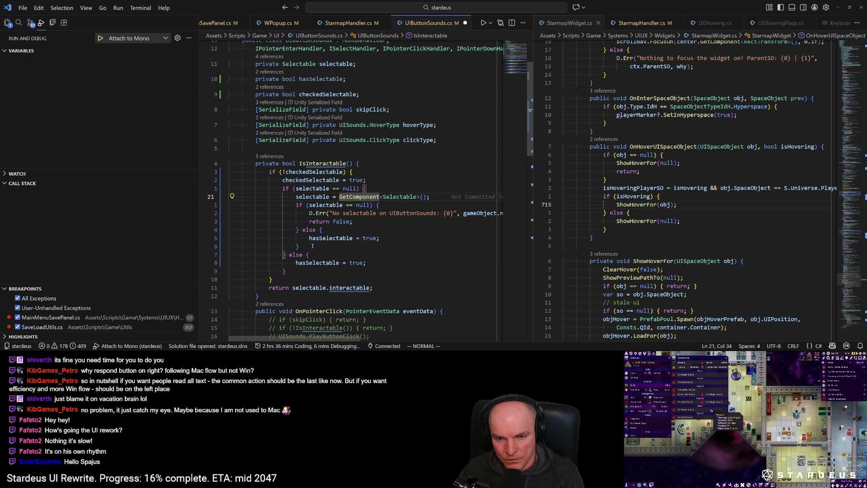
key("j")
key("j")
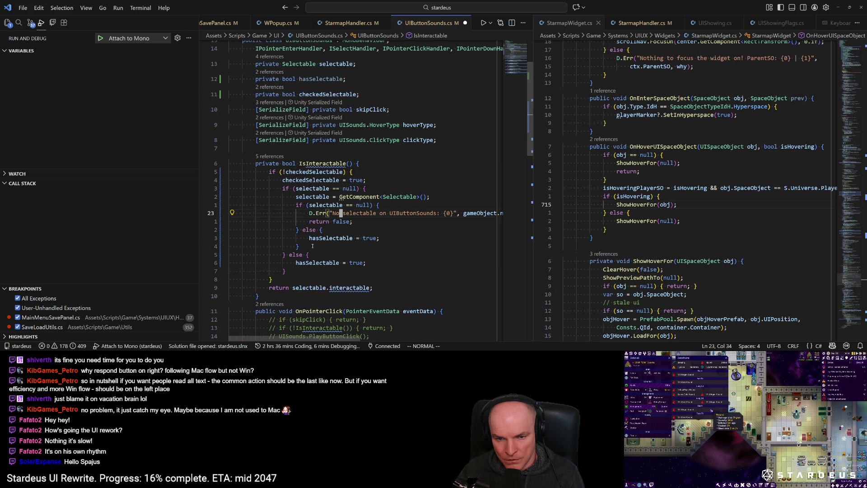
key("b")
key("b")
key("b")
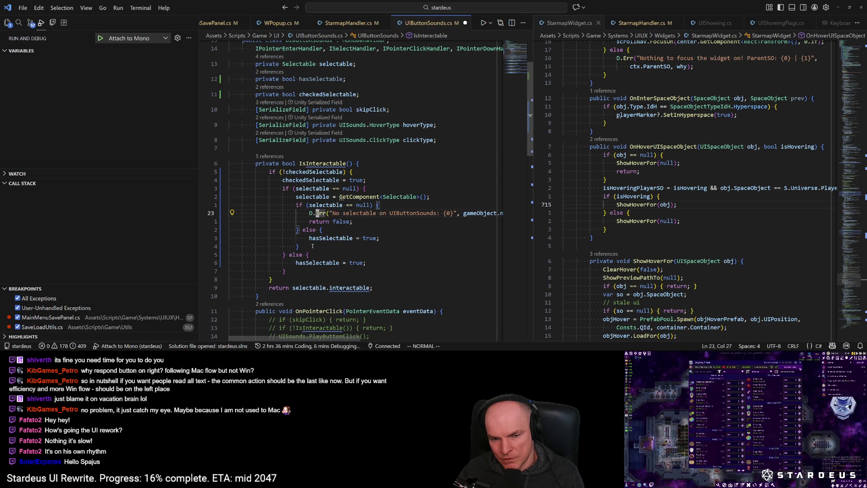
type("cwWa")
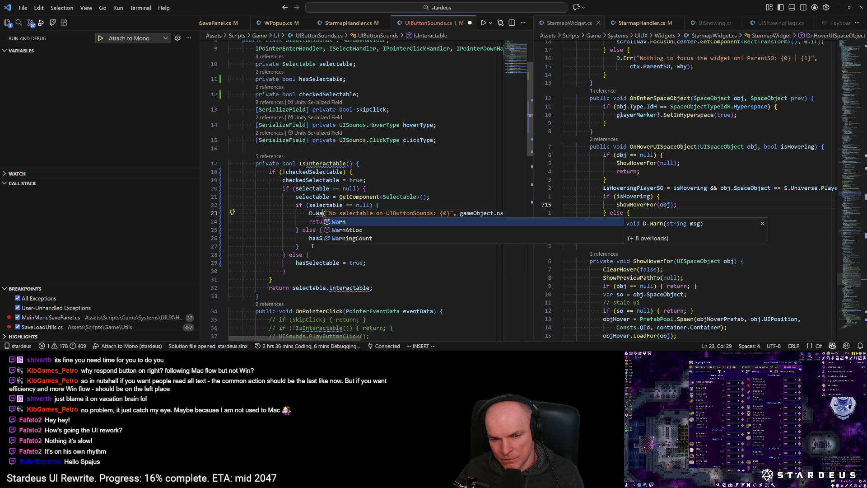
key("Tab")
key("BackSpace")
key("BackSpace")
key("BackSpace")
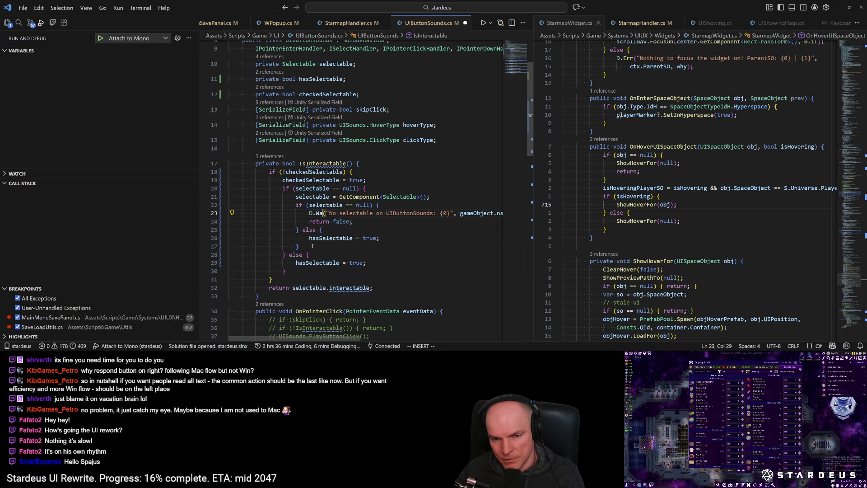
type("ErrS")
key("Tab")
key("Escape")
key("j")
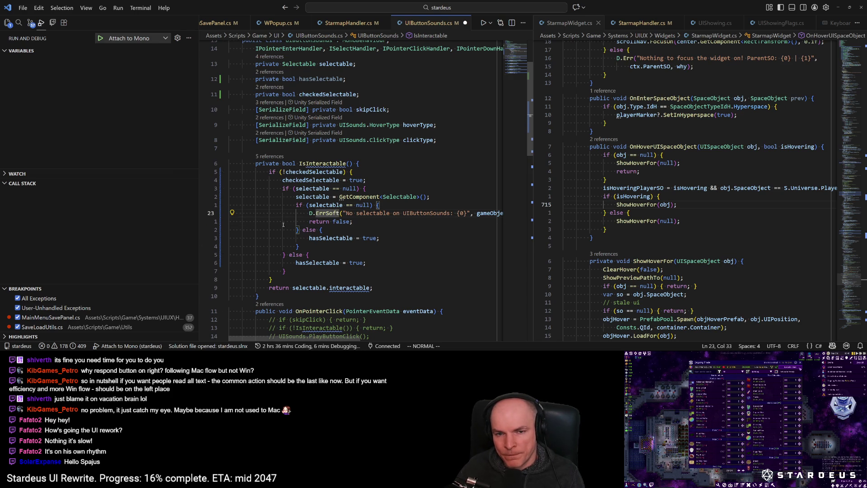
scroll(339, 210, "up", 2)
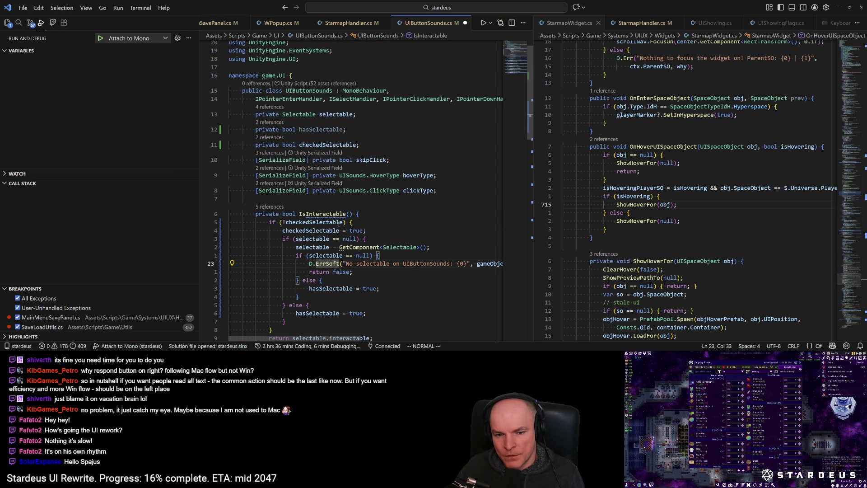
scroll(340, 223, "down", 1)
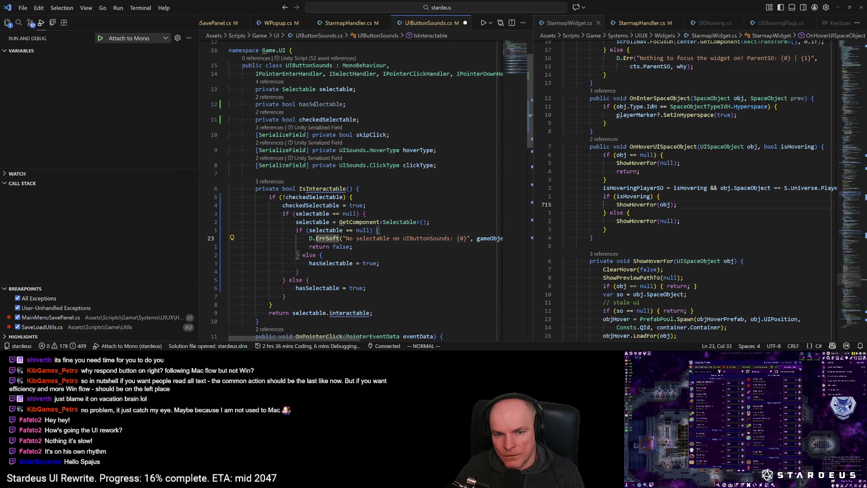
Duplicate the skipClick field in UIButtonSounds and rename the copy skipInteractivityCheck.
left_click(316, 134)
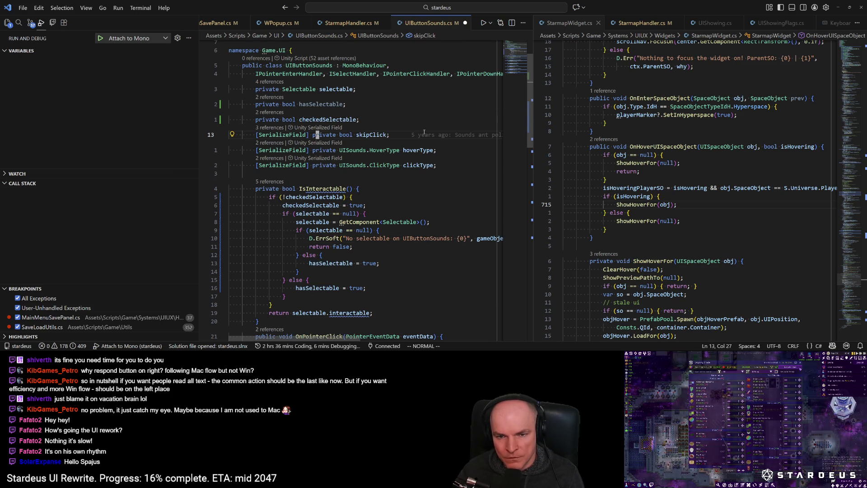
key("y")
key("y")
key("p")
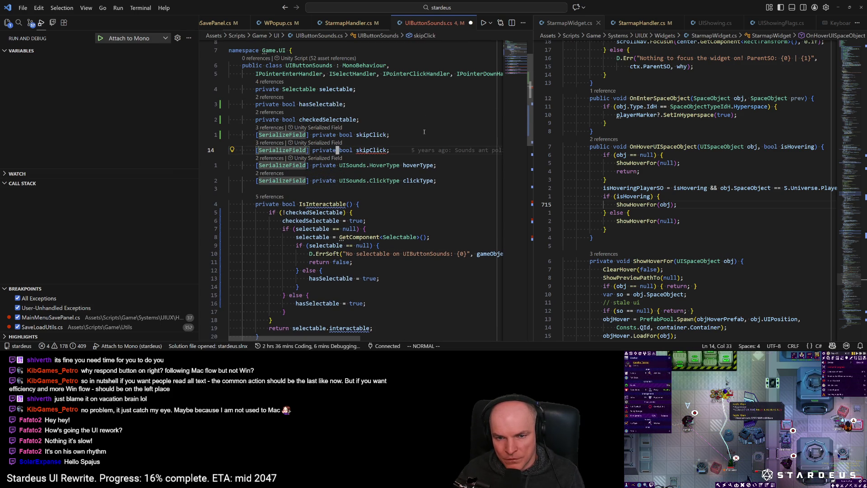
key("f")
key("k")
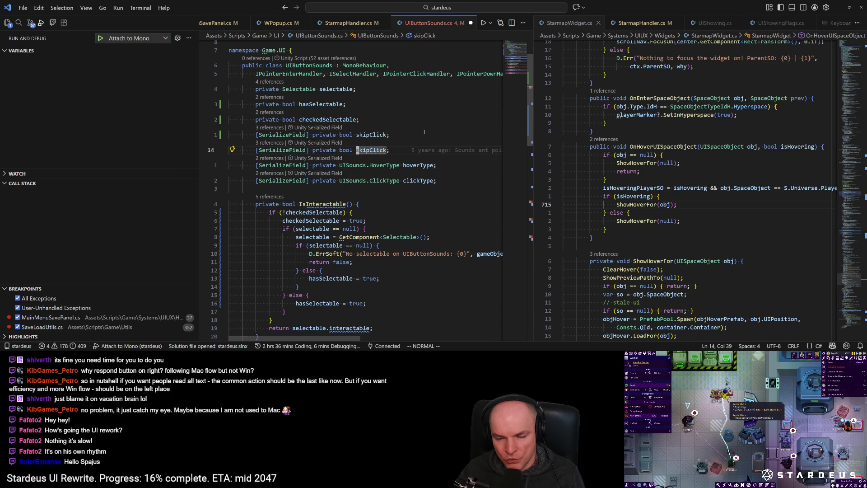
key("c")
key("i")
key("w")
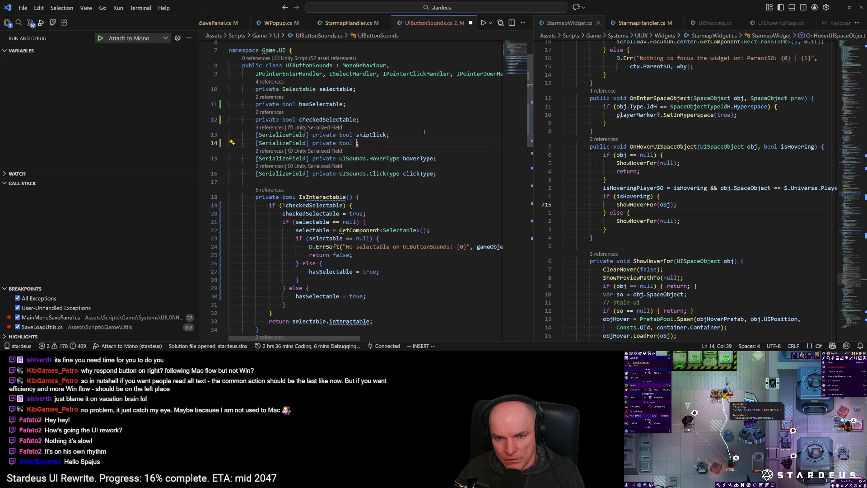
type("ipSelec")
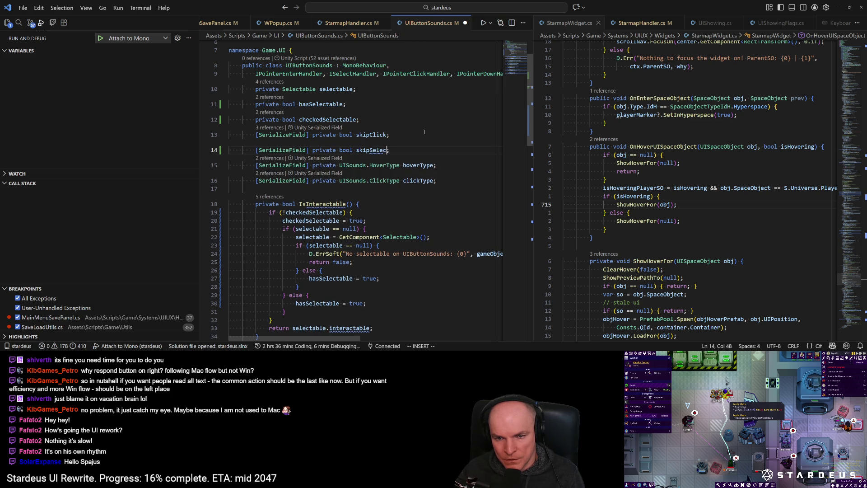
type("tableCheck")
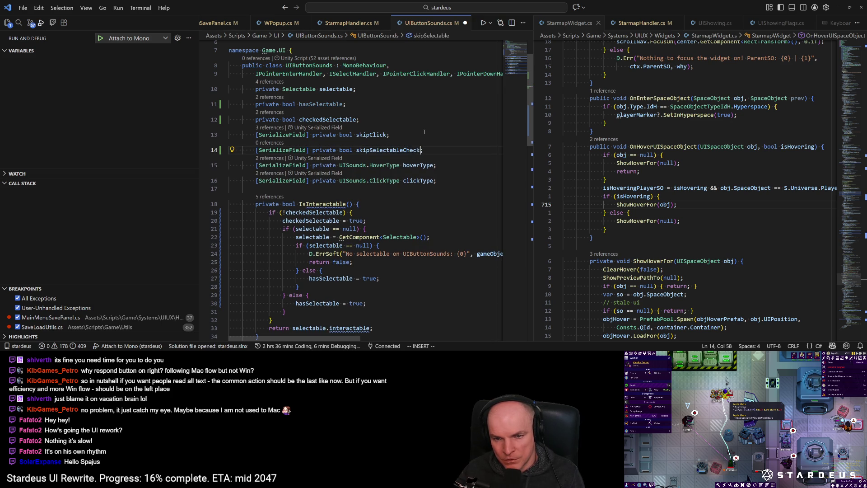
key("BackSpace")
key("BackSpace")
key("BackSpace")
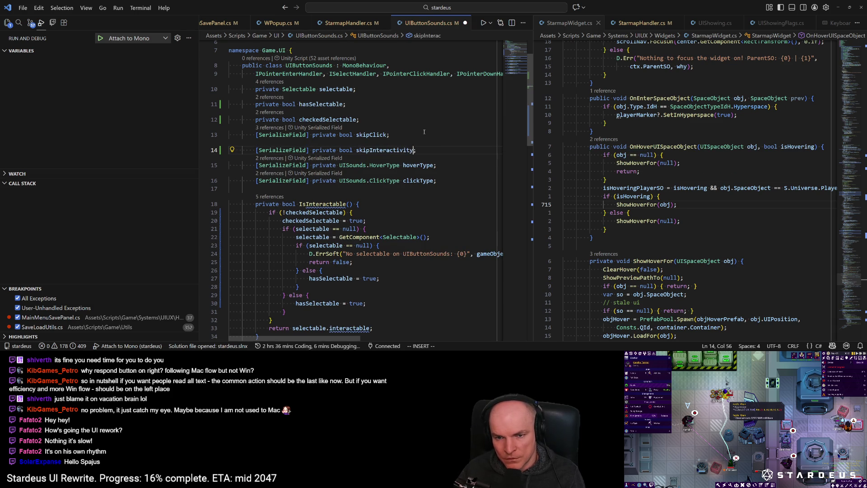
type("vityCheck")
Delete the hasSelectable and checkedSelectable fields and the checkedSelectable check block.
key("Escape")
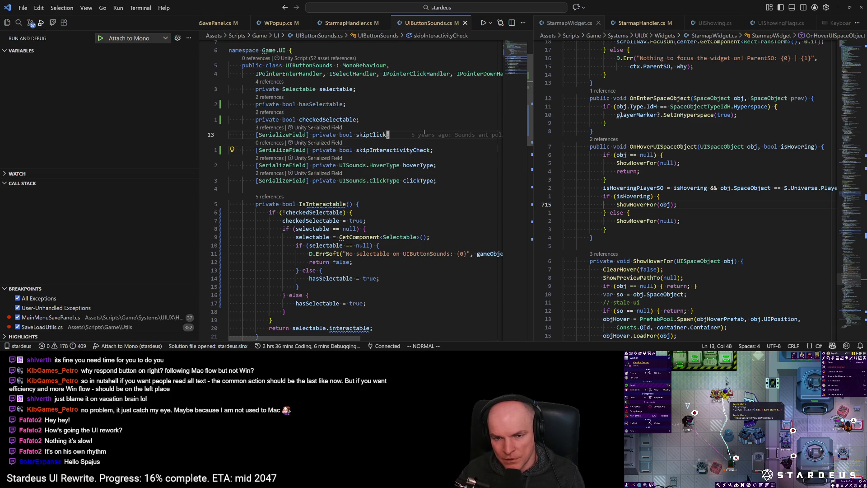
key("k")
key("k")
key("shift+v")
key("k")
key("d")
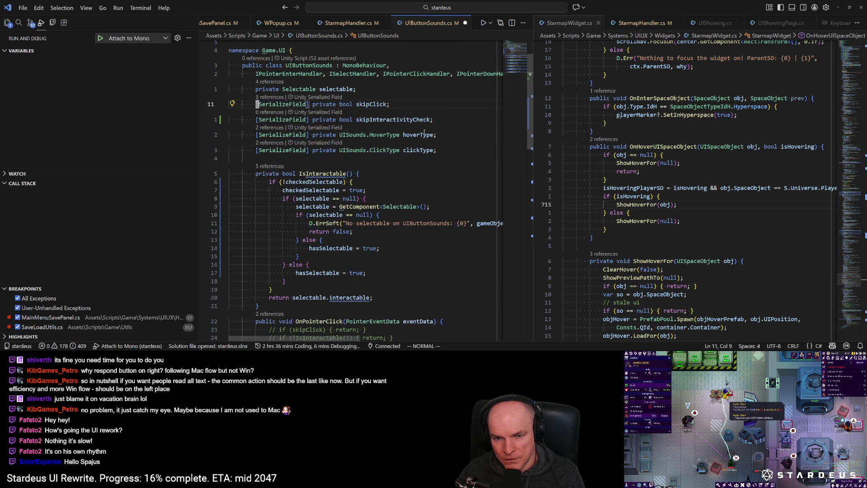
key("j")
key("j")
key("j")
key("shift+v")
key("j")
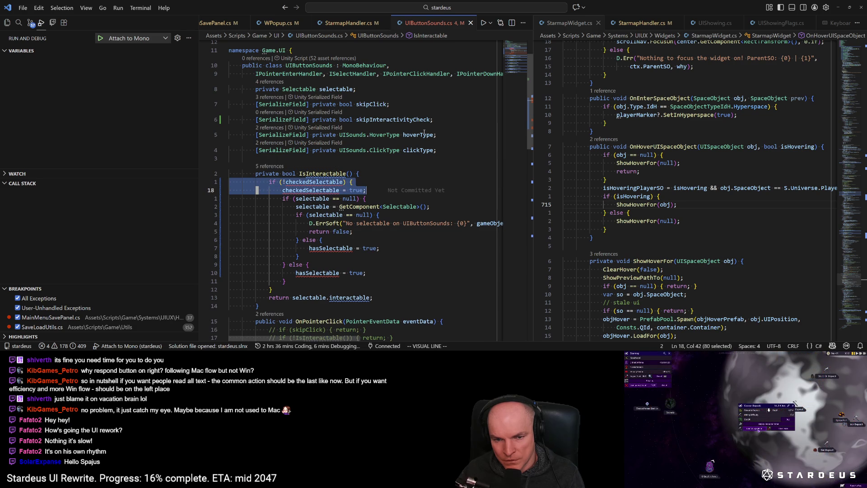
key("d")
key("j")
key("j")
key("j")
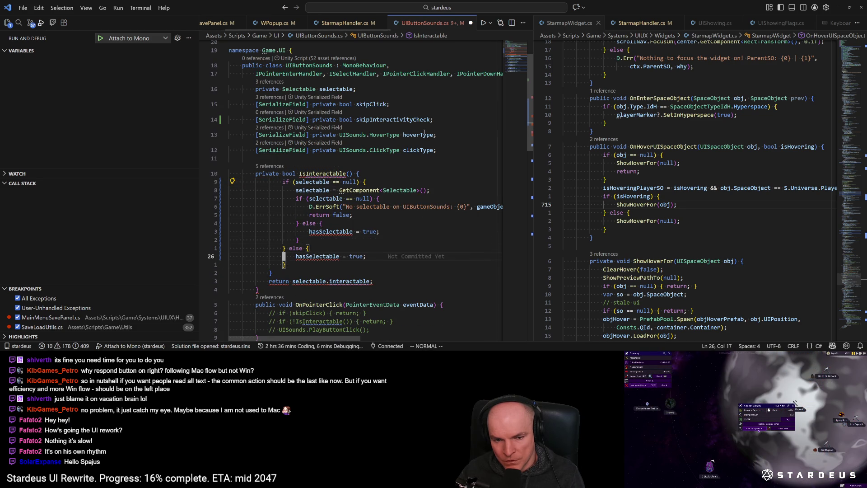
key("d")
key("d")
Remove the leftover hasSelectable else branches, re-indent the if-block, and save the file.
key("k")
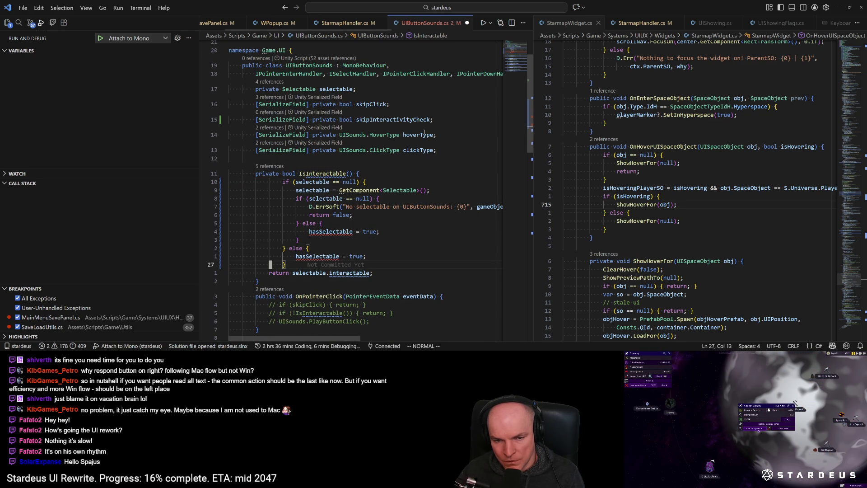
key("shift+v")
key("k")
key("k")
key("k")
key("Escape")
key("k")
key("shift+v")
key("j")
key("j")
key("j")
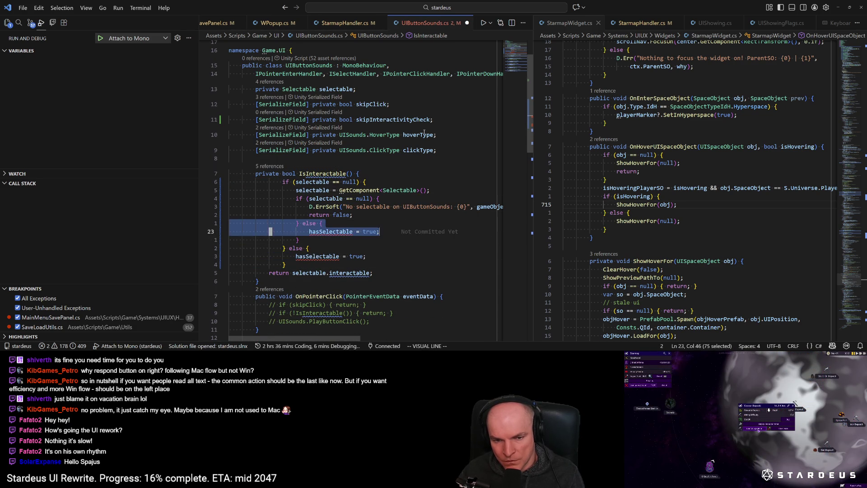
key("d")
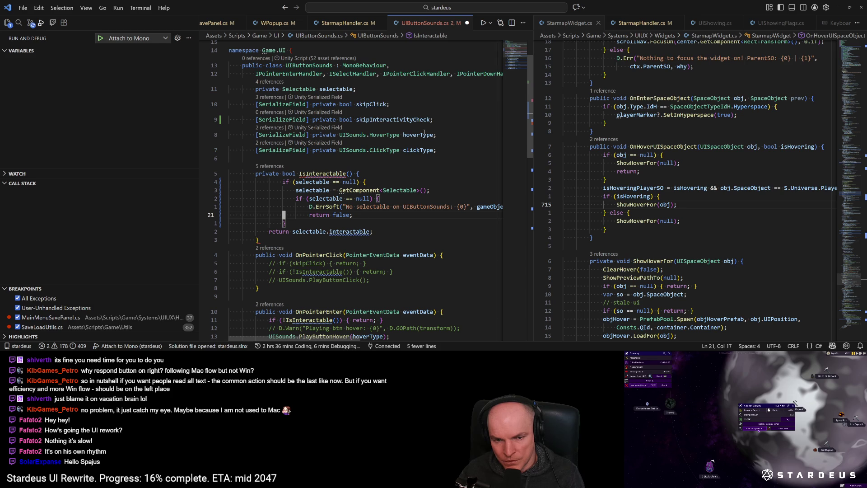
type("o}")
key("V")
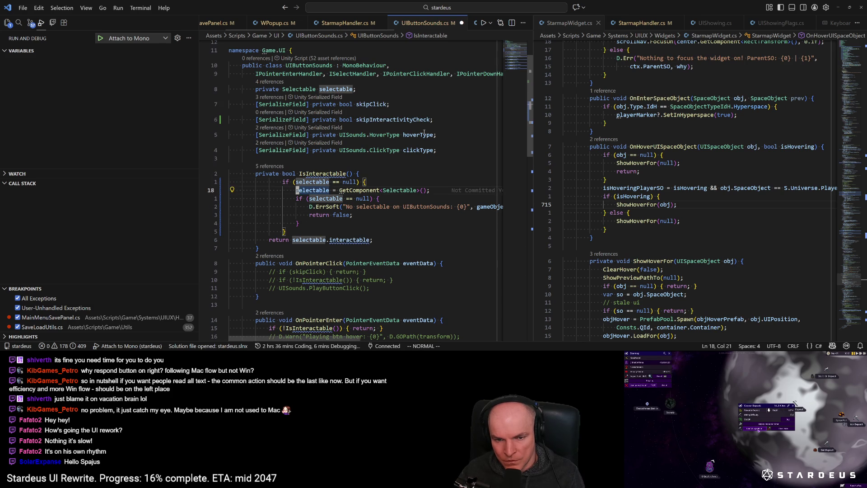
key("k")
key("k")
key("k")
key("less")
key("ctrl+s")
Add 'if (skipInteractivityCheck) { return true; }' at the start of IsInteractable.
key("j")
key("j")
key("j")
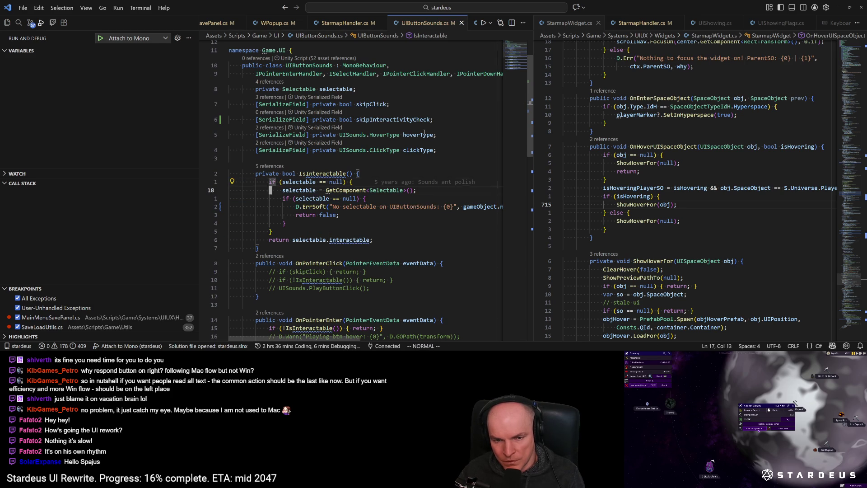
key("k")
key("k")
key("k")
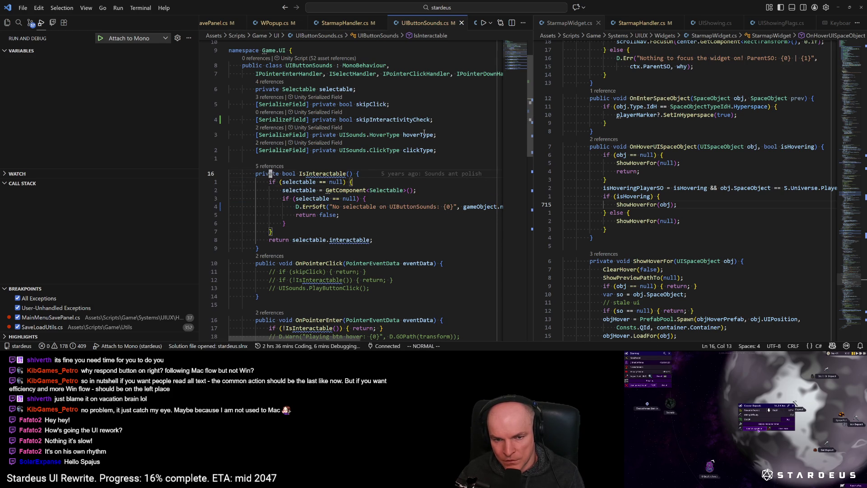
type("oif (")
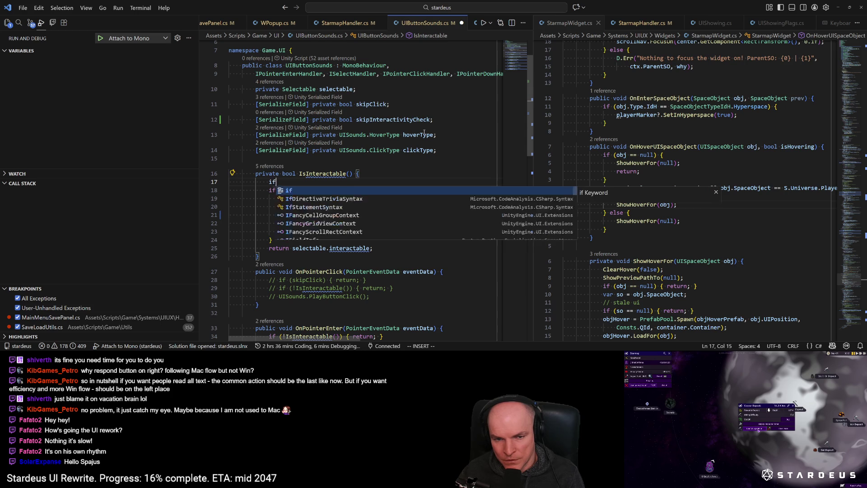
type("kipin")
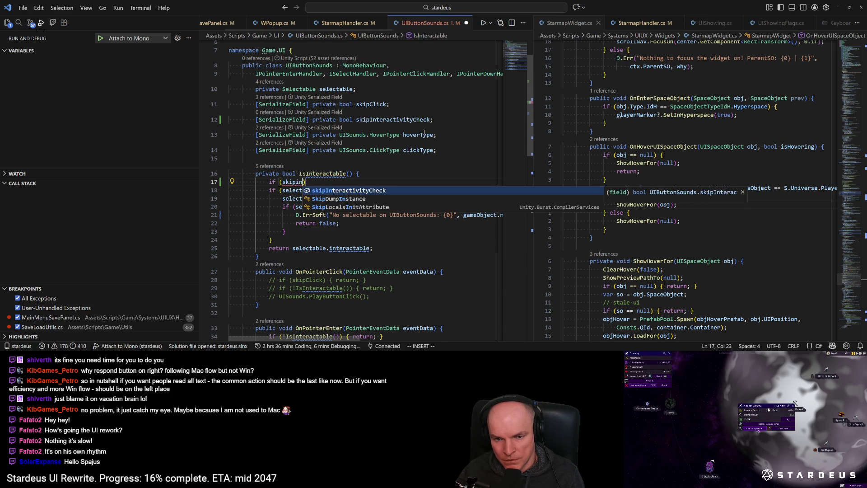
key("Tab")
type(") { return true;")
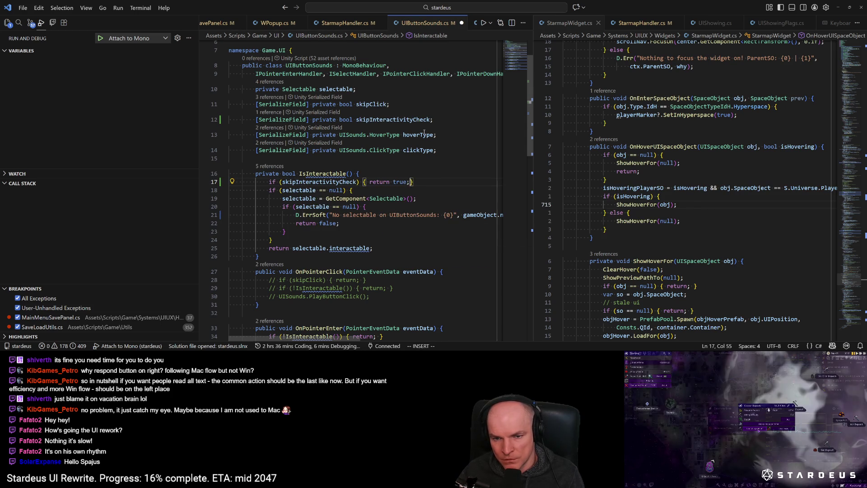
key("Escape")
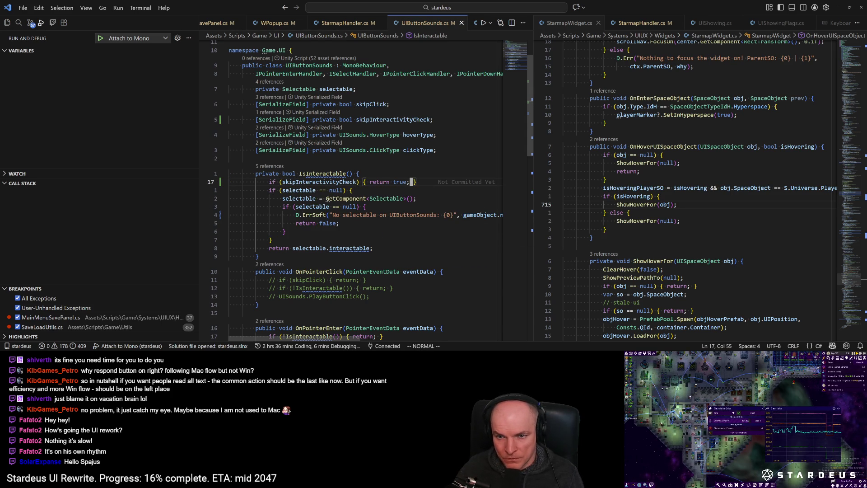
scroll(350, 146, "down", 5)
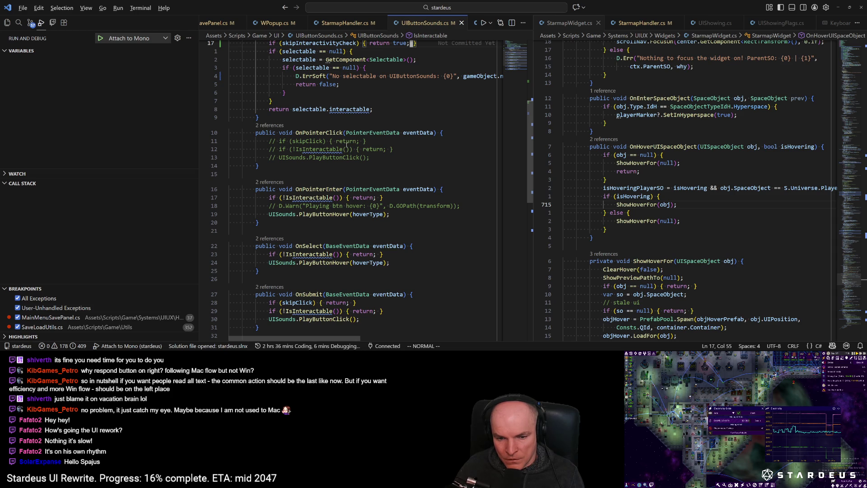
key("alt+Tab")
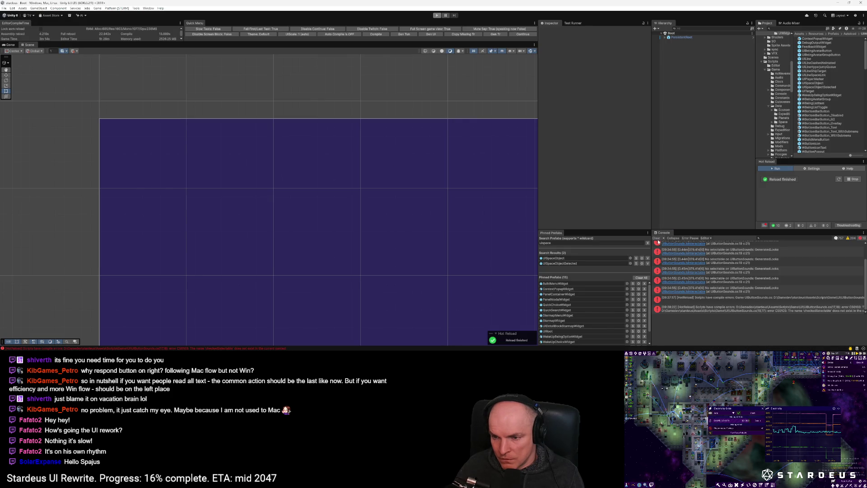
Recompile the scripts and enable Skip Interactivity Check on GeneratedLooks in the UISpaceObject prefab.
left_click(657, 239)
left_click(839, 180)
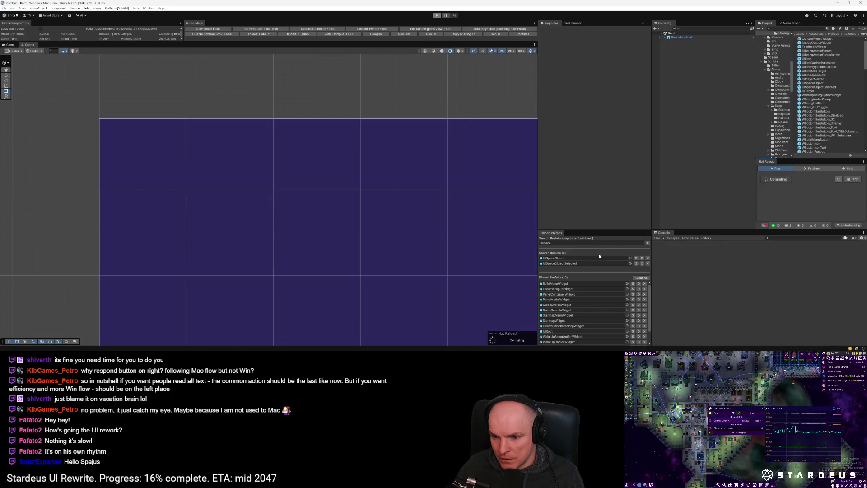
double_click(559, 259)
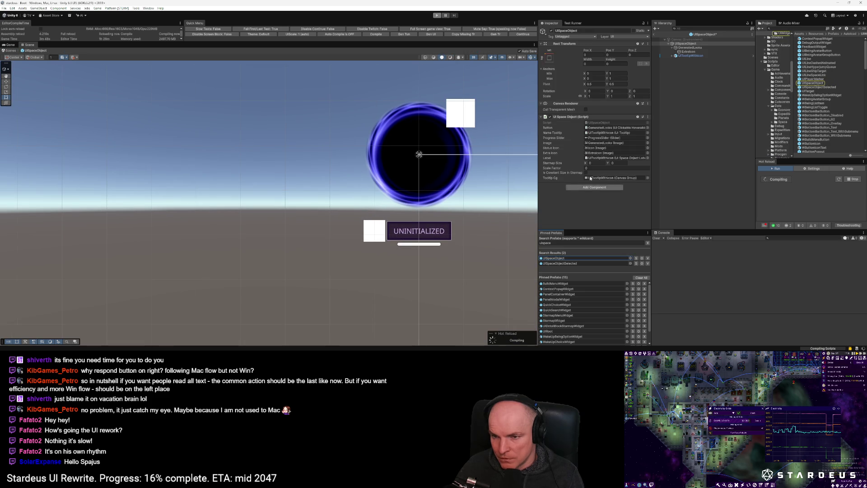
left_click(688, 47)
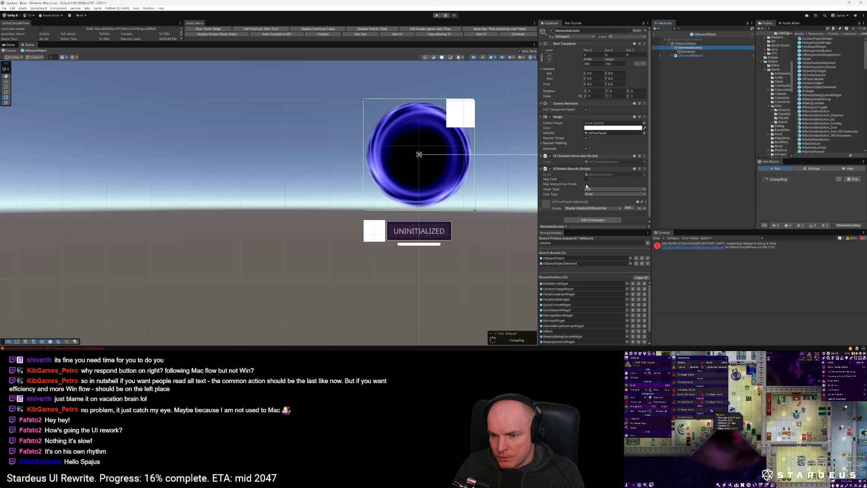
left_click(585, 184)
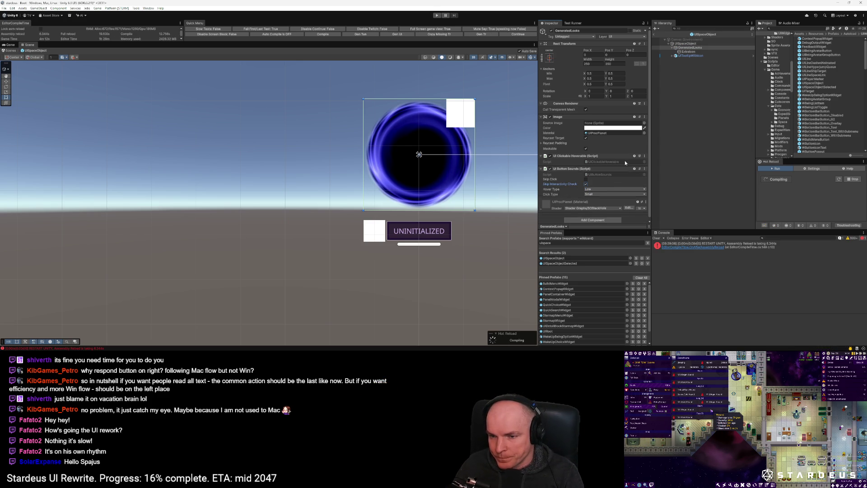
Expand UITooltipWithIcon and ping the UISpaceObjectLabel script in the Project window.
left_click(686, 56)
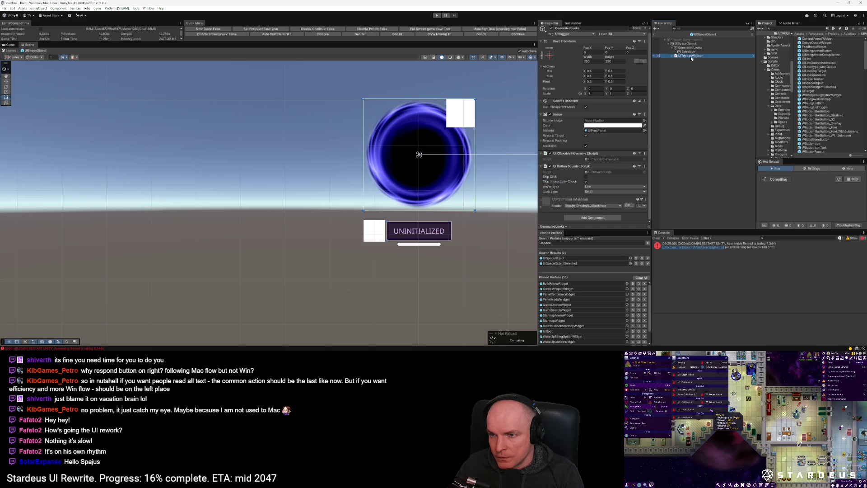
left_click(675, 56)
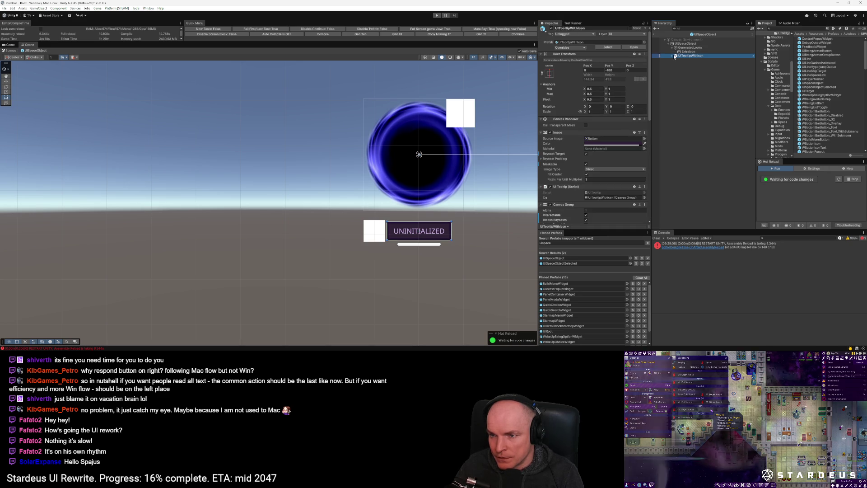
scroll(596, 155, "down", 3)
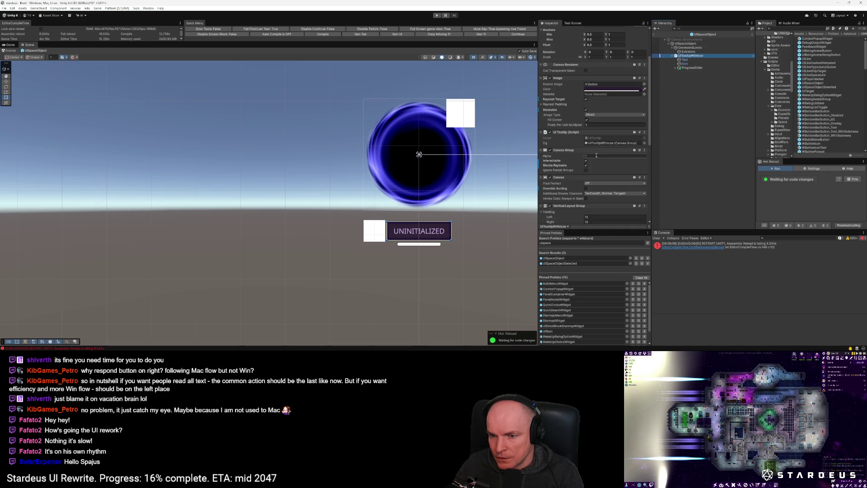
scroll(591, 196, "down", 5)
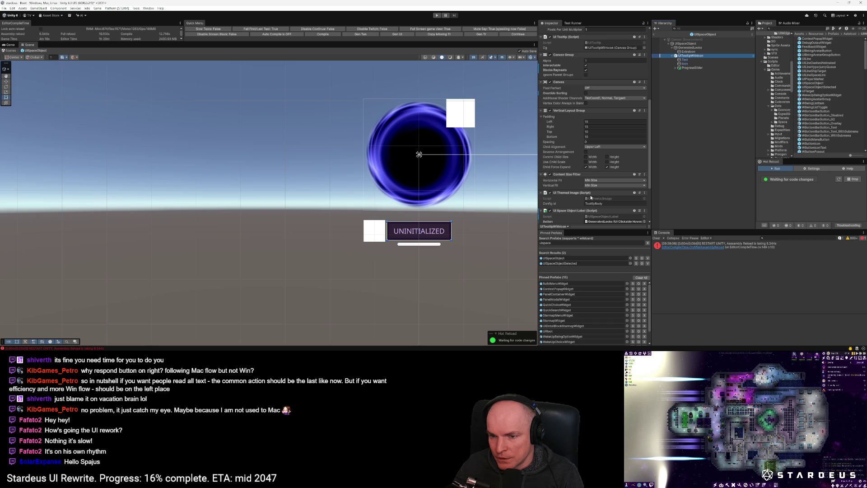
scroll(587, 203, "down", 2)
scroll(585, 189, "down", 2)
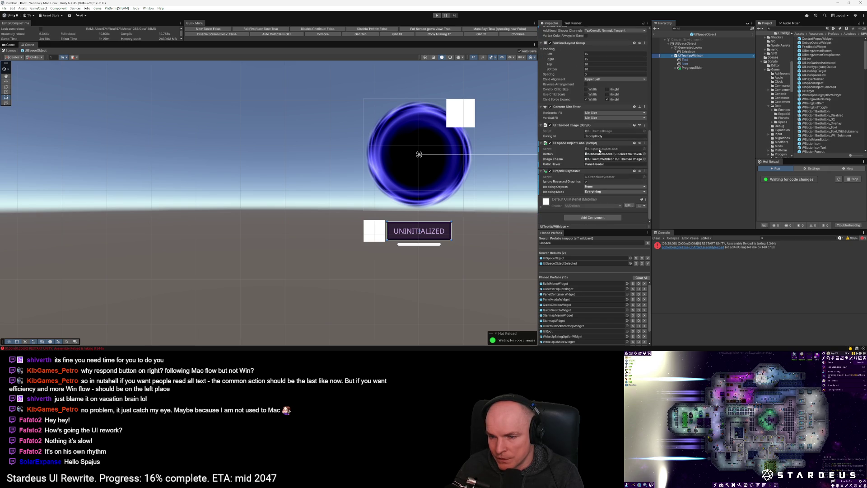
left_click(599, 149)
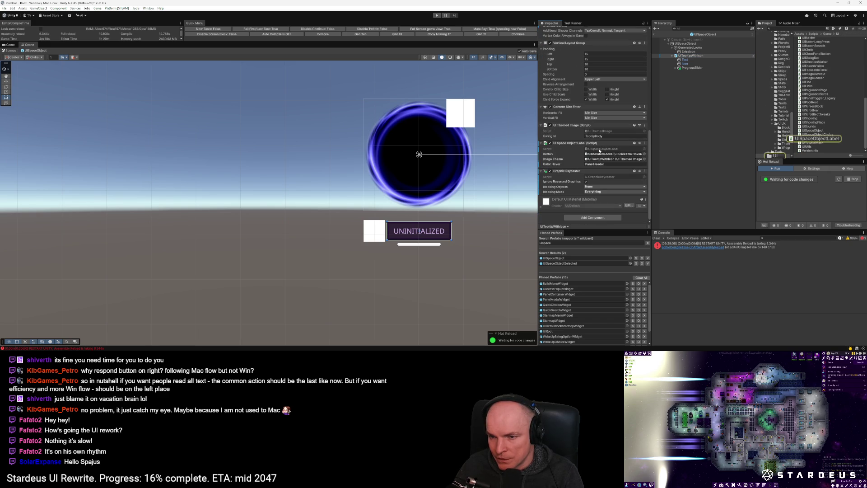
Open UISpaceObjectLabel.cs, check how OnPointerClick forwards clicks, then view UIButtonSounds.cs.
double_click(599, 149)
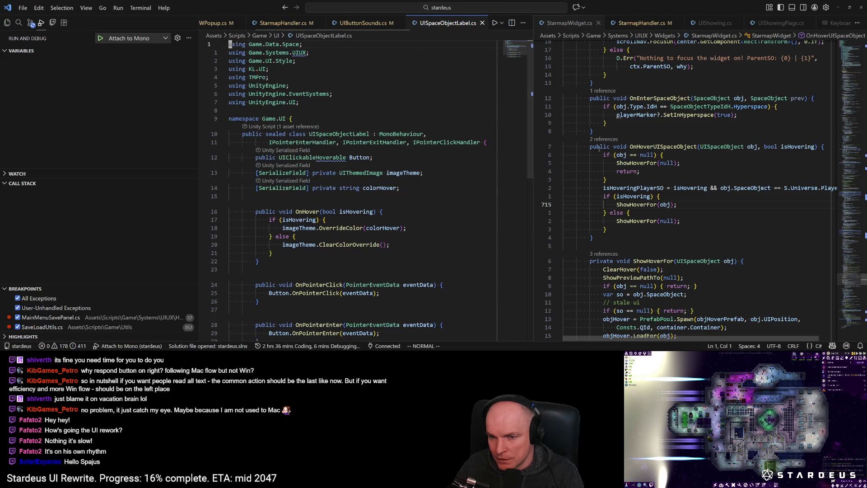
scroll(389, 204, "down", 4)
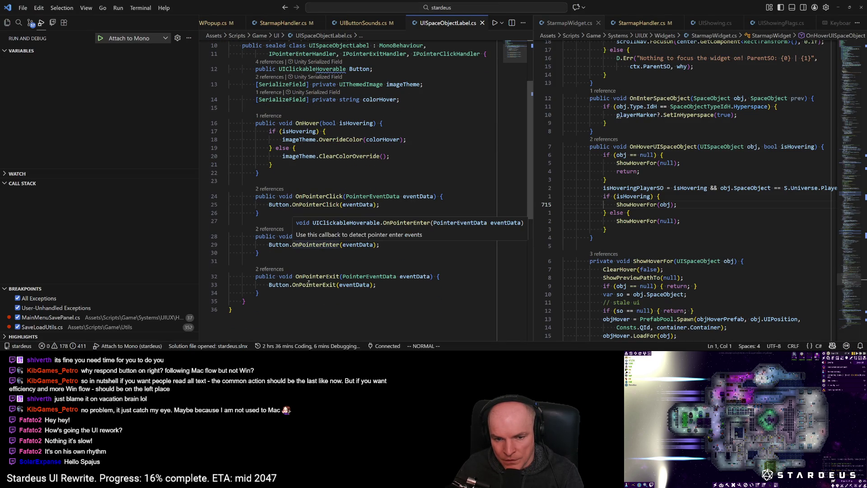
left_click(281, 204)
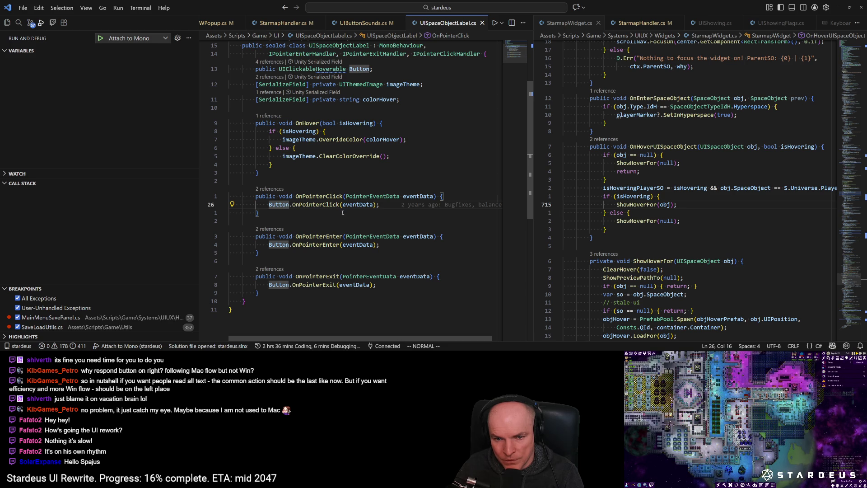
key("ctrl+Tab")
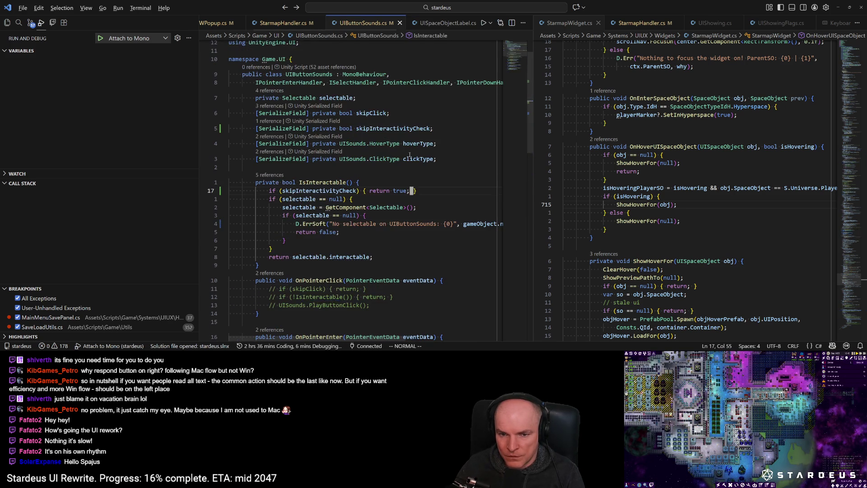
Add UI Button Sounds to UITooltipWithIcon with Low hover and Small click, then exit prefab mode.
key("alt+Tab")
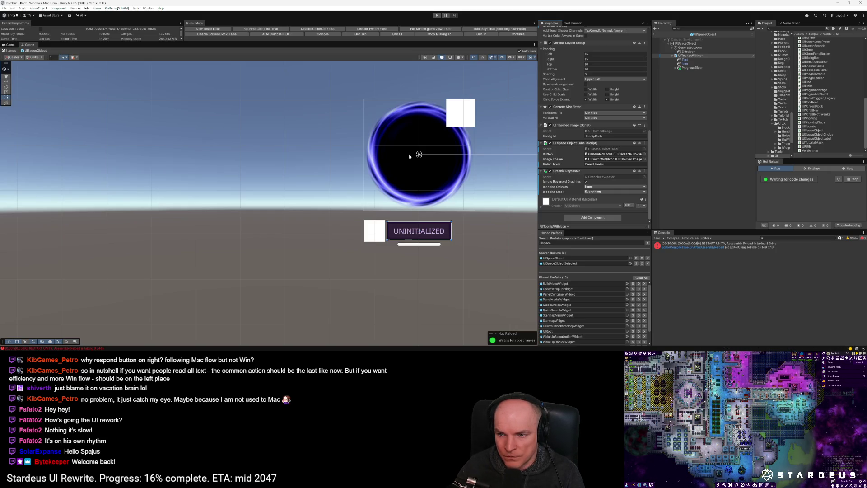
left_click(596, 218)
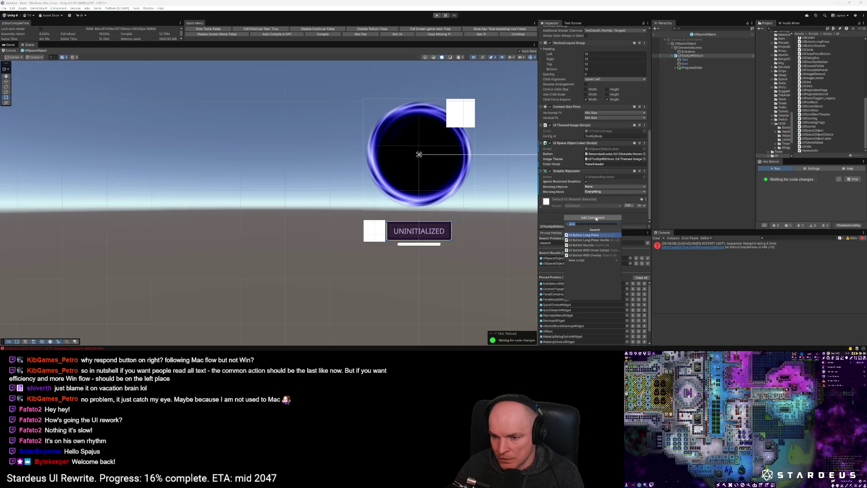
key("Down")
key("Down")
key("Return")
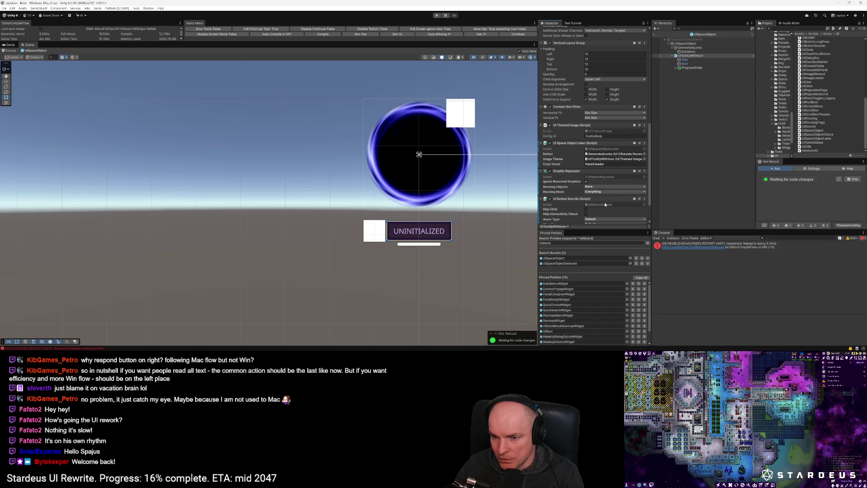
scroll(592, 208, "down", 1)
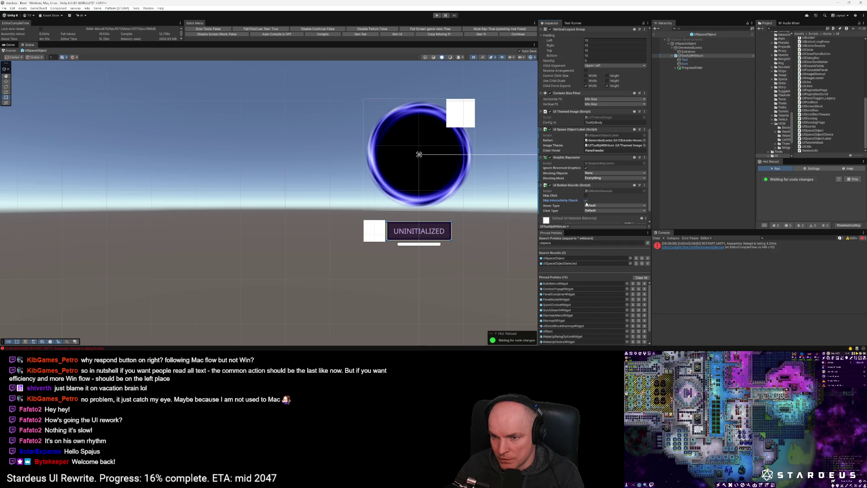
scroll(608, 188, "up", 8)
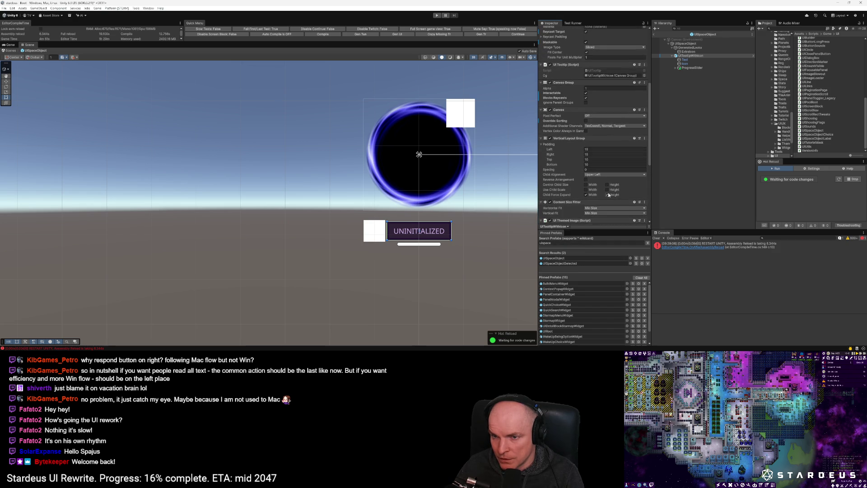
scroll(609, 194, "down", 9)
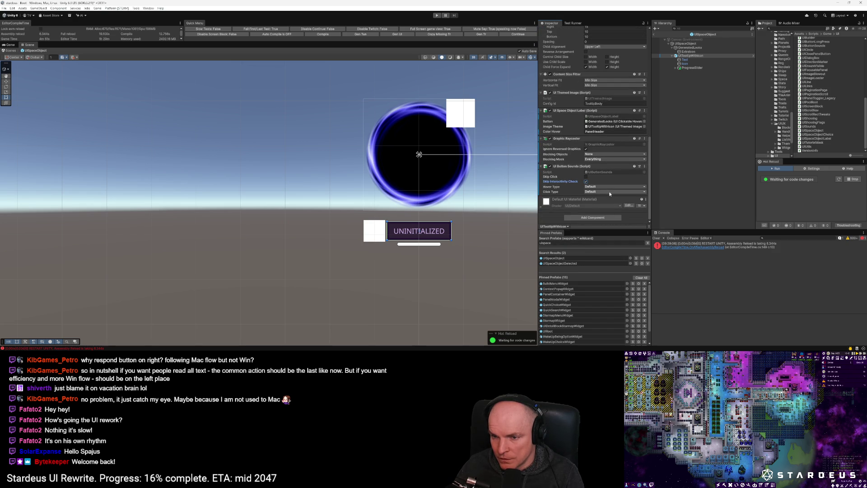
left_click(599, 191)
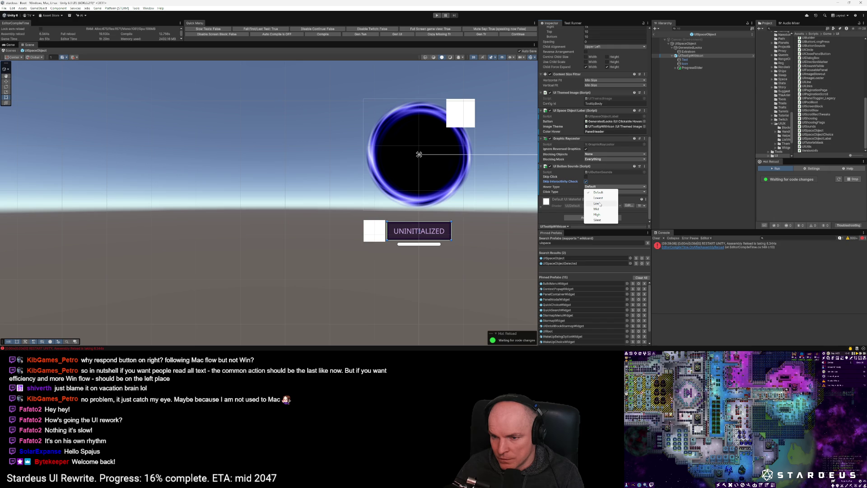
left_click(599, 204)
left_click(599, 192)
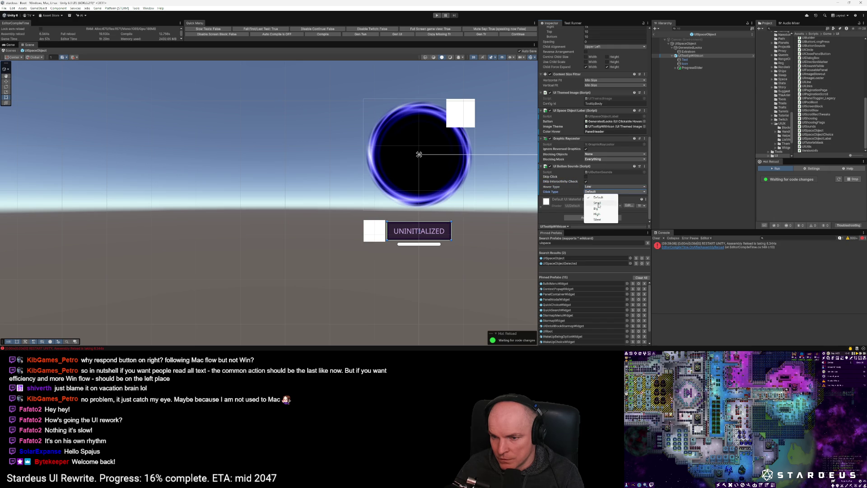
left_click(599, 204)
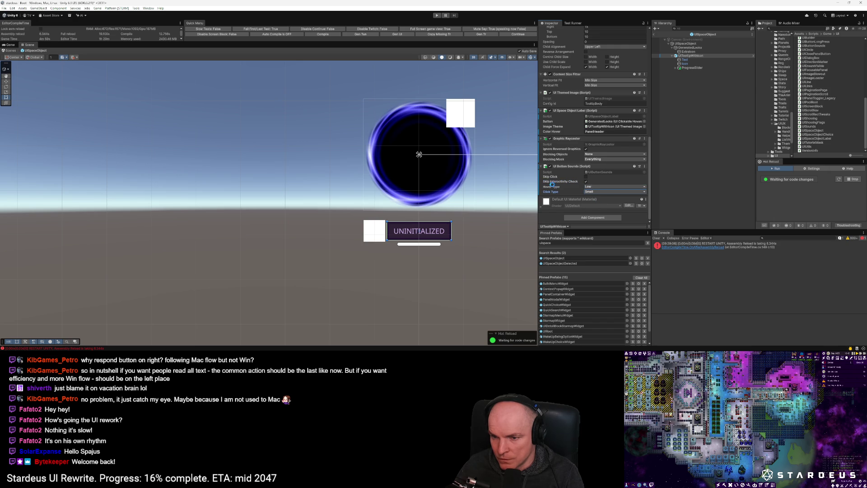
left_click(654, 34)
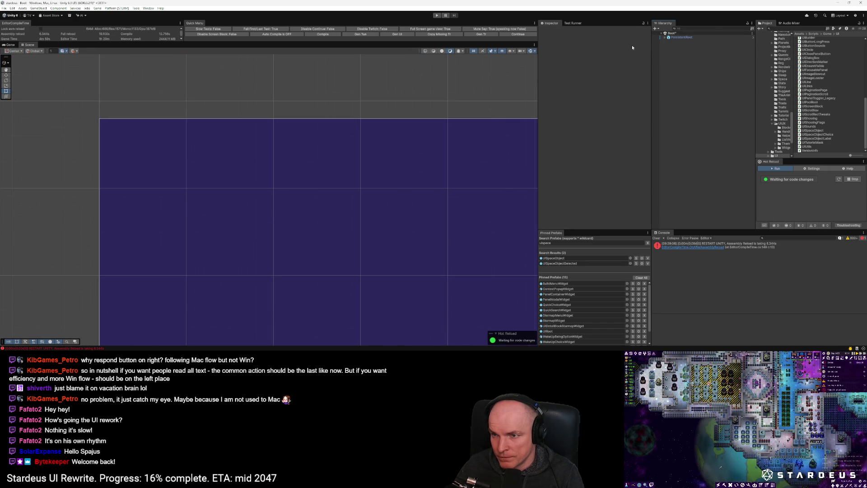
Play the game, continue the save, open the starmap, and dismiss the transmission and storm popups.
left_click(521, 34)
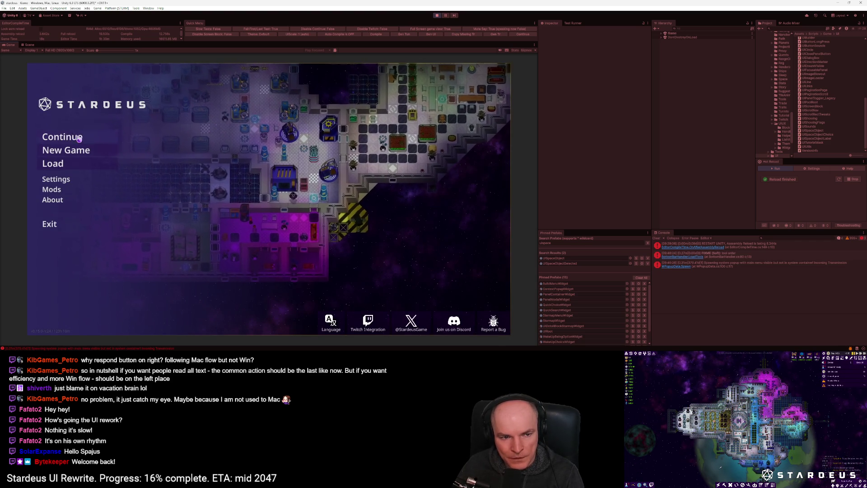
left_click(76, 137)
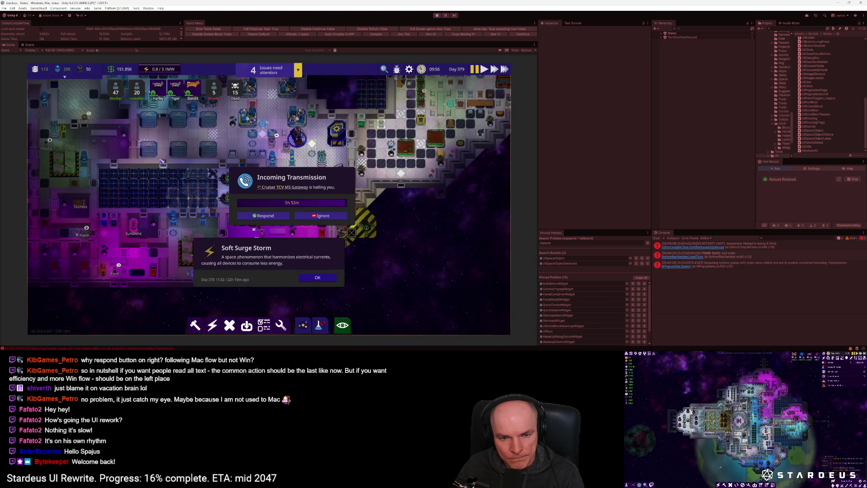
key("m")
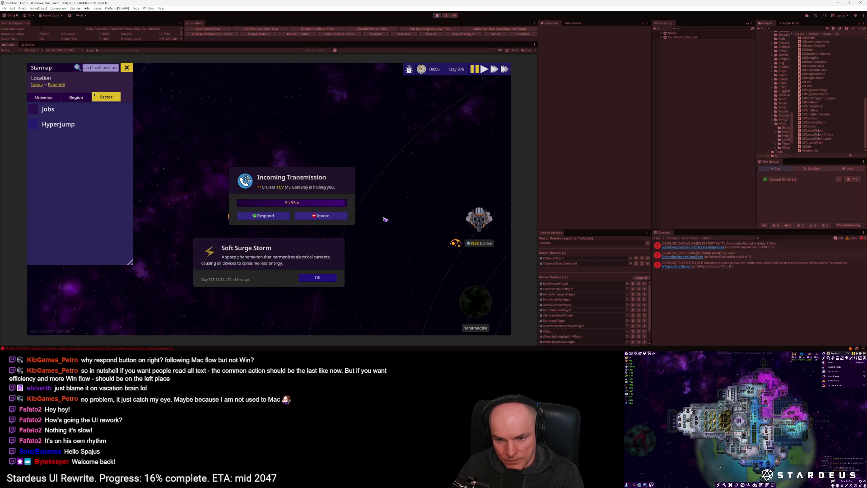
left_click(481, 226)
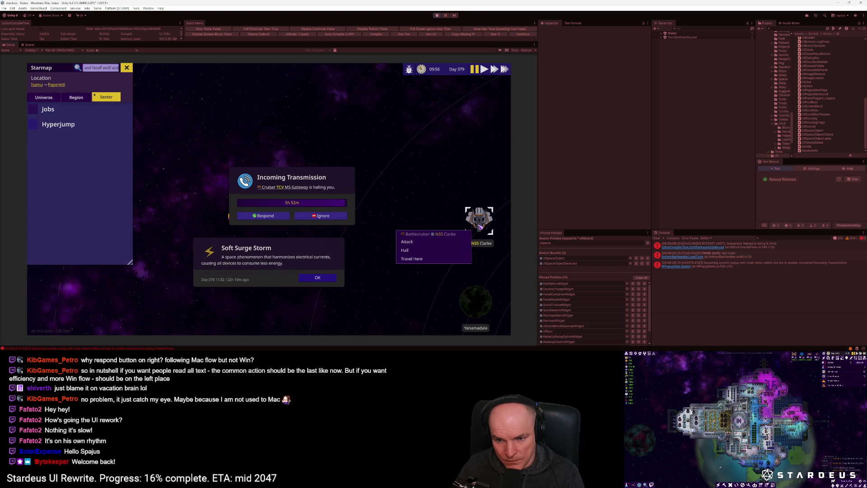
left_click(326, 217)
left_click(319, 278)
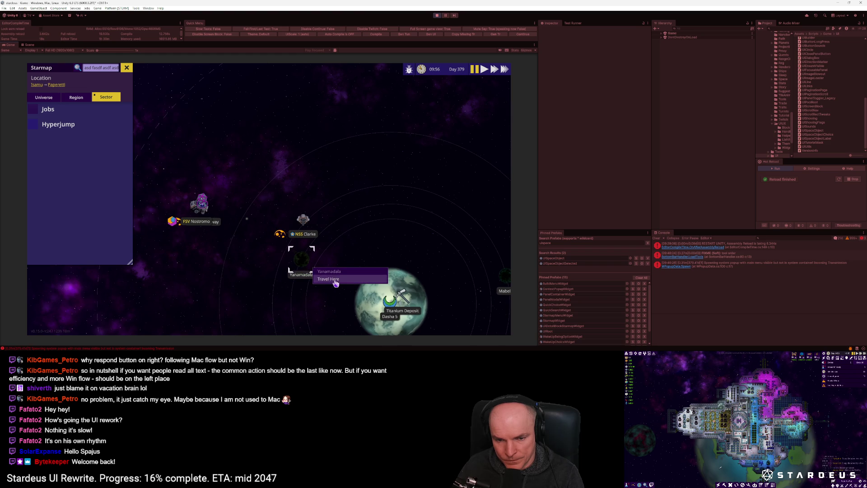
Order an attack on NSS Clarke, then stop play mode.
left_click(304, 226)
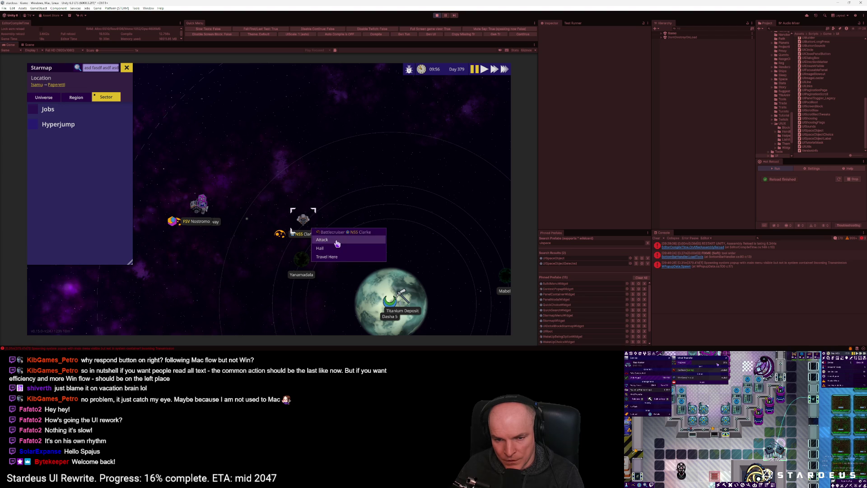
left_click(337, 242)
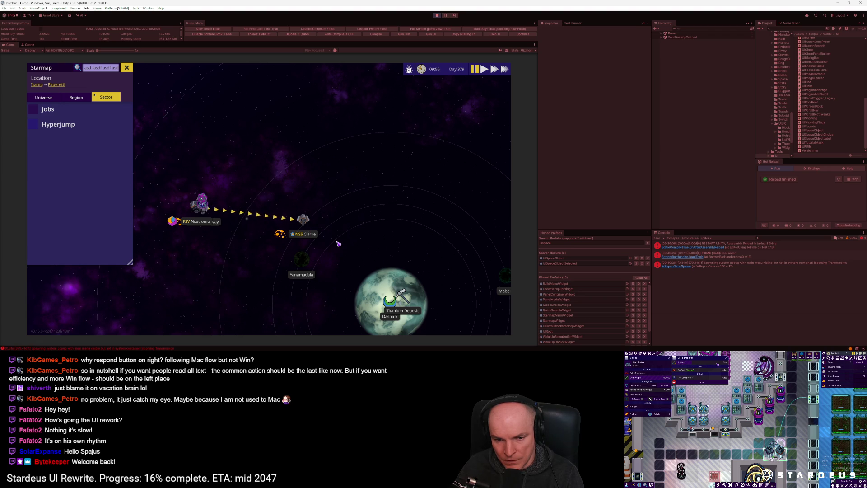
left_click(439, 15)
Search the project for 'popout' and open the WButtonPopoutItem prefab.
left_click(577, 243)
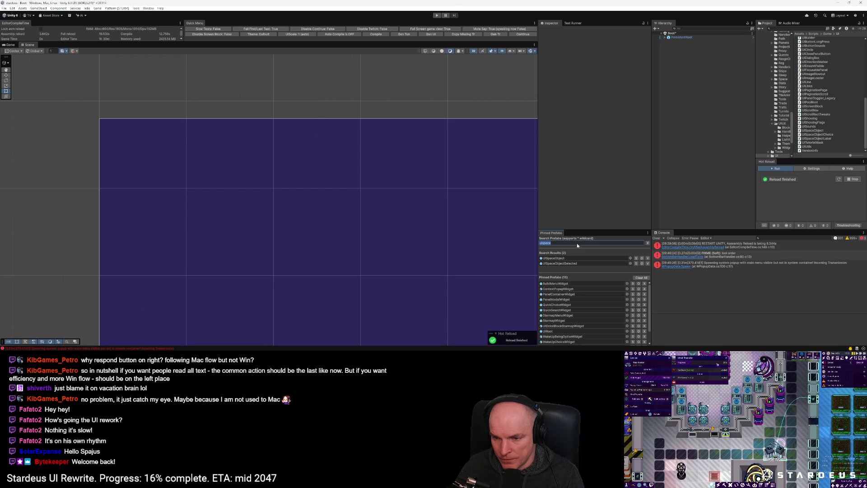
type("pop")
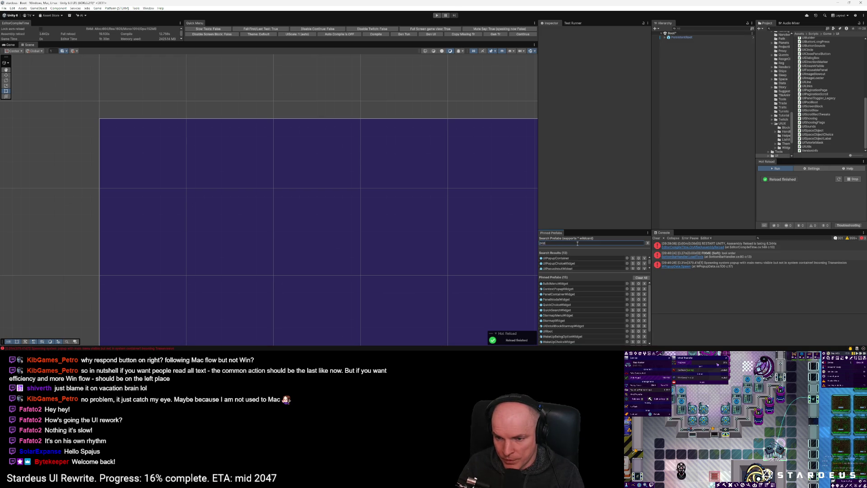
type("out")
left_click(558, 264)
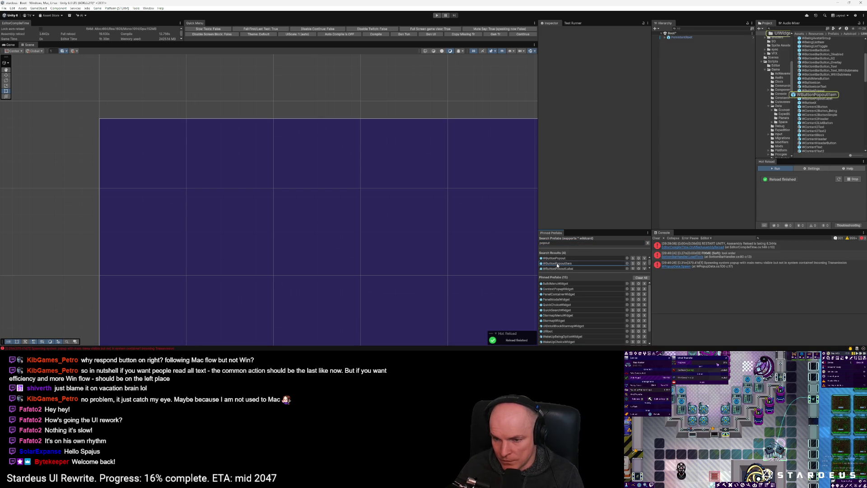
double_click(558, 265)
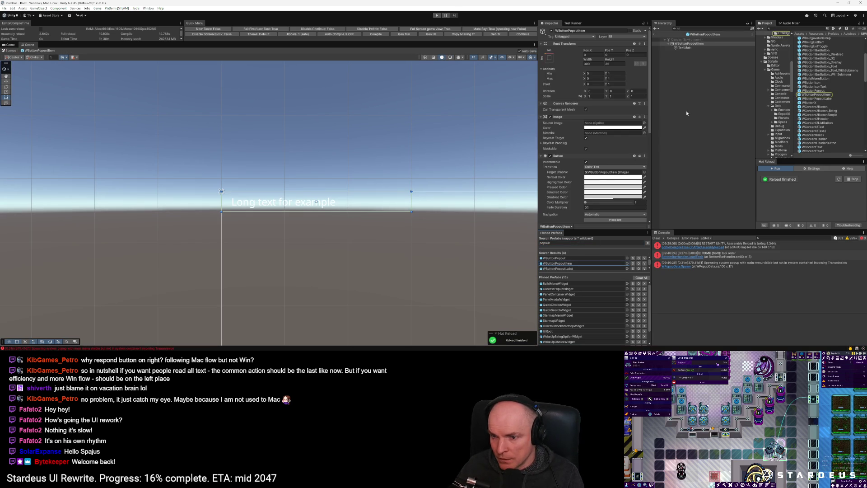
scroll(610, 185, "down", 3)
scroll(588, 193, "down", 1)
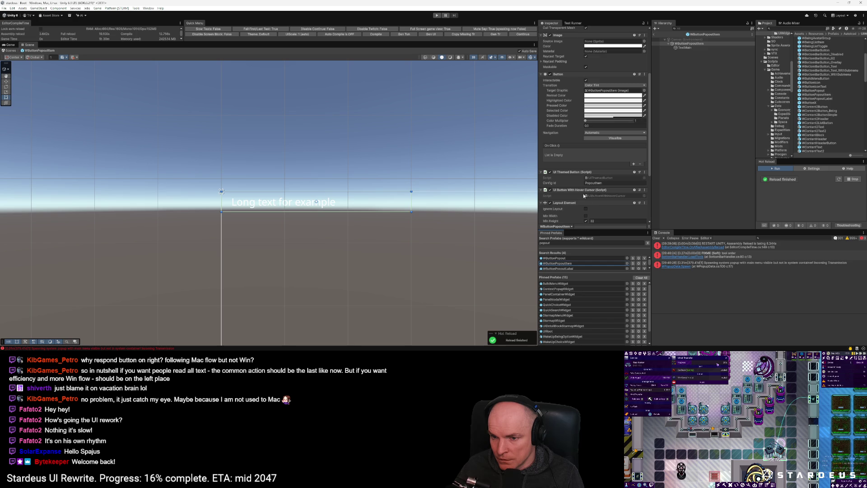
scroll(568, 193, "down", 4)
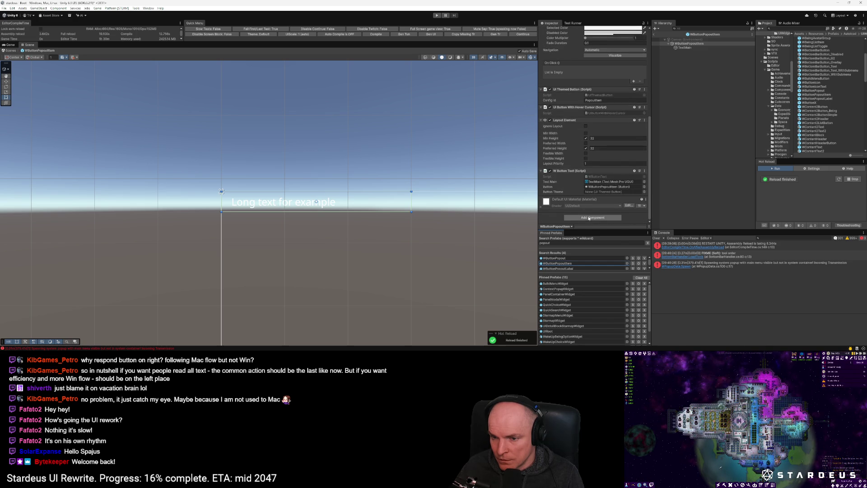
Add UI Button Sounds with Default hover and High click, then enter play mode.
left_click(589, 218)
left_click(588, 244)
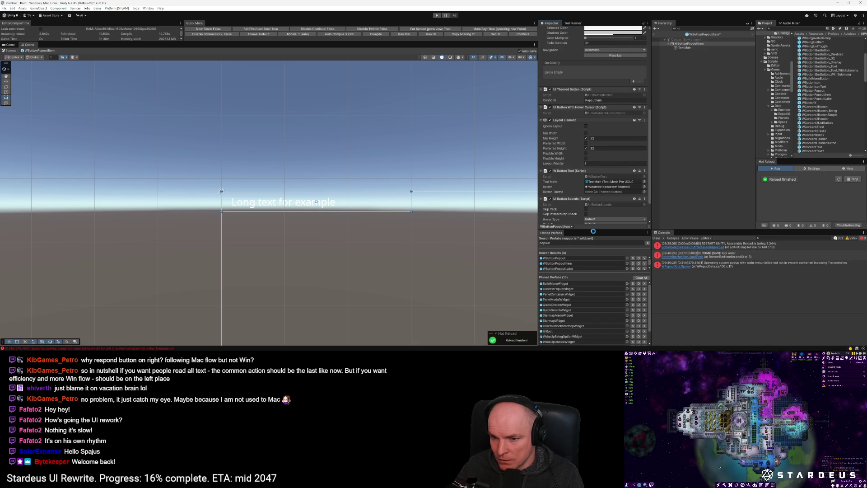
scroll(598, 205, "down", 3)
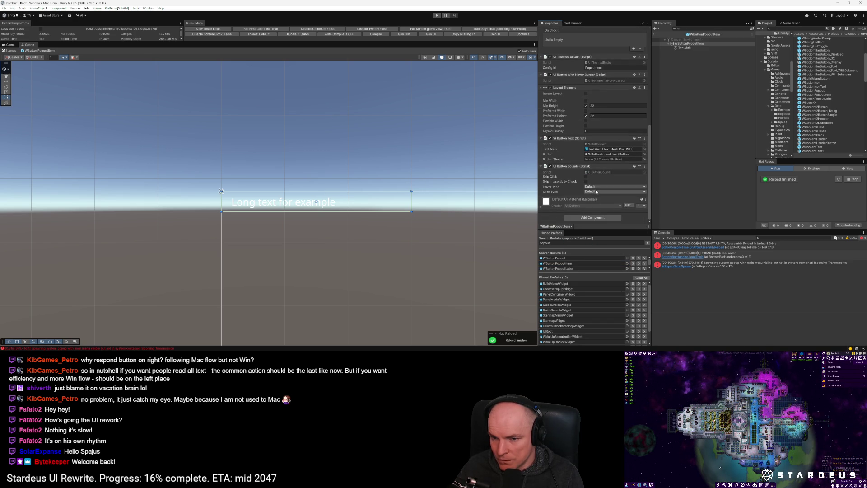
left_click(595, 188)
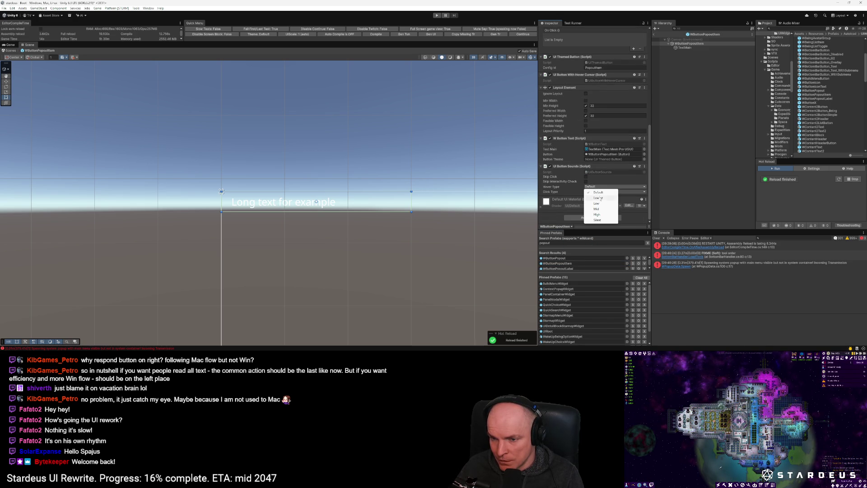
left_click(600, 217)
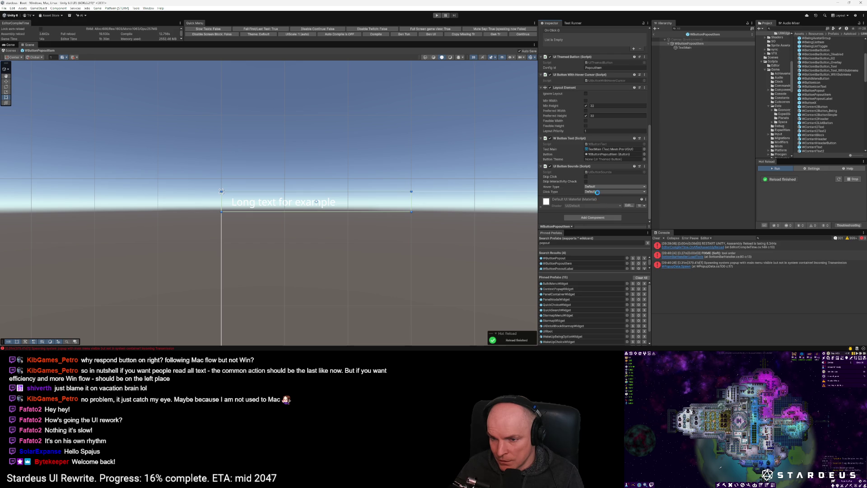
left_click(597, 192)
left_click(598, 214)
key("ctrl+p")
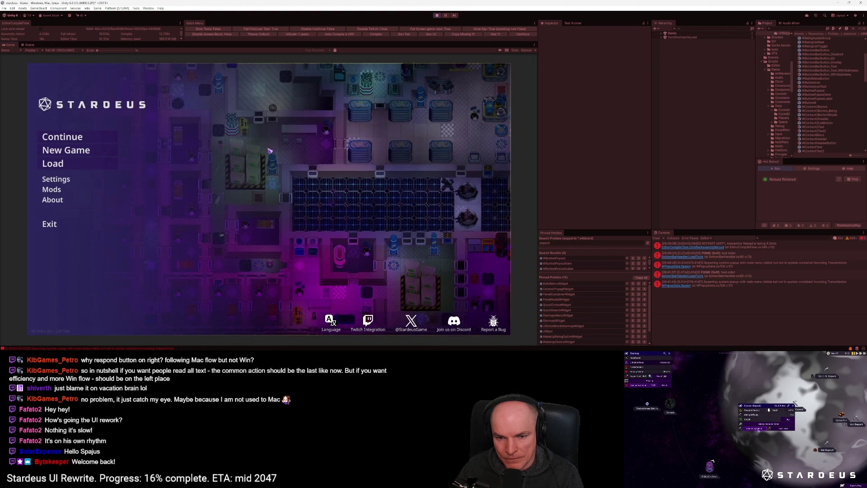
Continue the saved game, bring up NSS Clarke's actions on the starmap, then close the starmap.
left_click(145, 138)
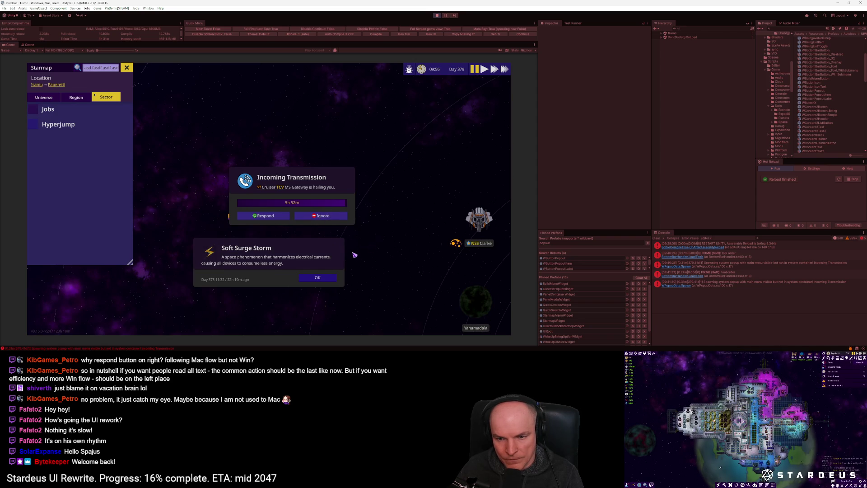
left_click(475, 223)
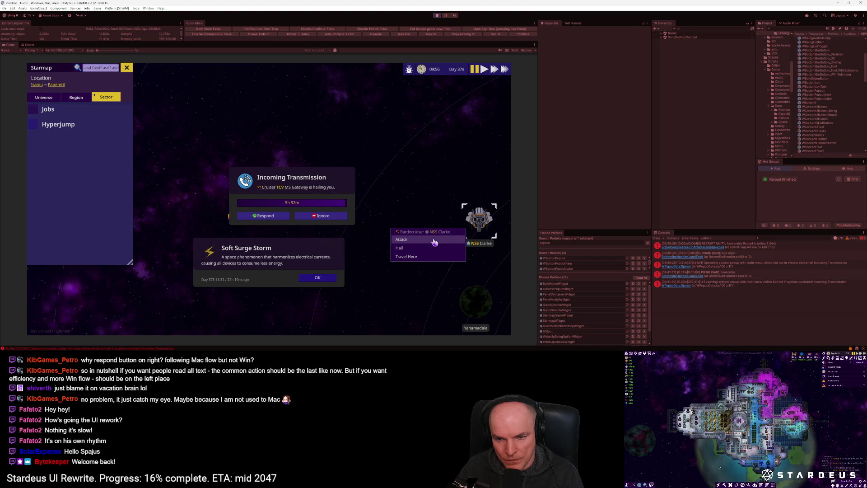
key("Escape")
key("Escape")
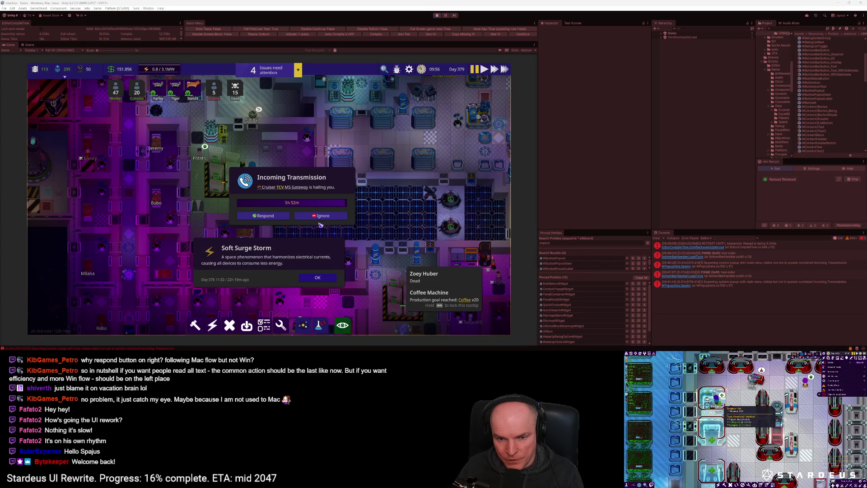
Dismiss the transmission and storm notices, then plot a travel route to NSS Clarke.
left_click(322, 217)
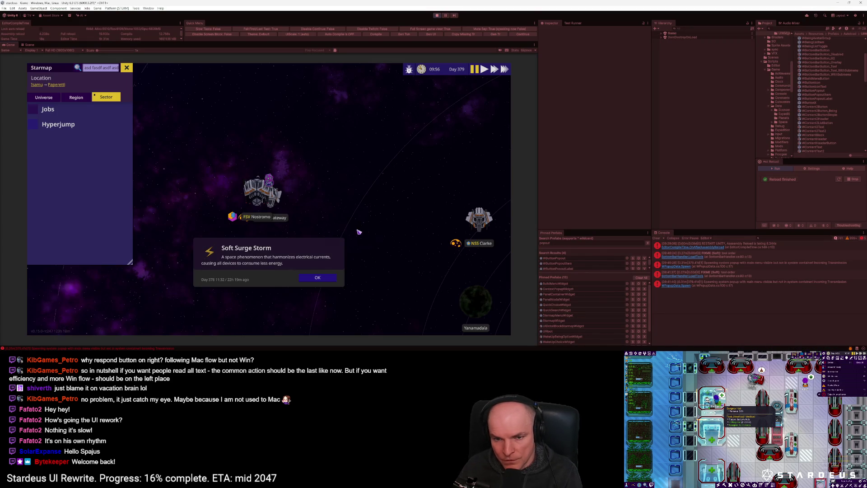
key("m")
left_click(318, 280)
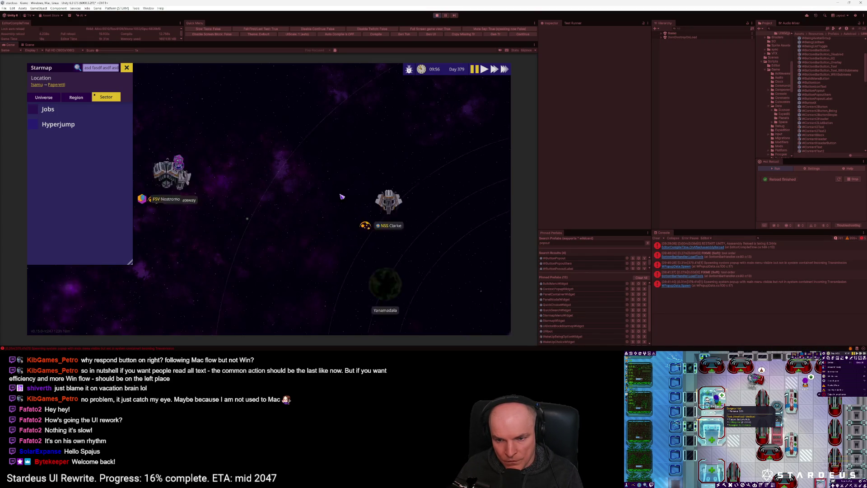
left_click(323, 200)
left_click(346, 229)
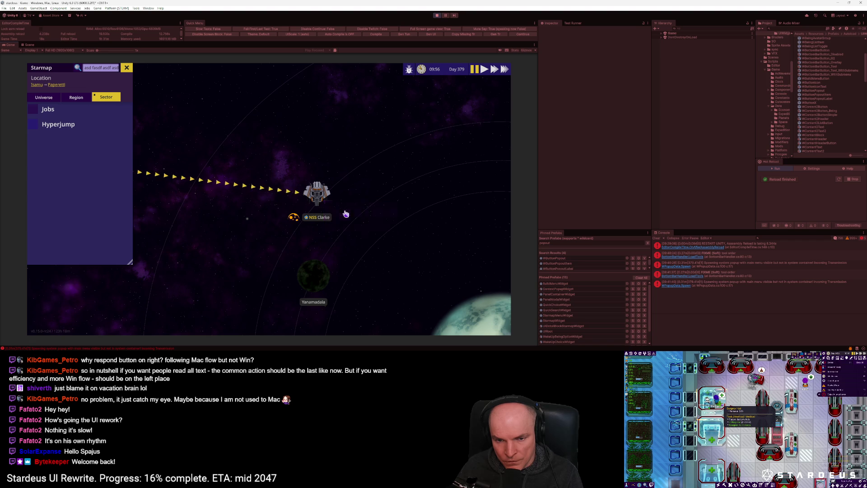
Hail NSS Clarke, end the call, and route the ship to the Derelict Ship.
left_click(322, 200)
left_click(335, 220)
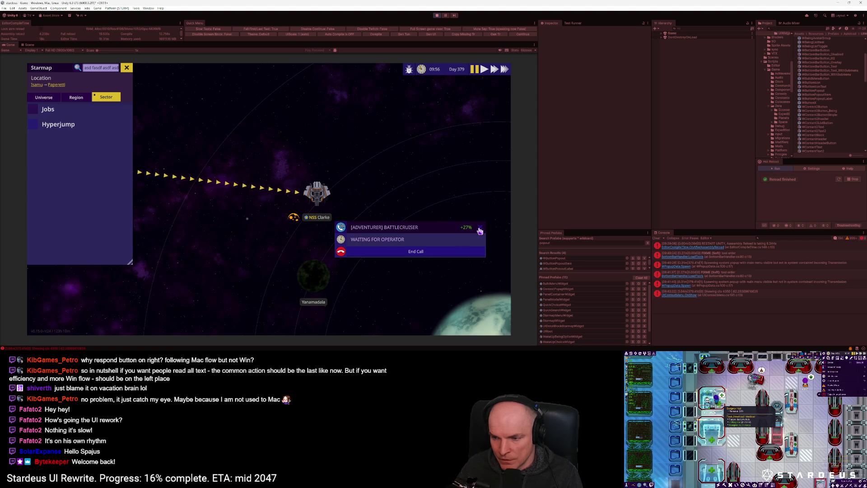
left_click(479, 231)
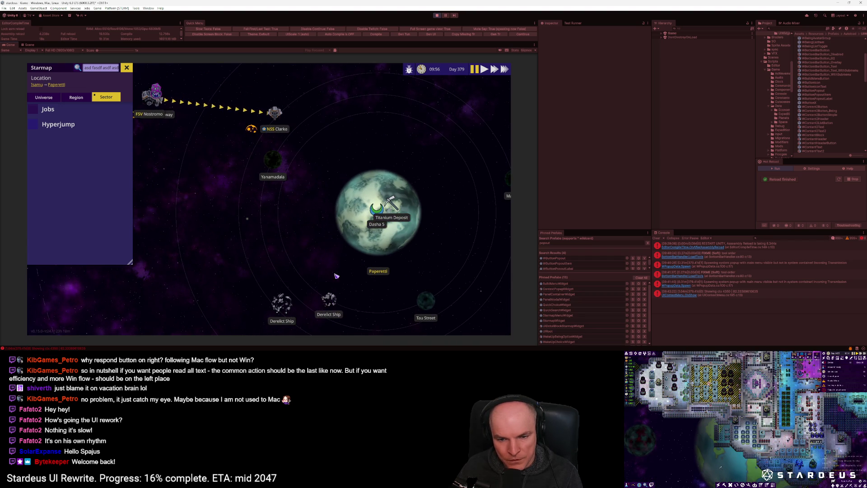
left_click(327, 300)
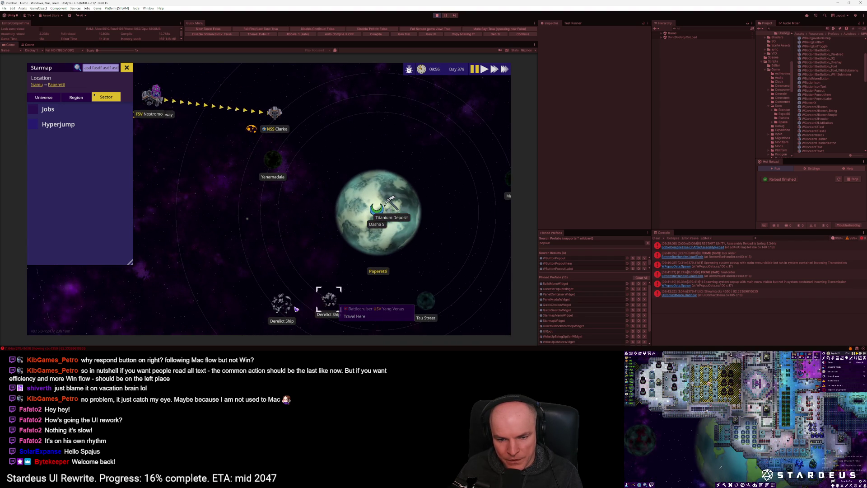
left_click(359, 316)
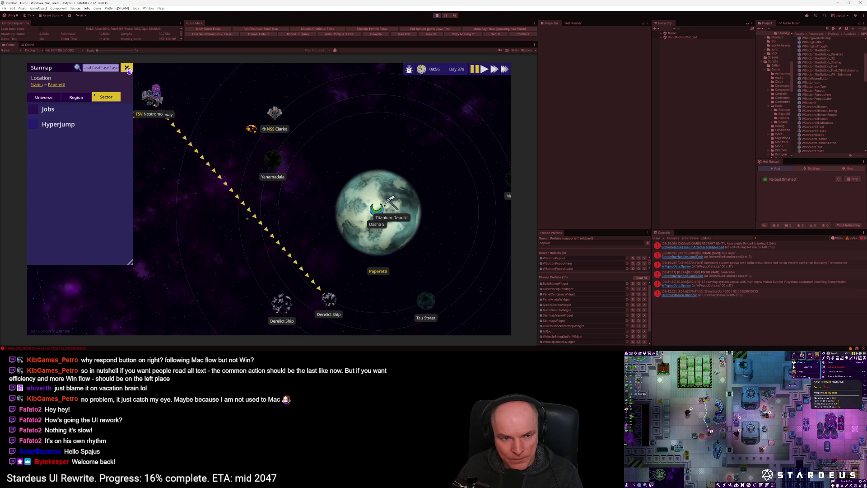
Close the starmap, pan around the station, and inspect the construction robot's current task.
key("Escape")
key("s")
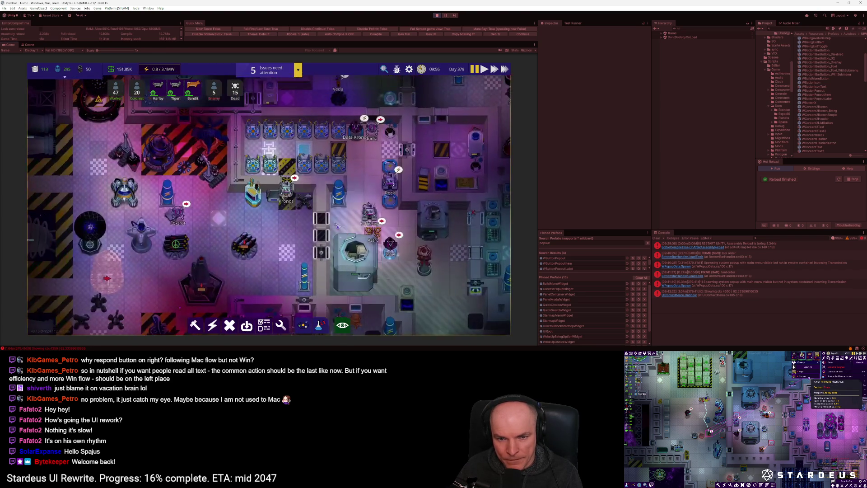
key("w")
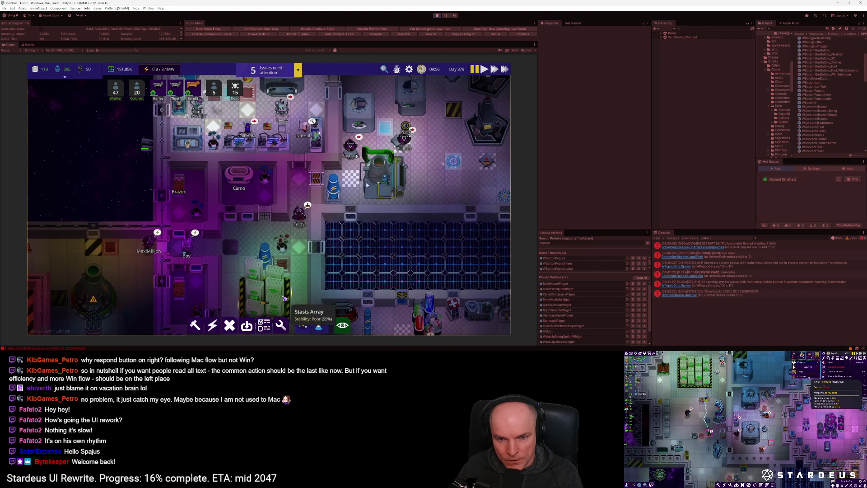
scroll(312, 246, "up", 1)
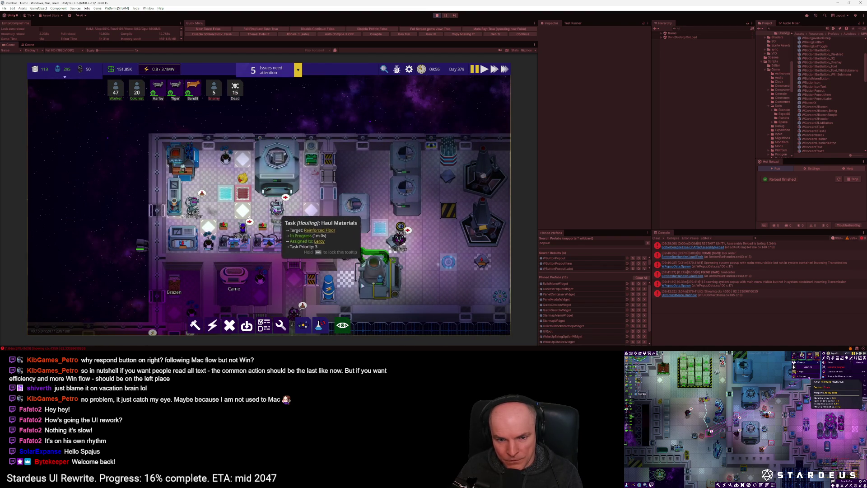
left_click(281, 212)
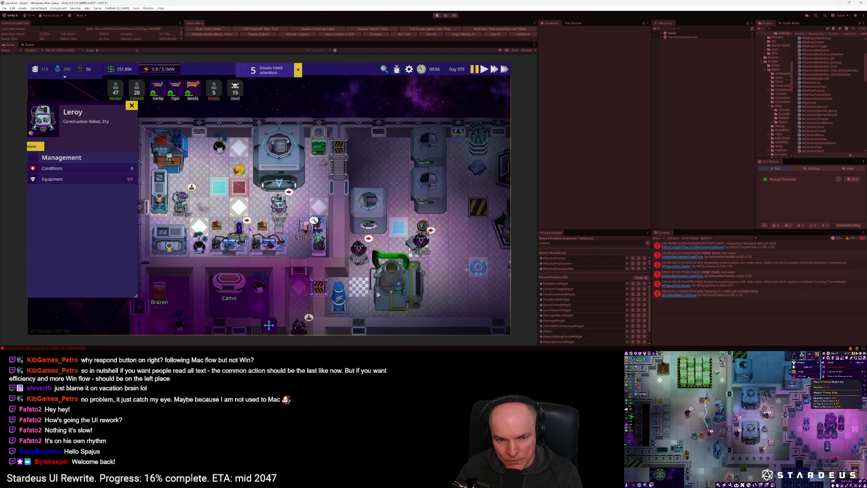
scroll(250, 228, "up", 1)
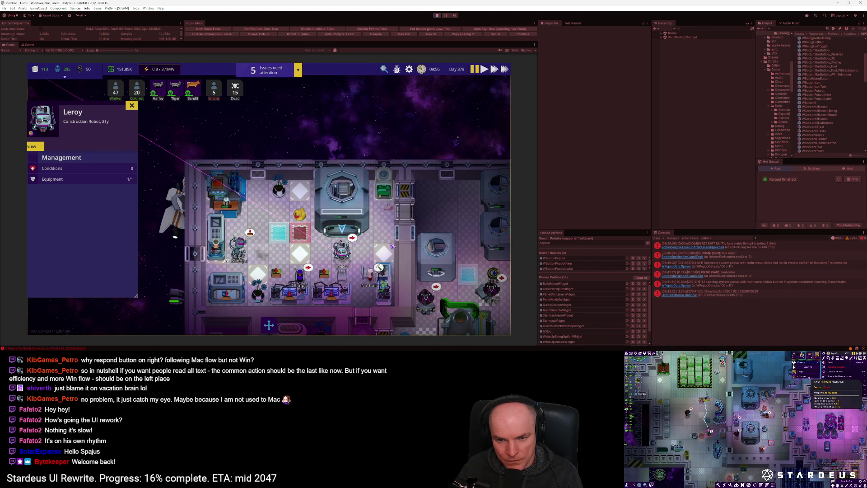
left_click(410, 259)
left_click(405, 252)
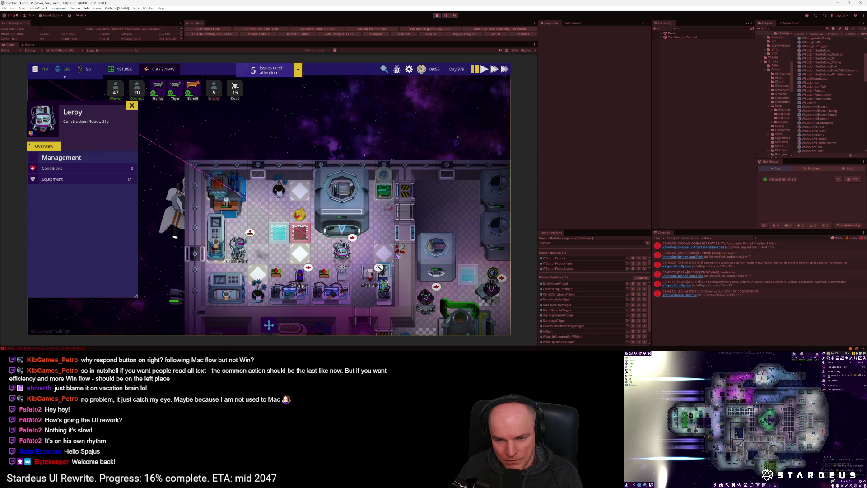
scroll(247, 277, "down", 2)
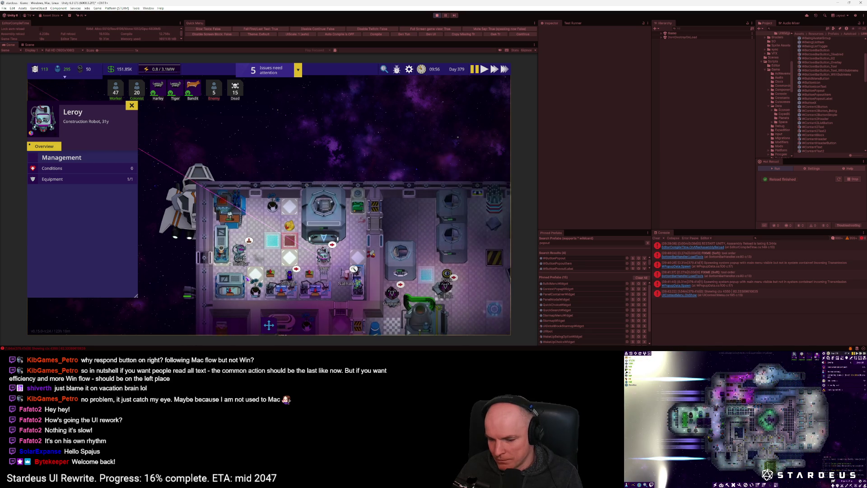
key("a")
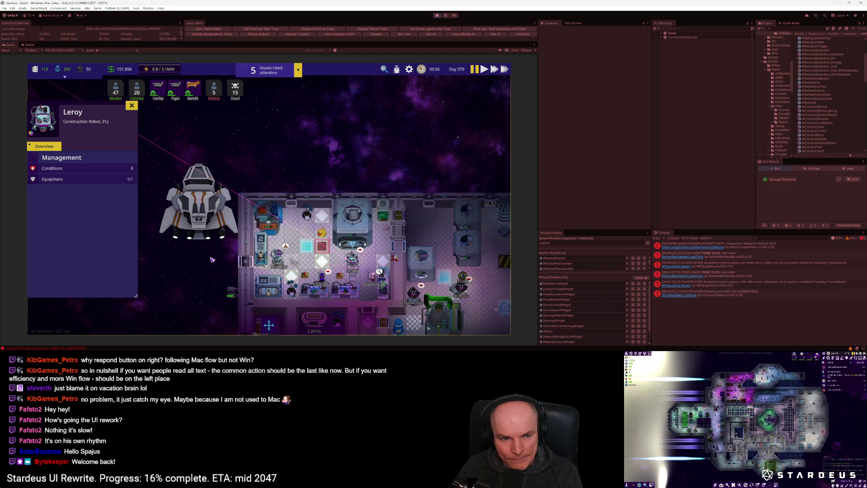
key("a")
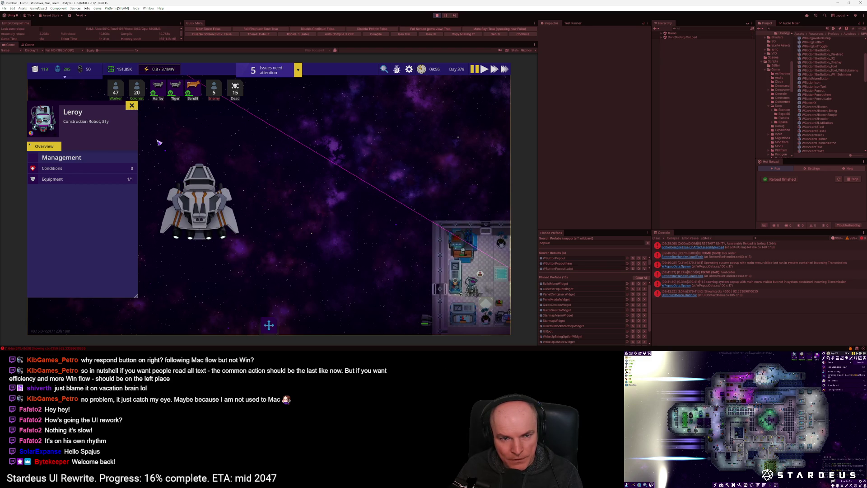
scroll(330, 190, "up", 3)
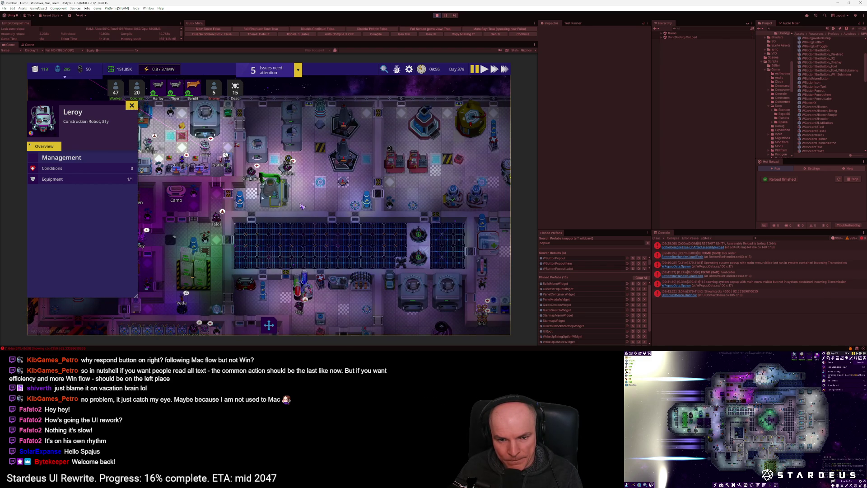
scroll(288, 167, "down", 3)
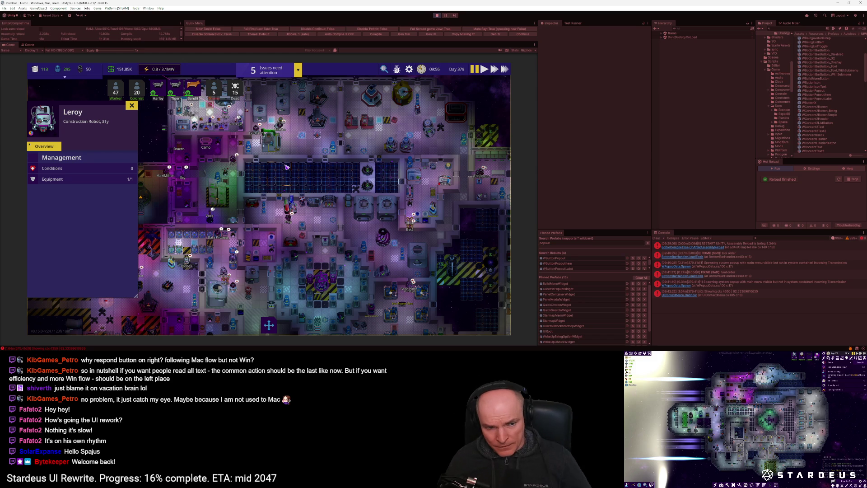
Select the colonist at the Communicator, view the Communicator's details, then close the panel.
key("m")
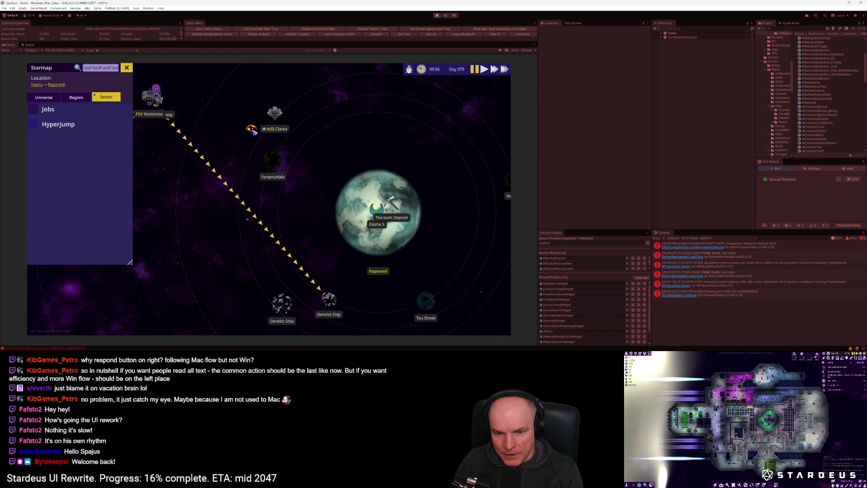
key("m")
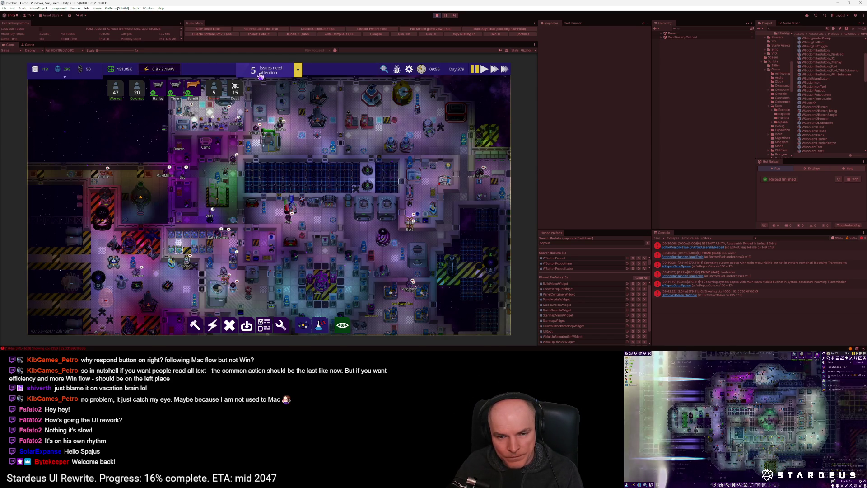
left_click(385, 69)
left_click(422, 270)
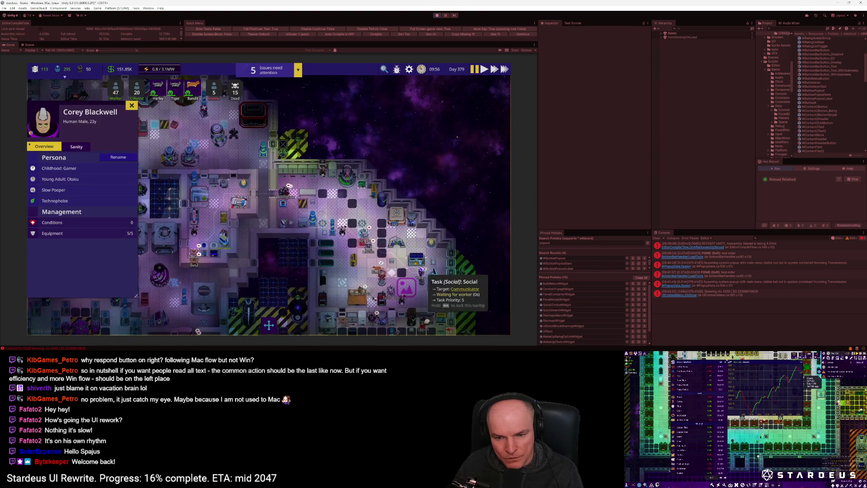
left_click(464, 289)
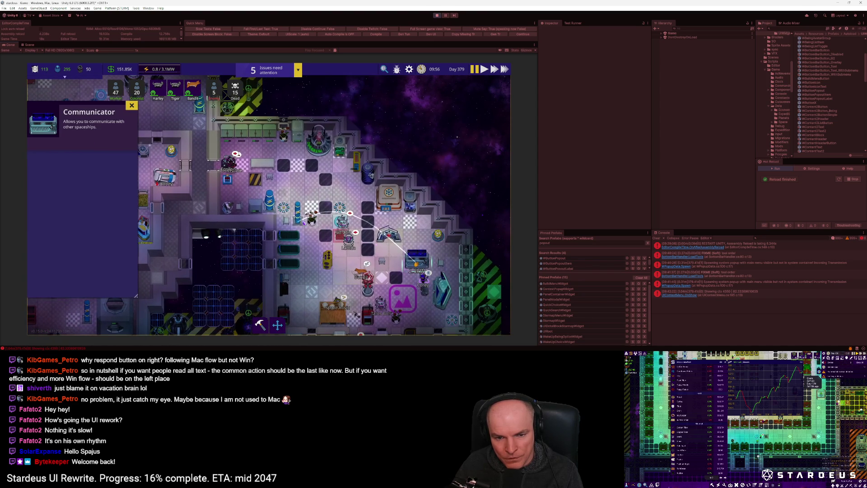
key("Escape")
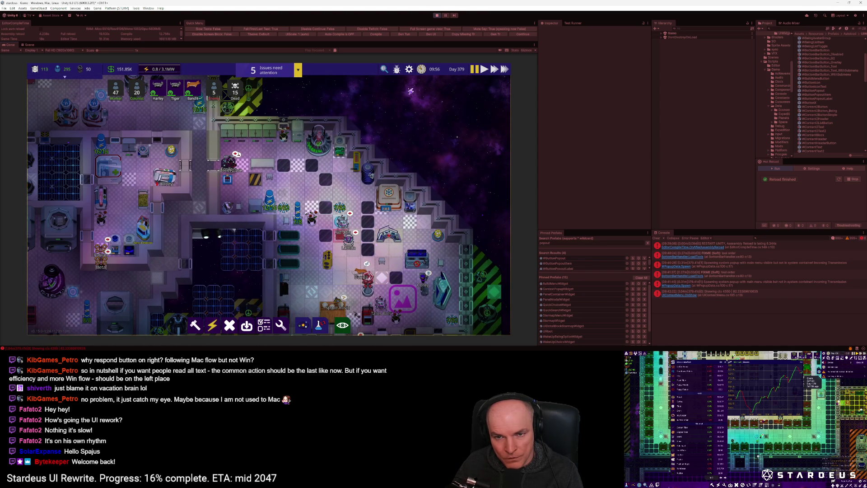
Create a new save from the game menu named 'No communicator while hailed'.
left_click(409, 70)
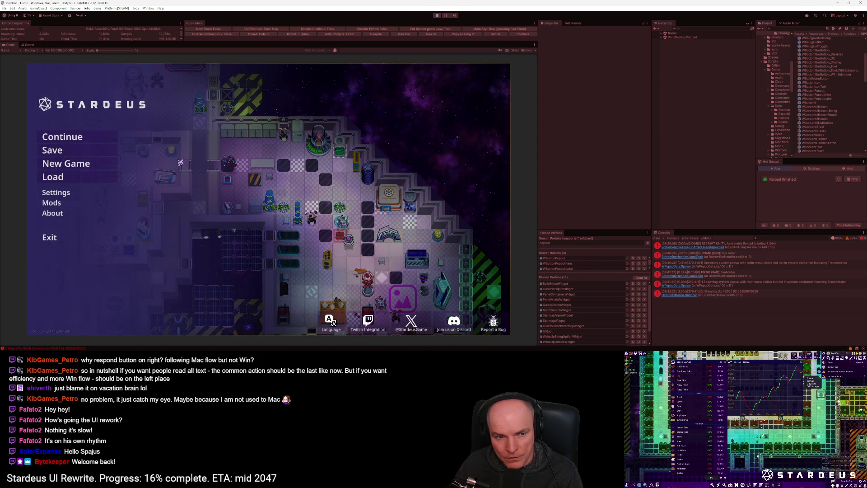
left_click(64, 153)
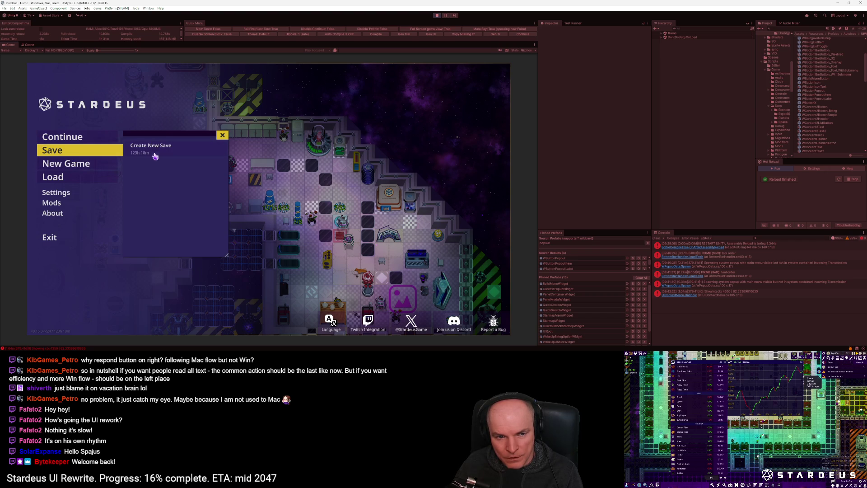
left_click(156, 148)
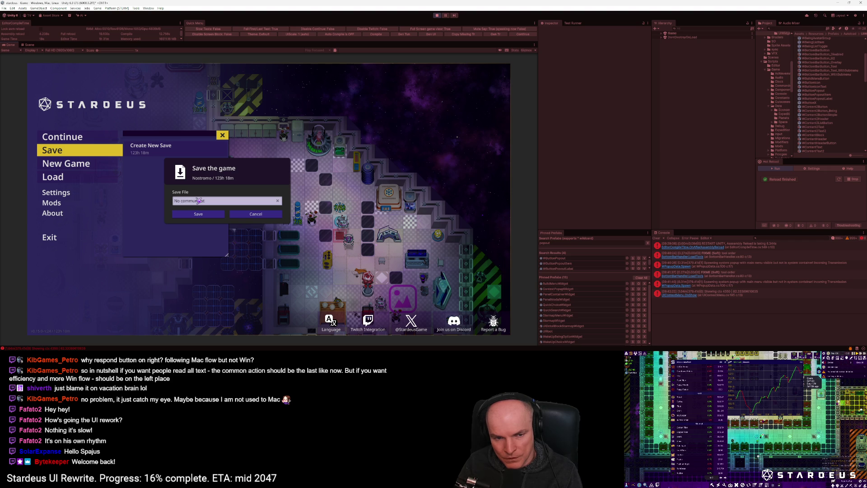
type("or")
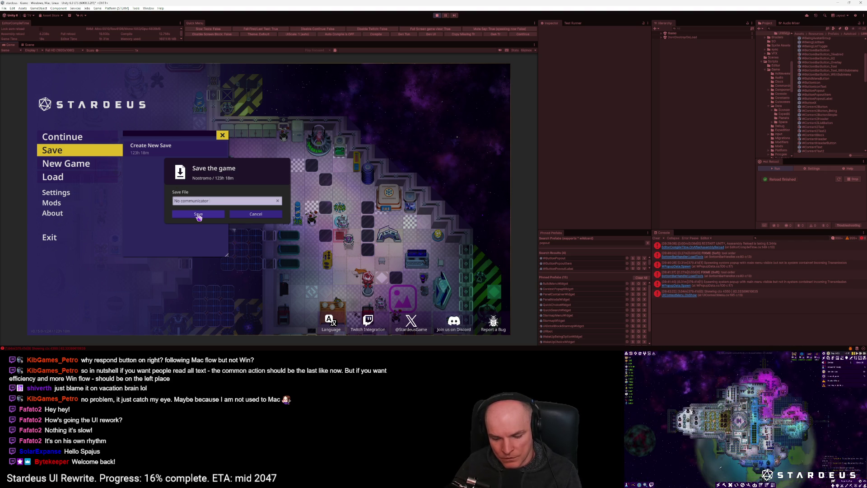
type(" while hailed")
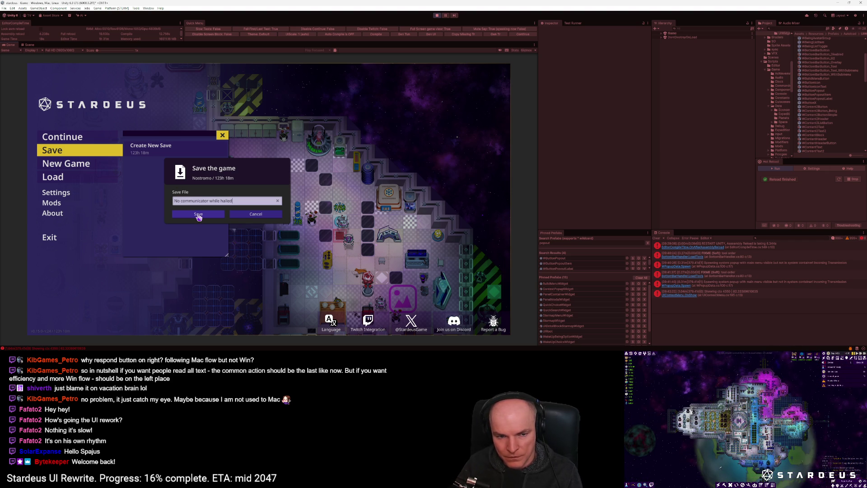
left_click(198, 215)
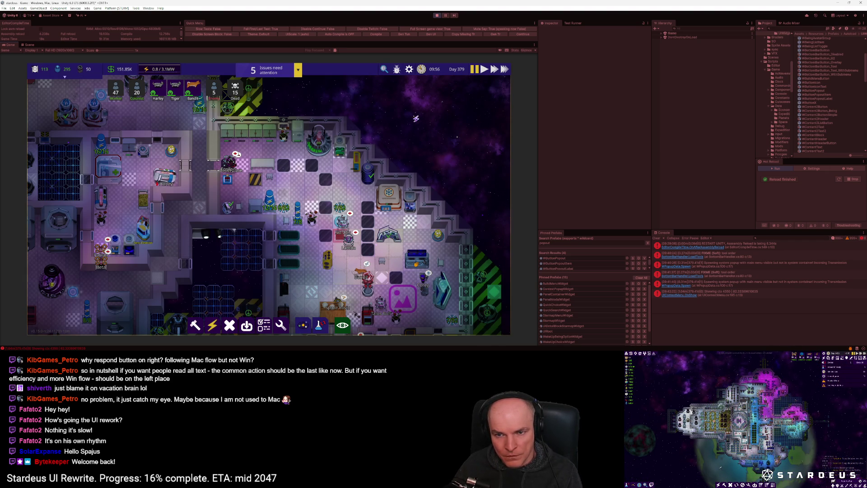
Load the Nostromo save from the main menu and dismiss the Soft Surge Storm notice.
left_click(409, 72)
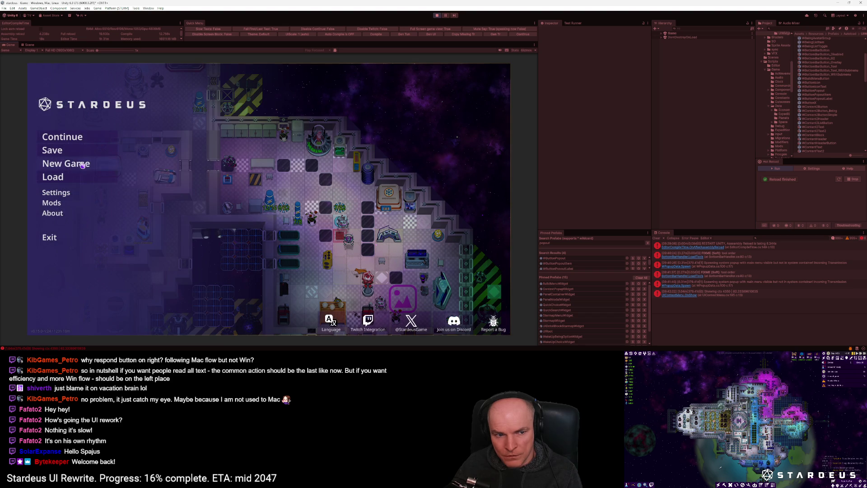
left_click(57, 181)
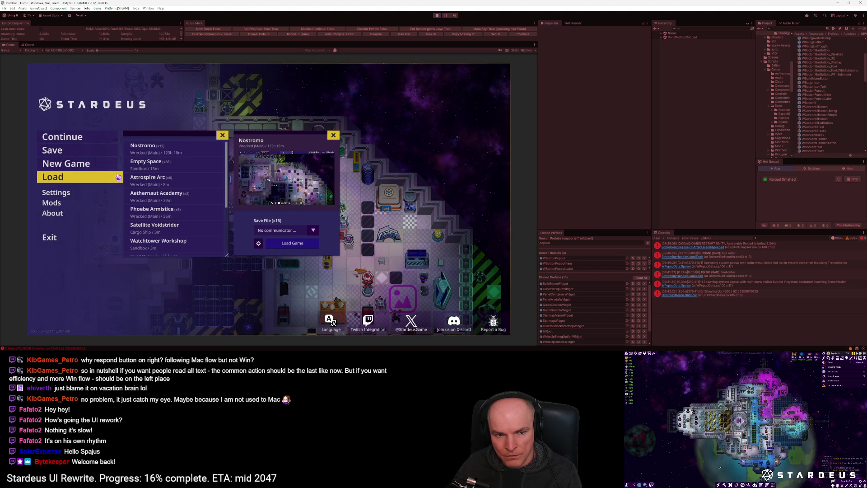
left_click(292, 244)
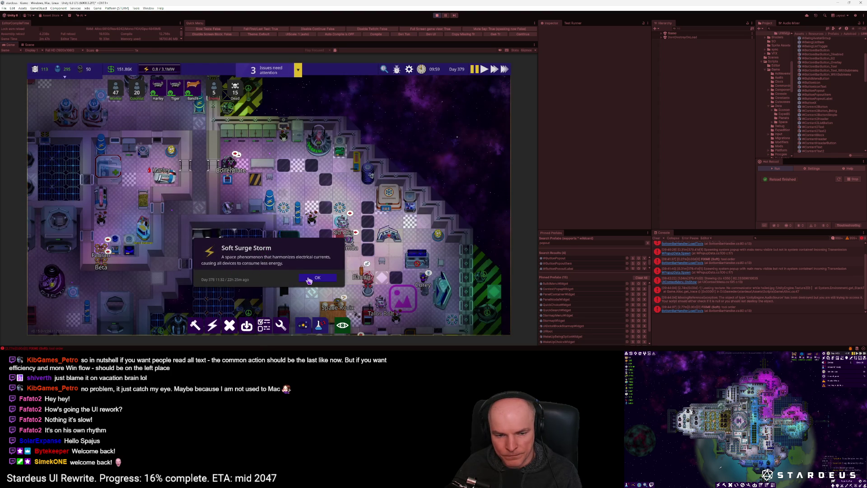
left_click(308, 280)
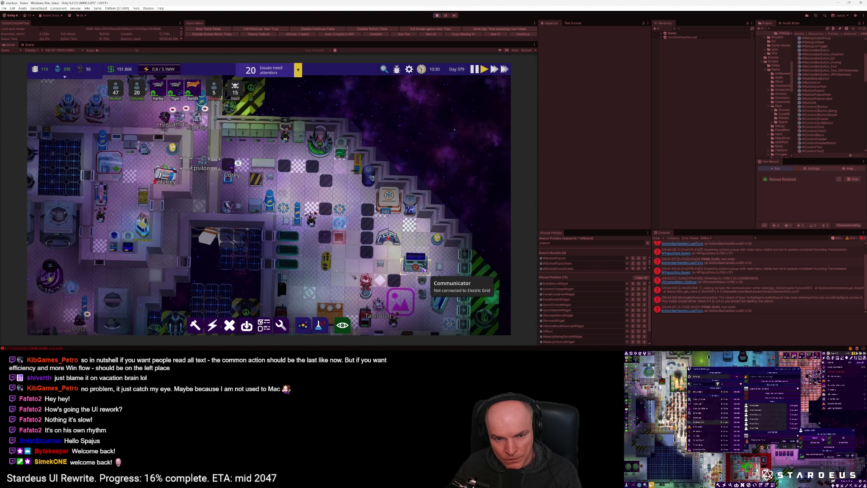
Open the starmap, zoom in, unpause the game and pan toward the arriving ship.
key("m")
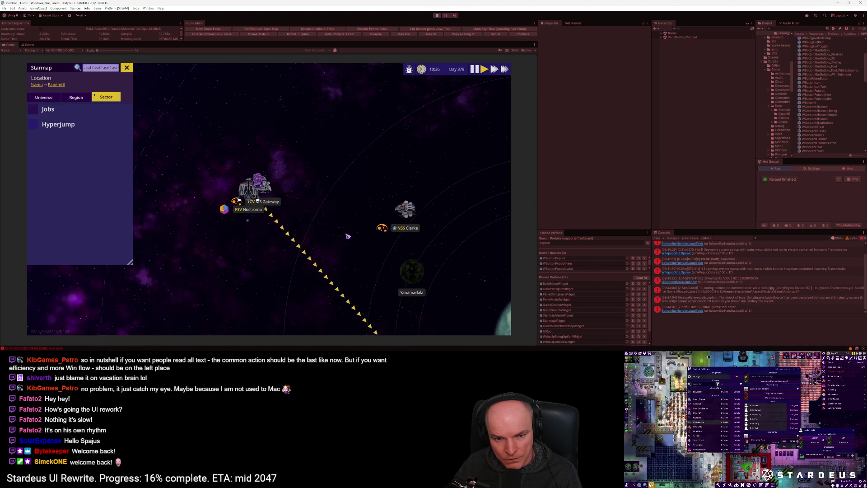
scroll(258, 198, "up", 5)
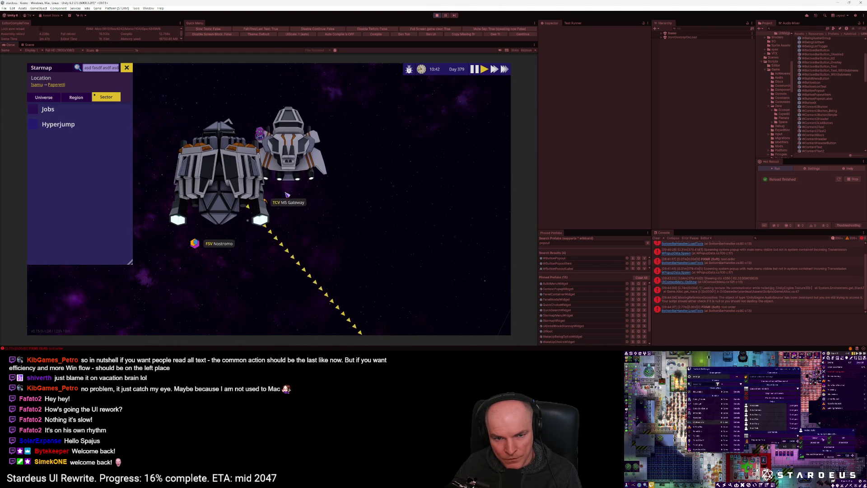
scroll(286, 223, "up", 5)
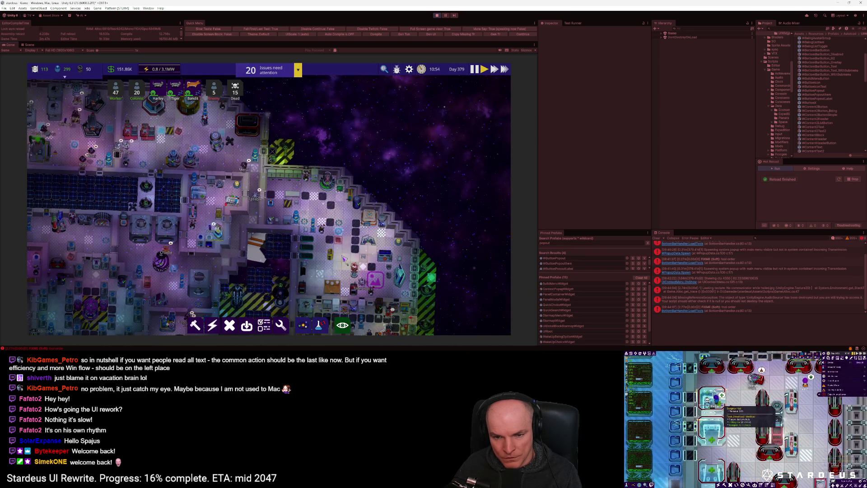
key("space")
key("w")
key("d")
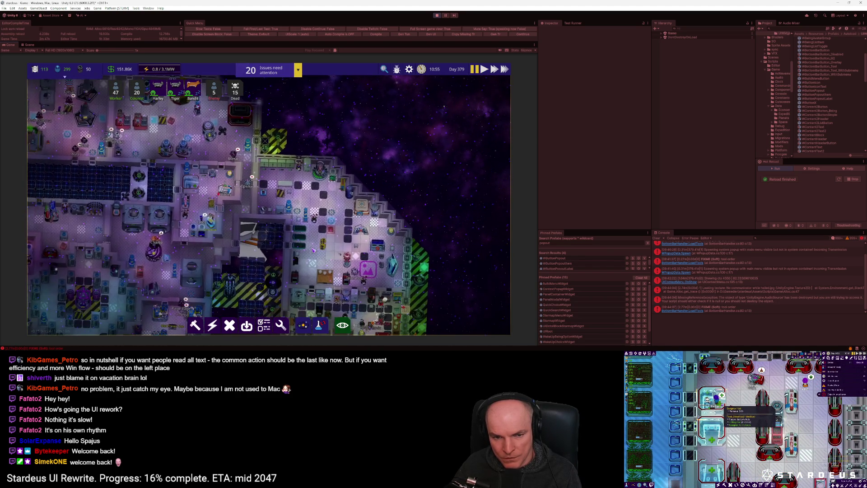
In the dev console, run npc_ships list, then npc_ships ship_react 457 1 GiveGift, and close it.
key("grave")
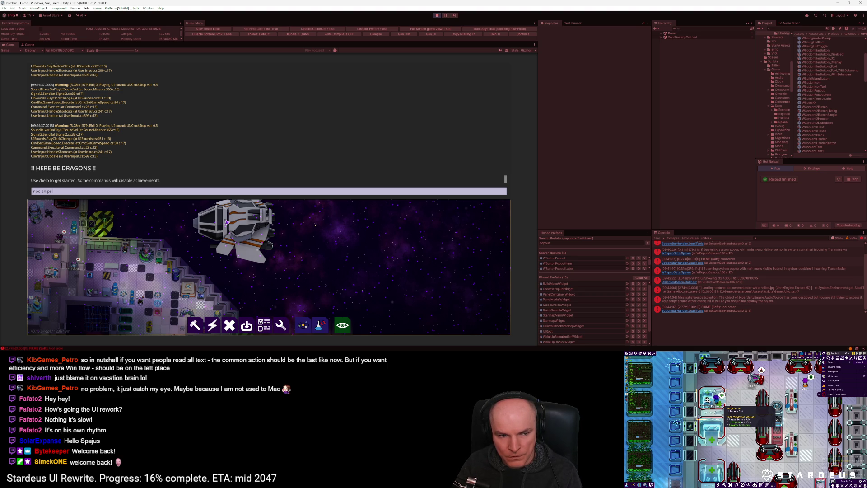
type("ist")
key("Return")
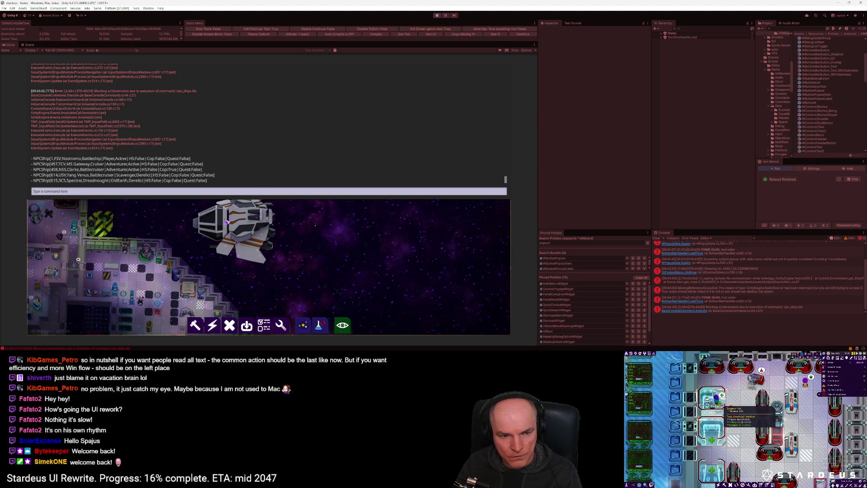
mouse_move(239, 235)
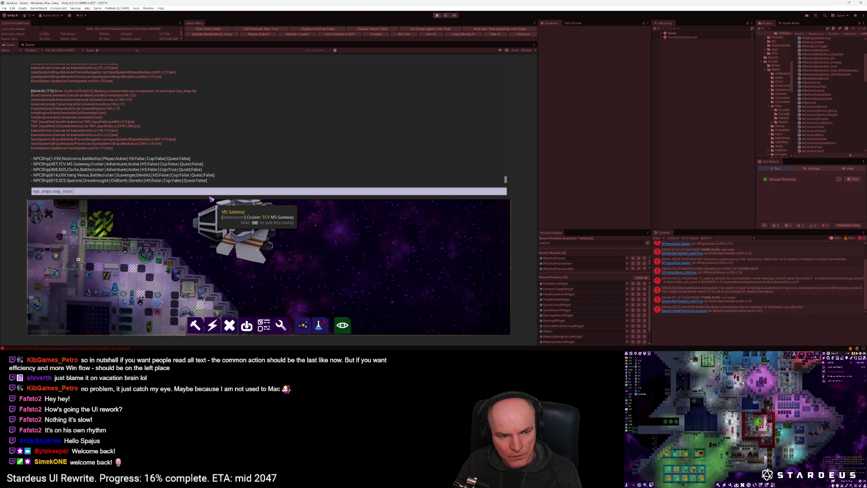
type("57 1 GiveGift")
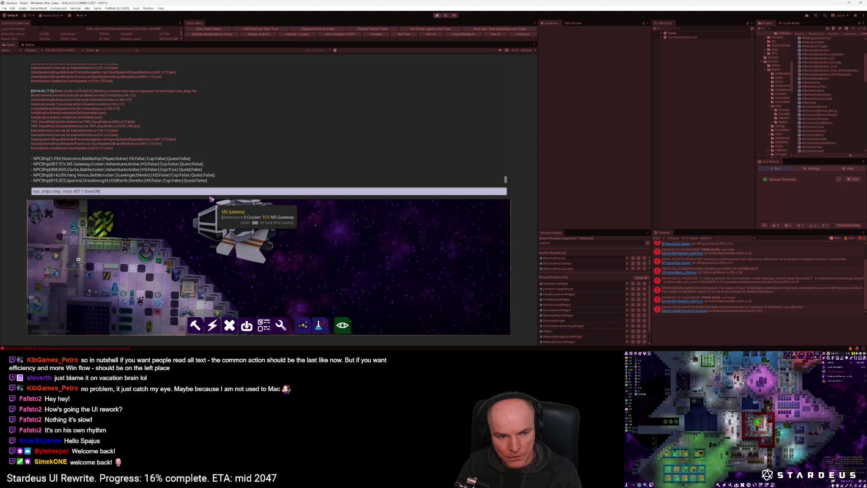
key("Return")
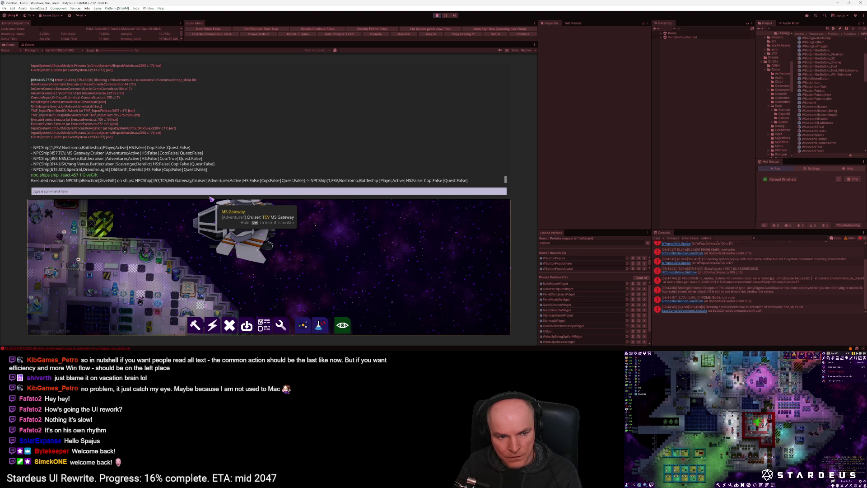
key("Escape")
key("Escape")
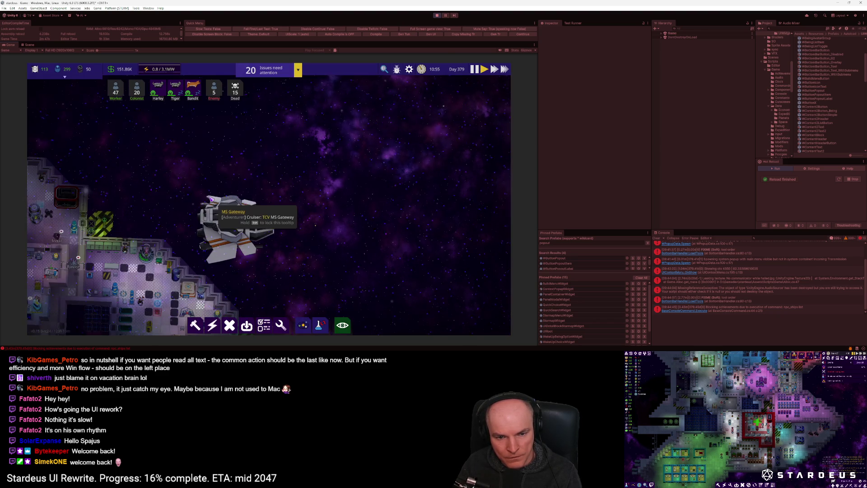
Toggle the starmap, then drag the MS Gateway Communicator Missing popup over open space and zoom in.
key("m")
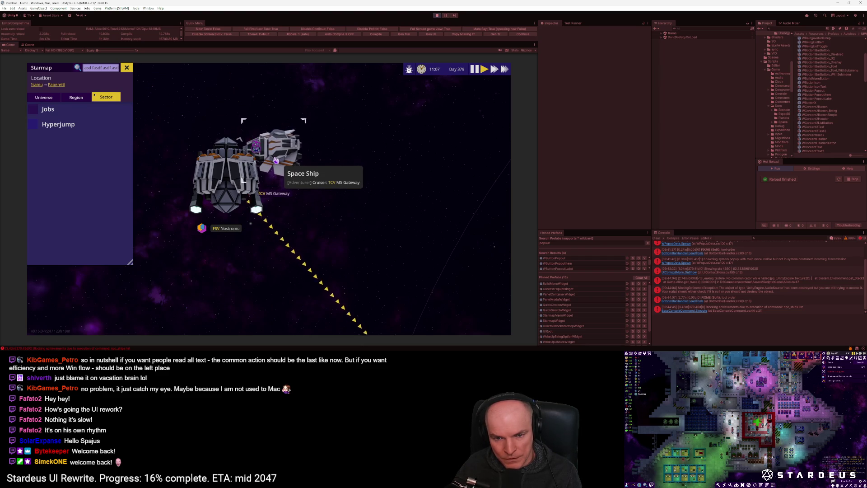
scroll(273, 171, "up", 3)
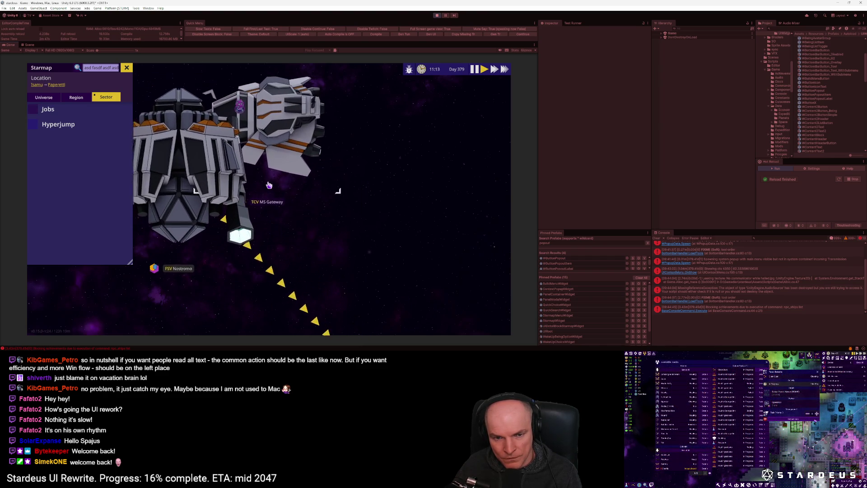
key("m")
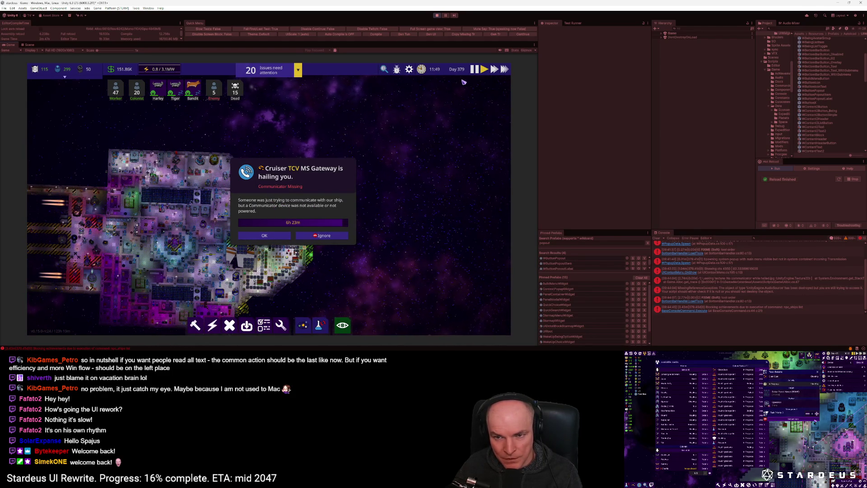
left_click_drag(312, 176, 416, 198)
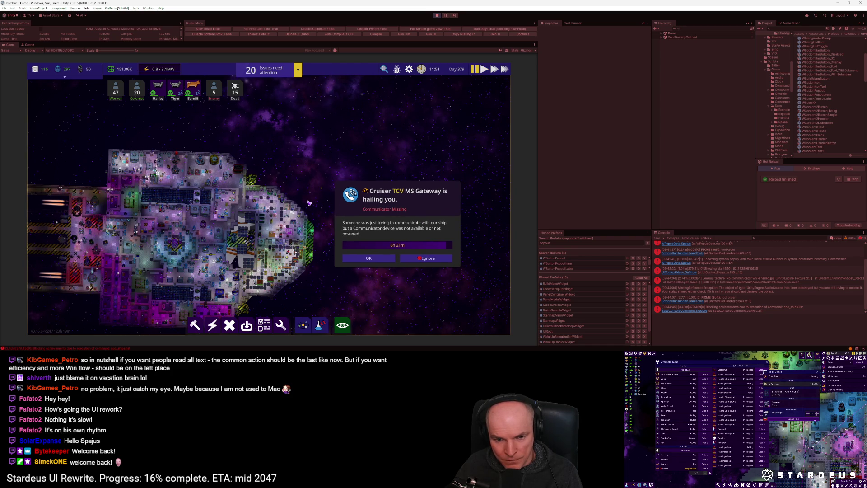
scroll(373, 261, "up", 5)
scroll(375, 253, "up", 2)
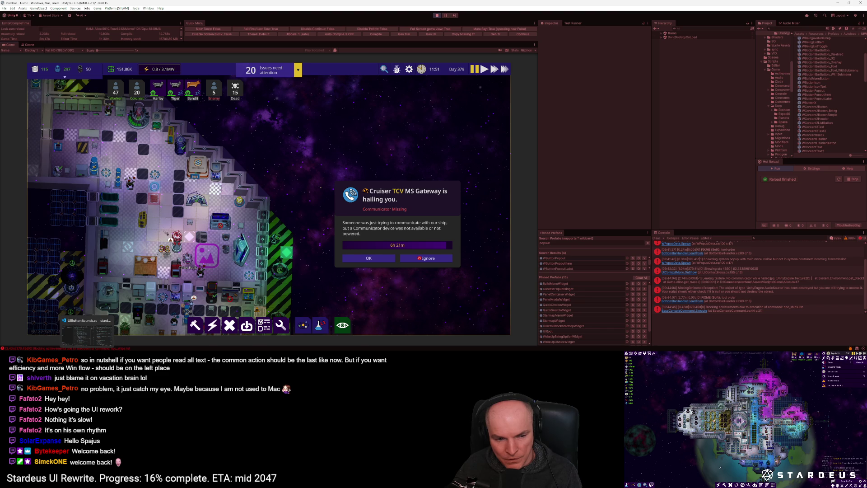
Find the HailPlayer method in ShipHailActionUI.cs using the file search '#hailplay'.
key("alt+Tab")
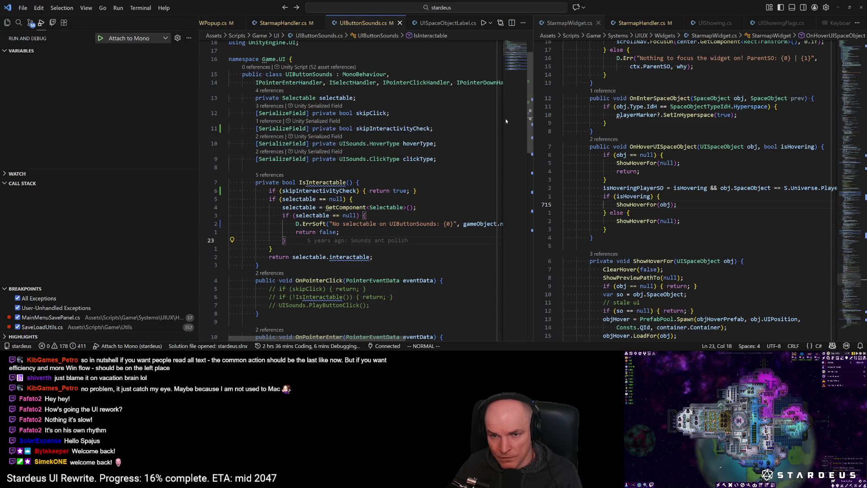
key("ctrl+p")
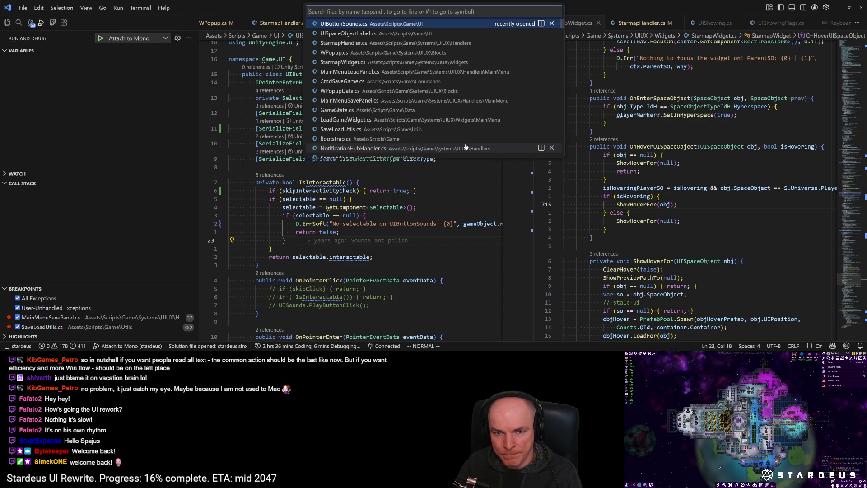
key("Down")
key("Down")
key("Down")
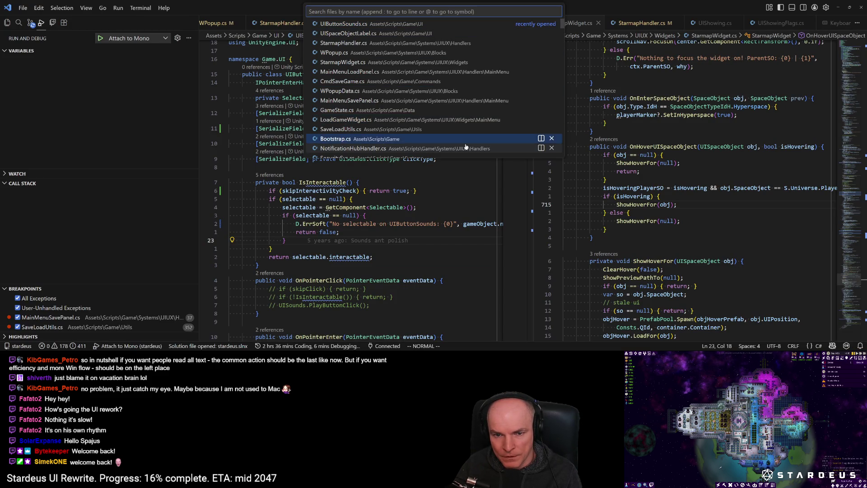
key("Down")
key("Down")
key("Down")
key("Escape")
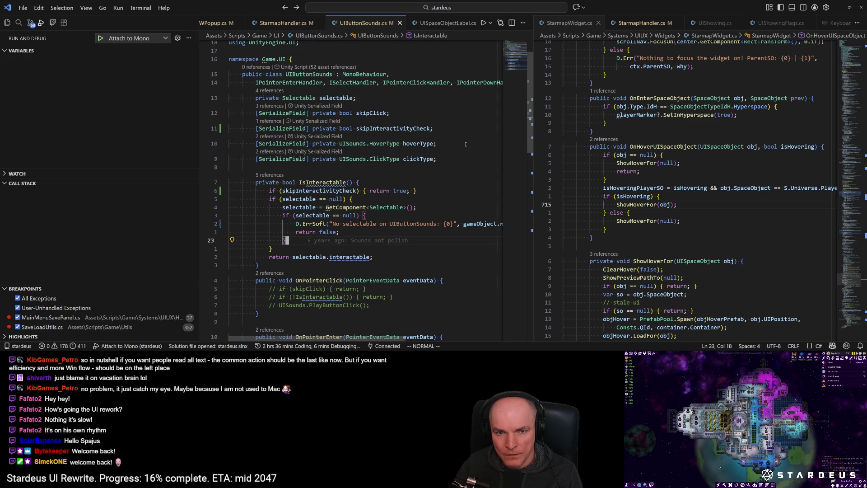
key("ctrl+shift+o")
type("hai")
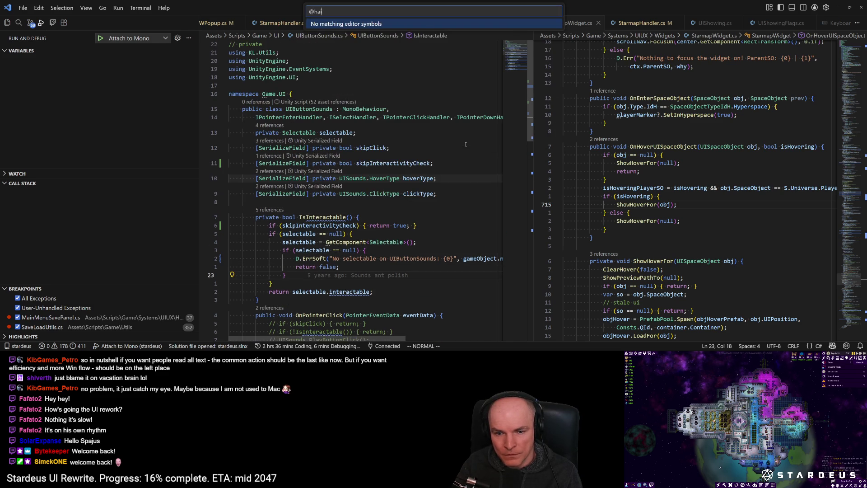
key("Escape")
key("ctrl+p")
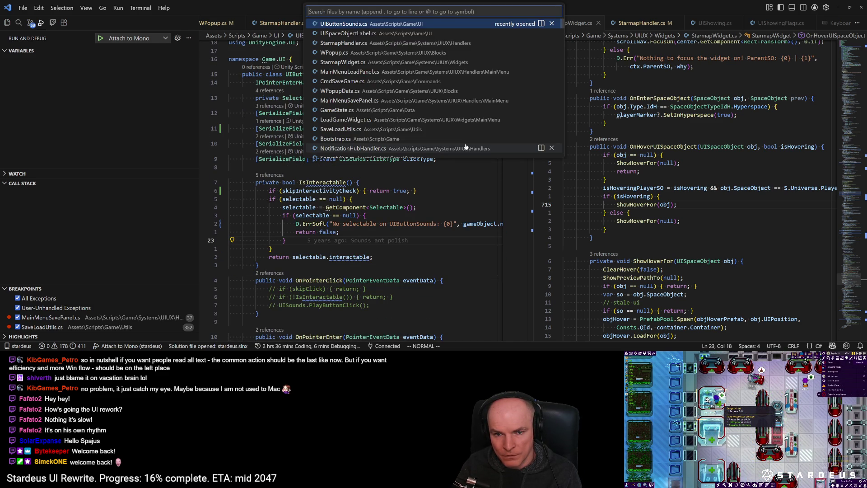
type("#hailplay")
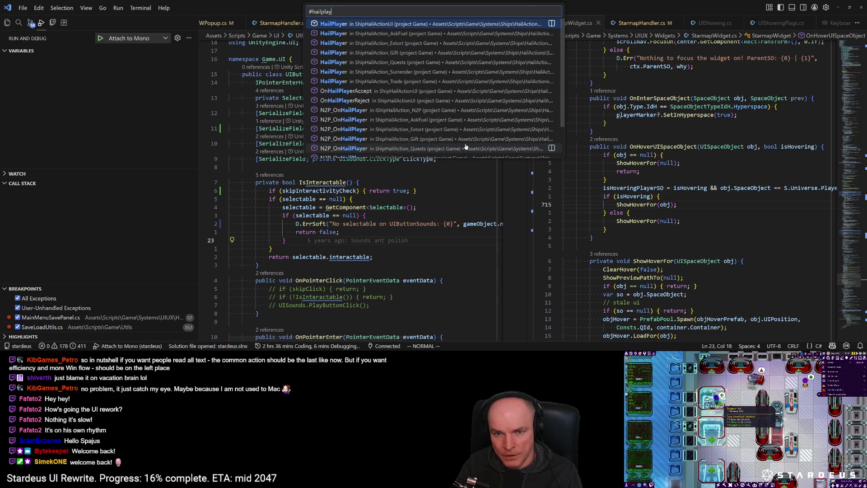
key("Return")
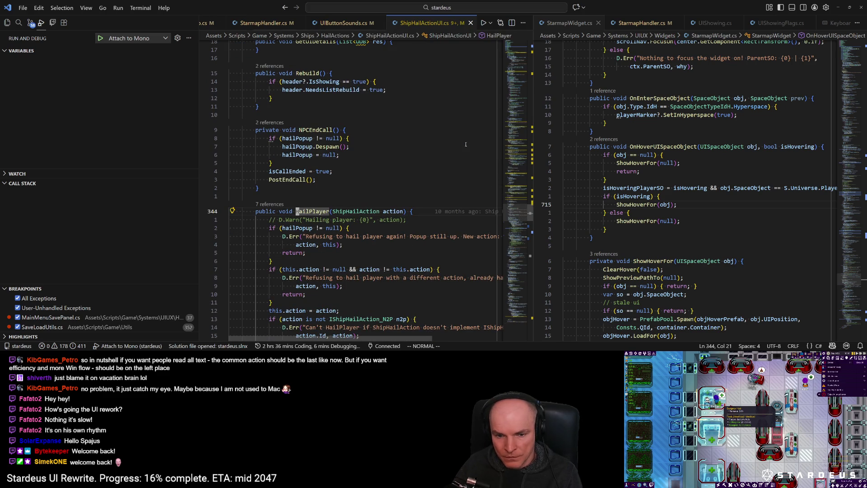
Move the T.ShipHailingYou_V1 line below Texts.Red(T.CommunicatorMissing), then return to Unity.
scroll(409, 182, "down", 5)
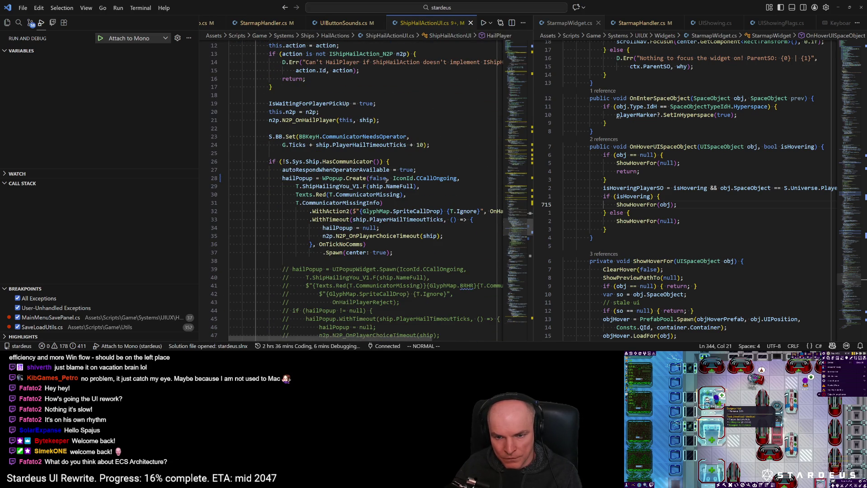
left_click(364, 186)
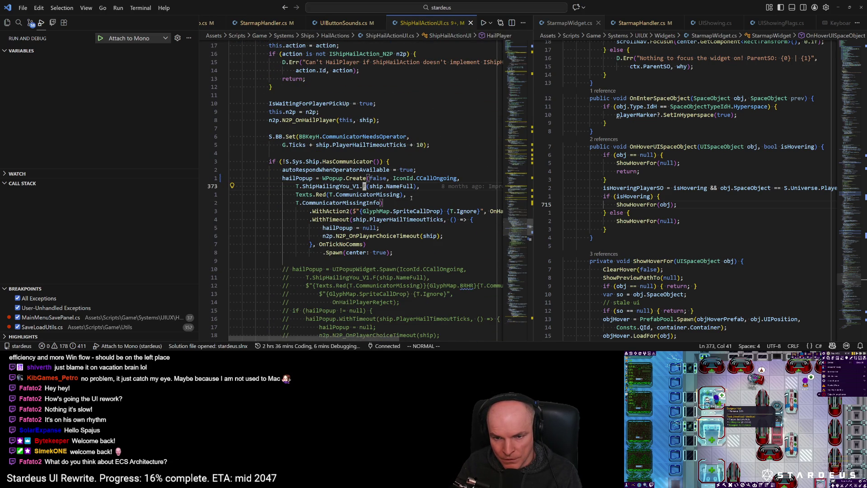
scroll(411, 198, "right", 3)
key("d")
key("d")
key("p")
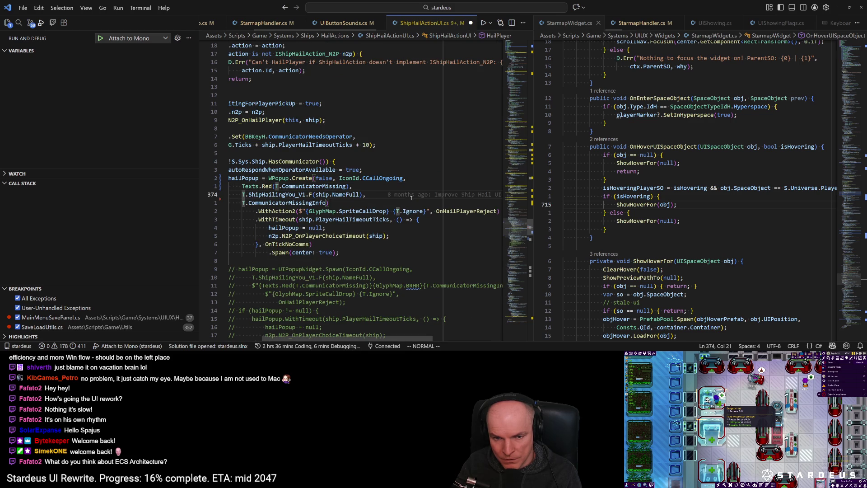
key("alt+Tab")
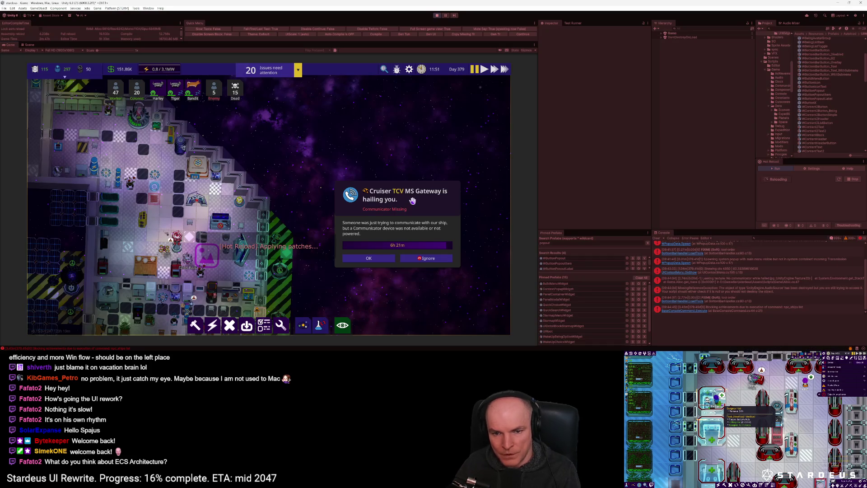
Dismiss the MS Gateway hailing popup, pan across the station, and pause the game.
left_click(385, 260)
key("w")
key("a")
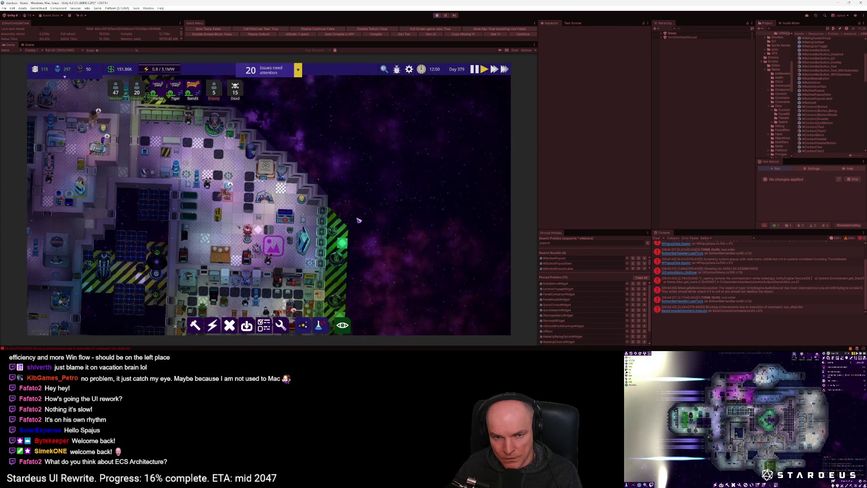
key("w")
key("d")
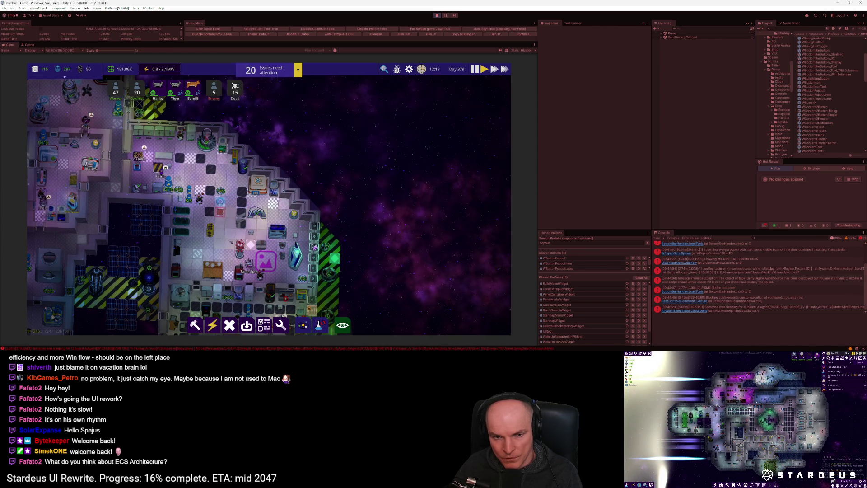
key("space")
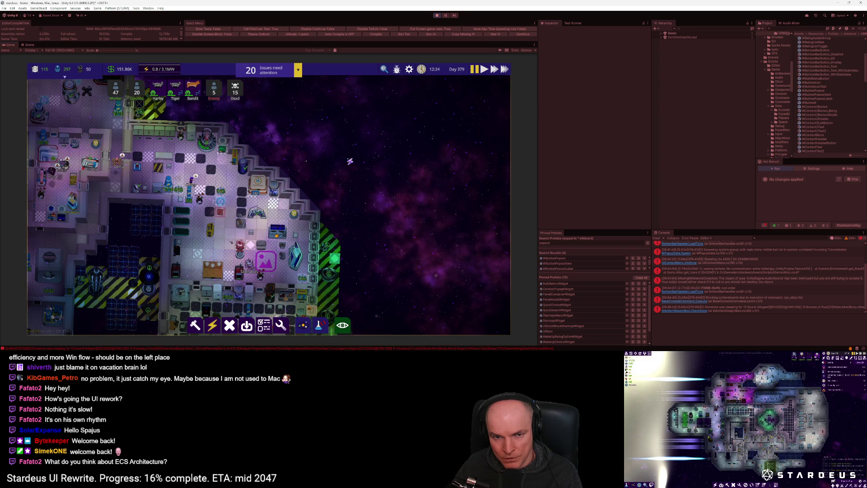
Open the Issues list to review the flagged problems, then close it.
left_click(298, 71)
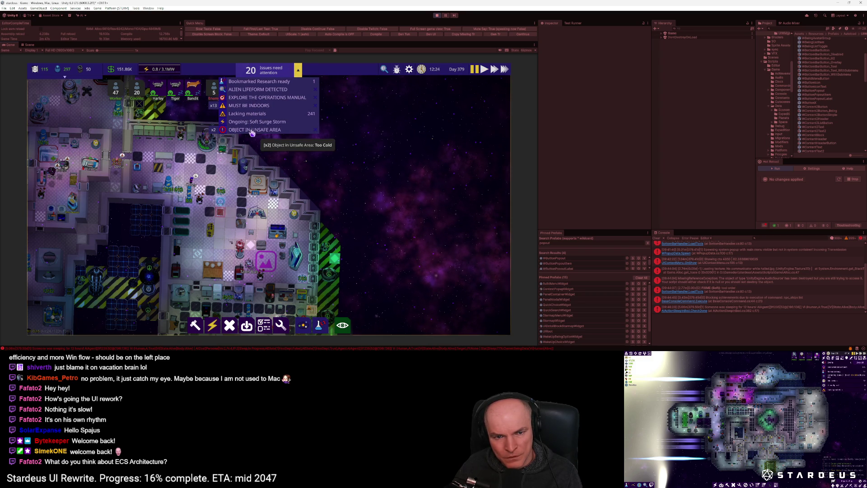
mouse_move(254, 83)
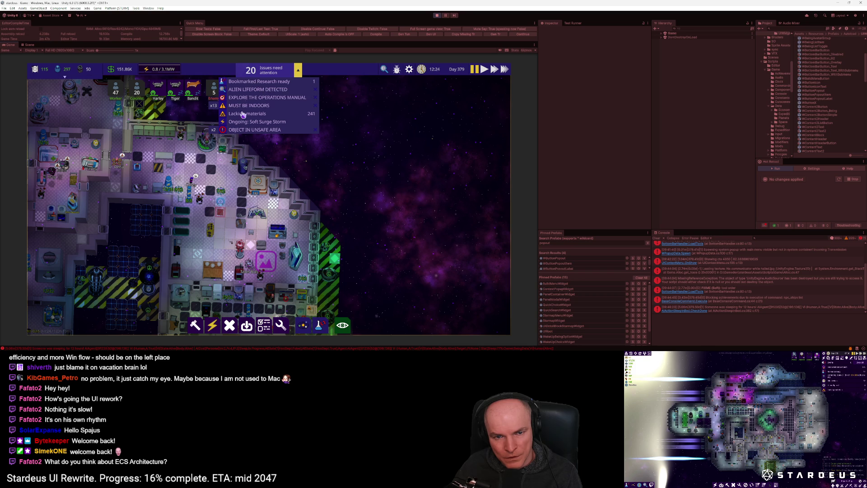
mouse_move(261, 106)
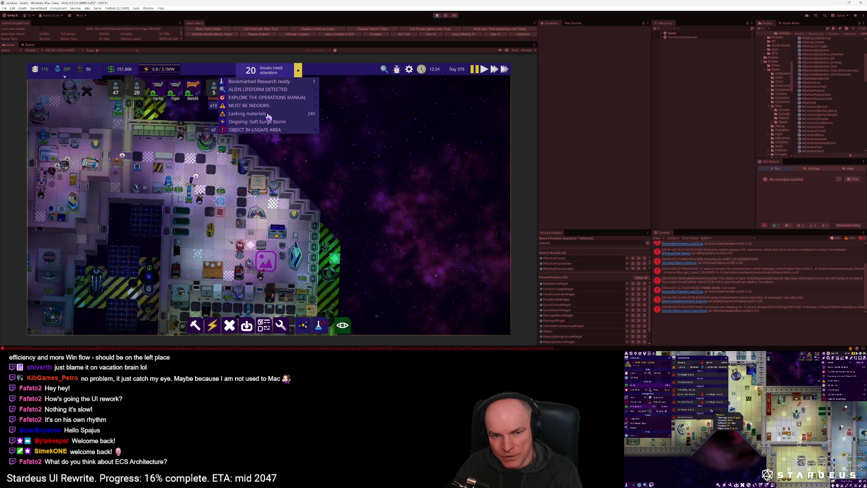
left_click(268, 71)
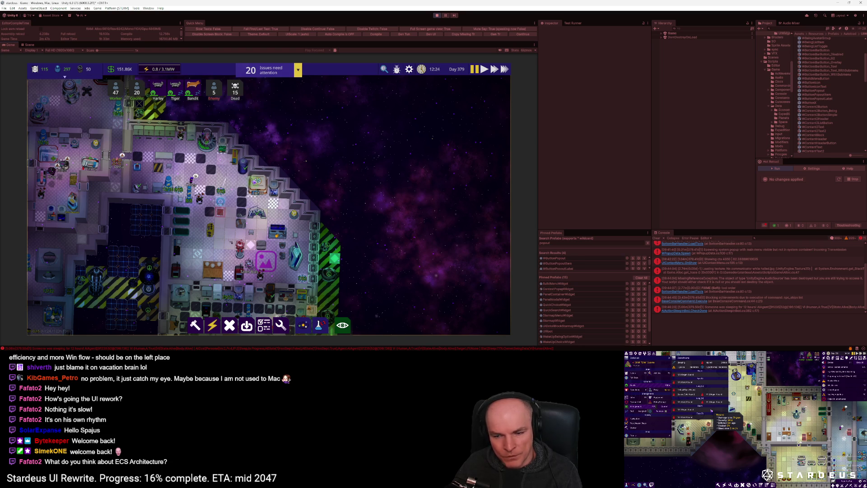
Rerun npc_ships ship_react 457 1 GiveGift from the debug console on the starmap.
key("a")
key("m")
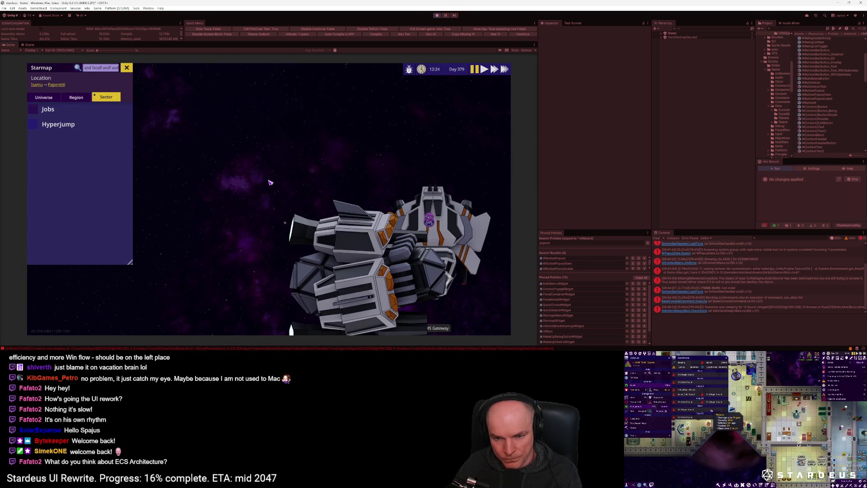
key("grave")
key("Return")
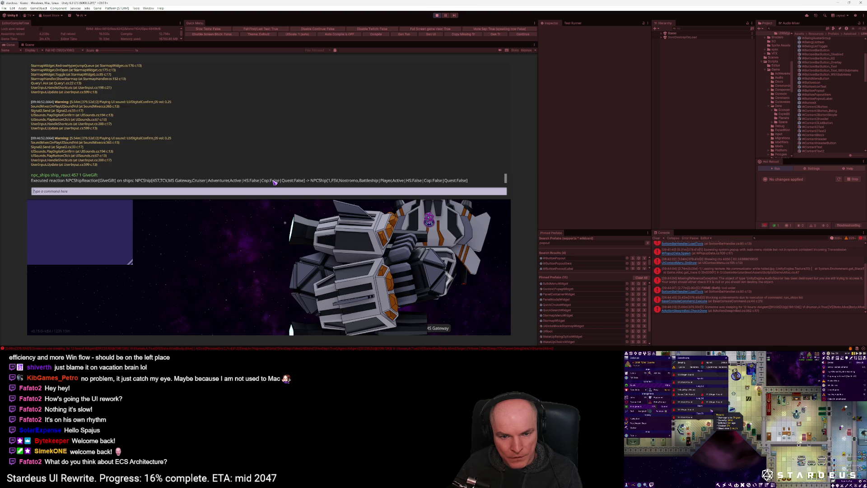
key("grave")
key("Escape")
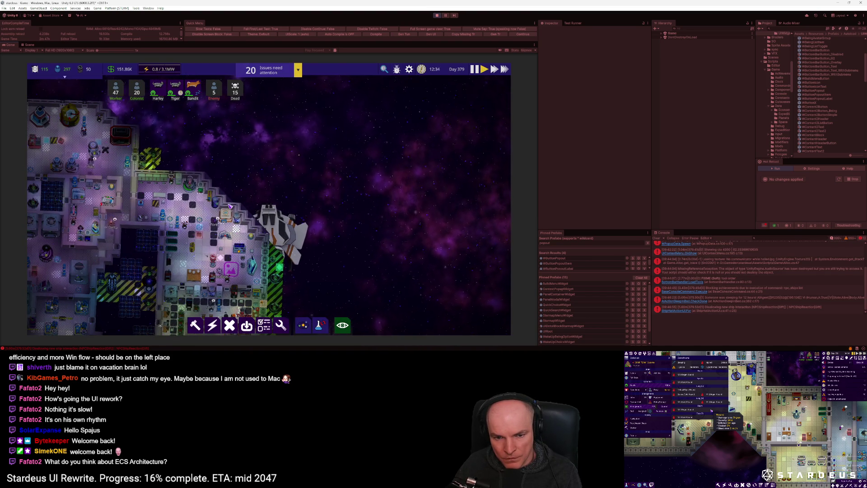
Try the MS Gateway's starmap context actions, then open the resulting console error's source code.
key("m")
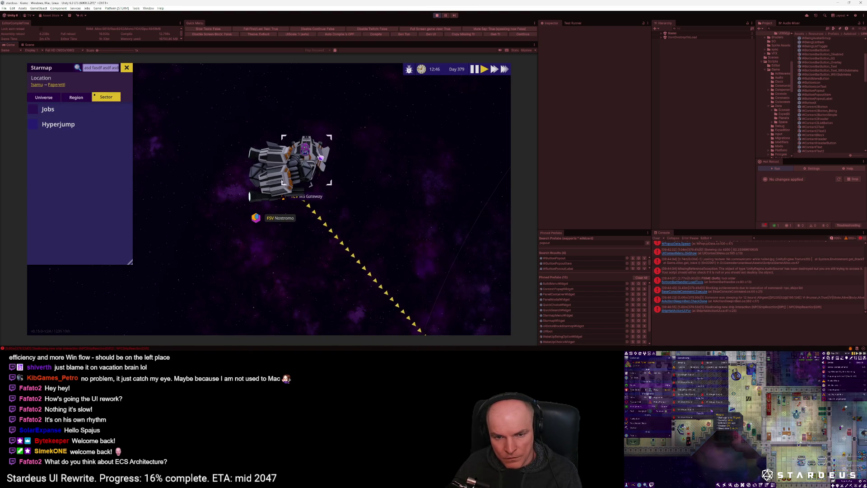
left_click(326, 177)
left_click(350, 183)
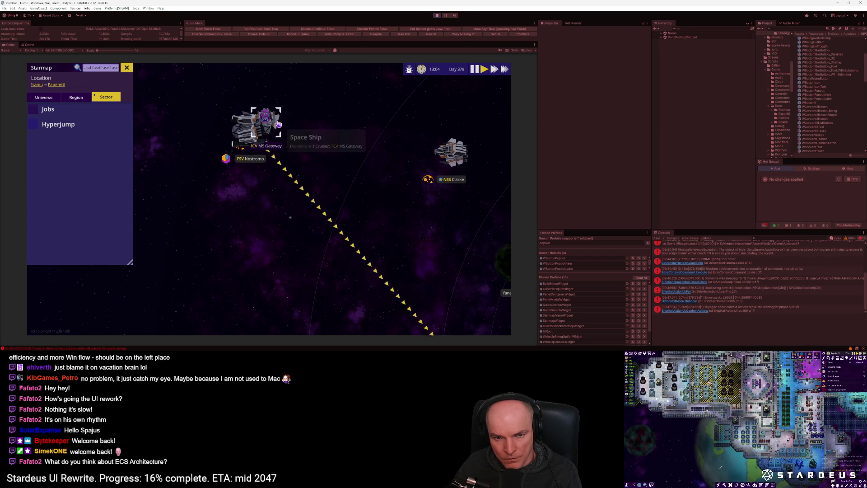
key("m")
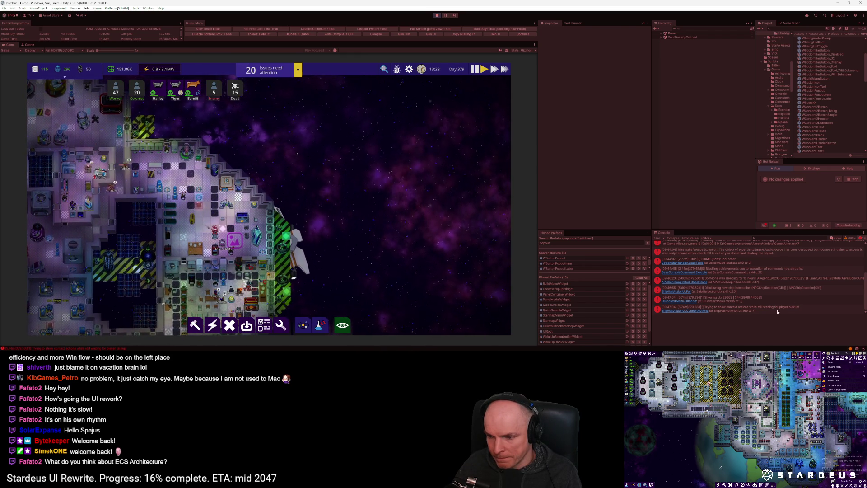
left_click(758, 301)
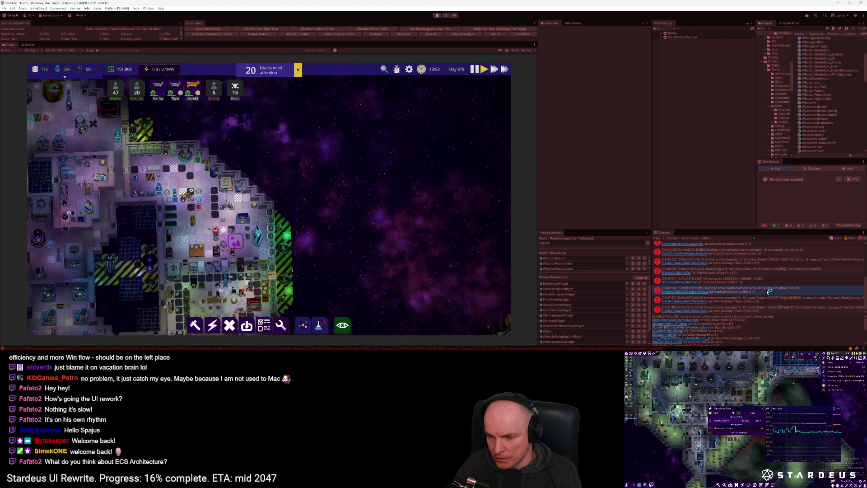
double_click(766, 289)
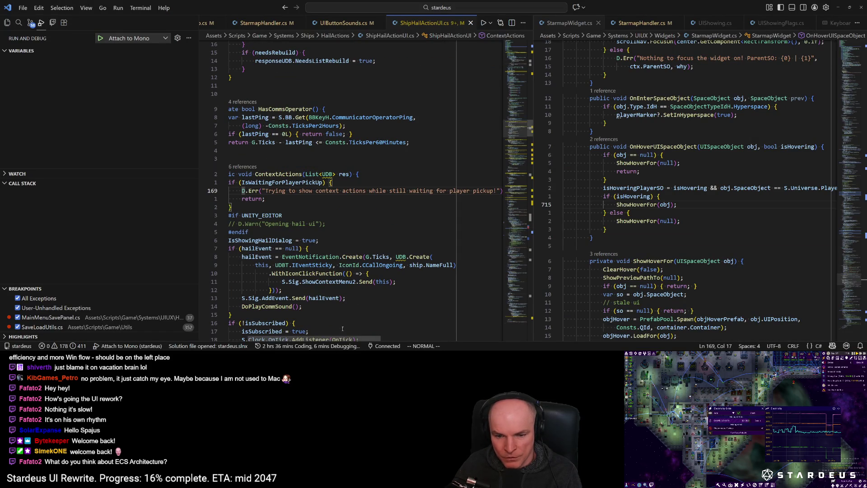
Review the IsWaitingForPlayerPickUp check in ContextActions, then return to Unity.
scroll(284, 320, "left", 2)
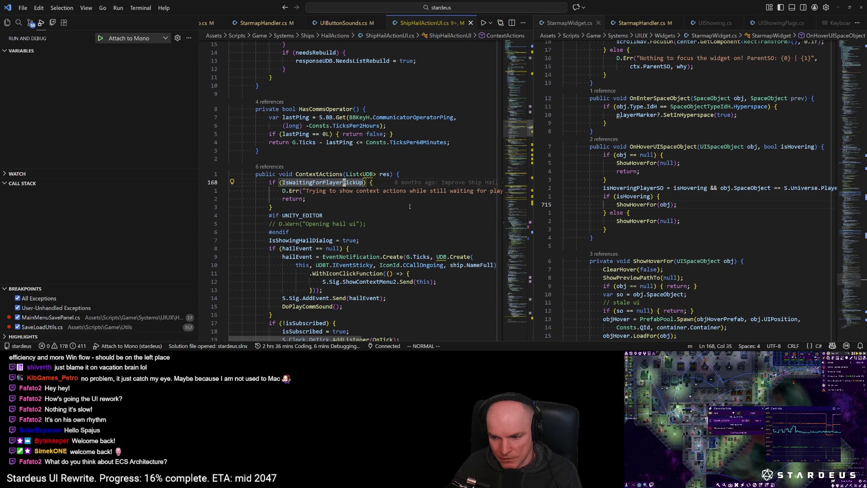
key("alt+Tab")
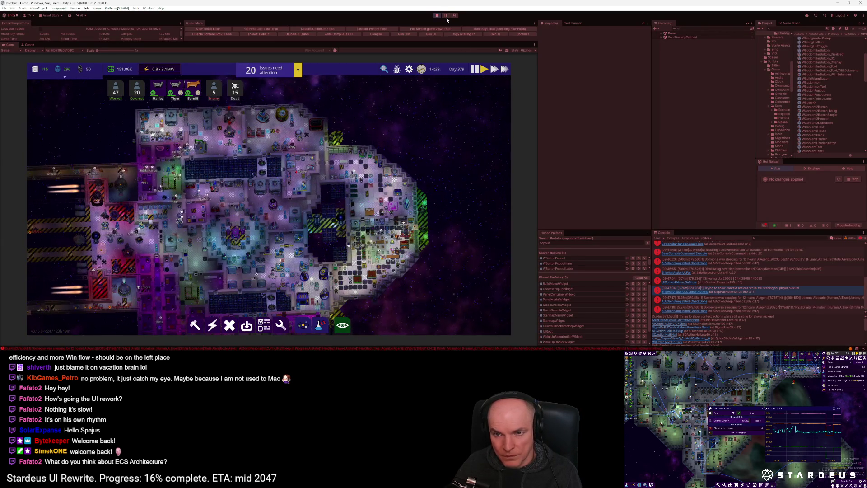
Restart play mode, continue the saved game, and dismiss the Soft Surge Storm notice.
key("ctrl+p")
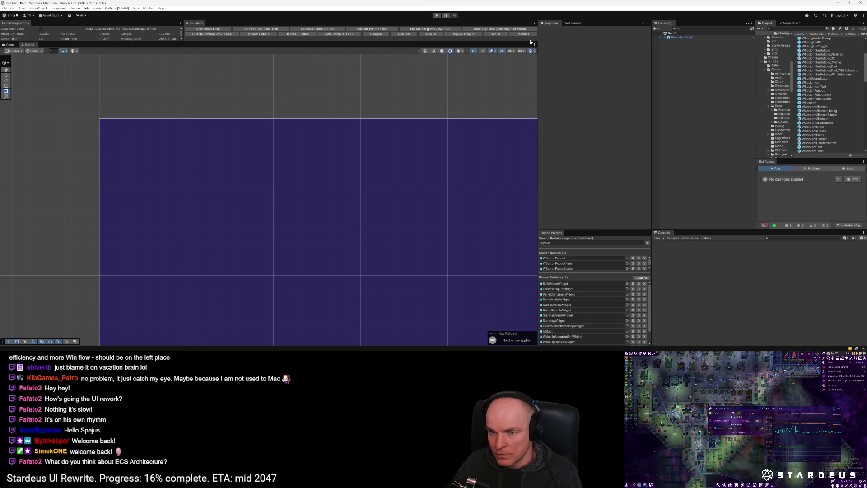
key("ctrl+p")
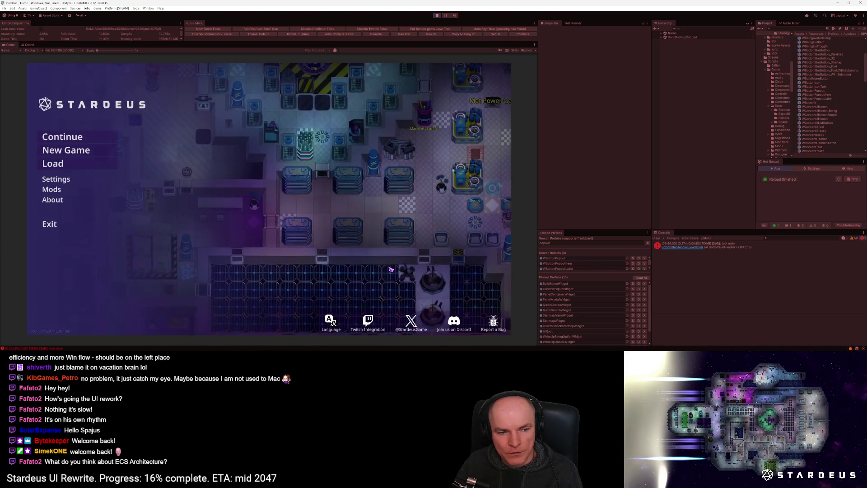
left_click(62, 136)
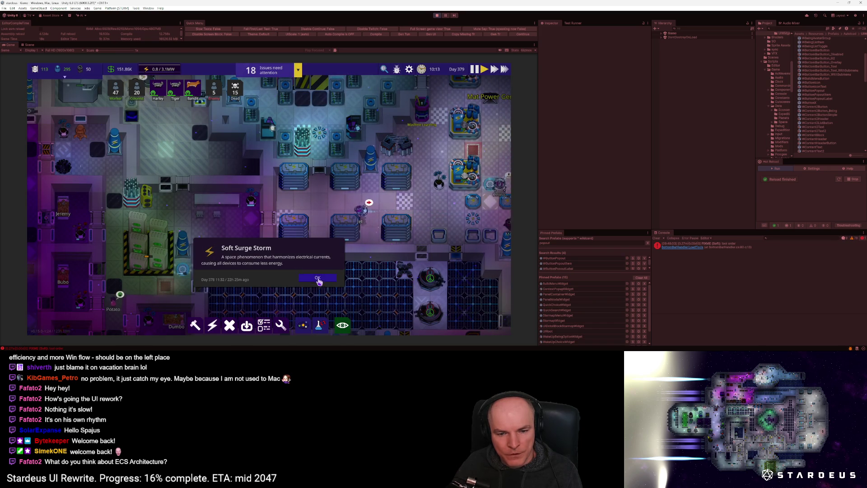
left_click(318, 278)
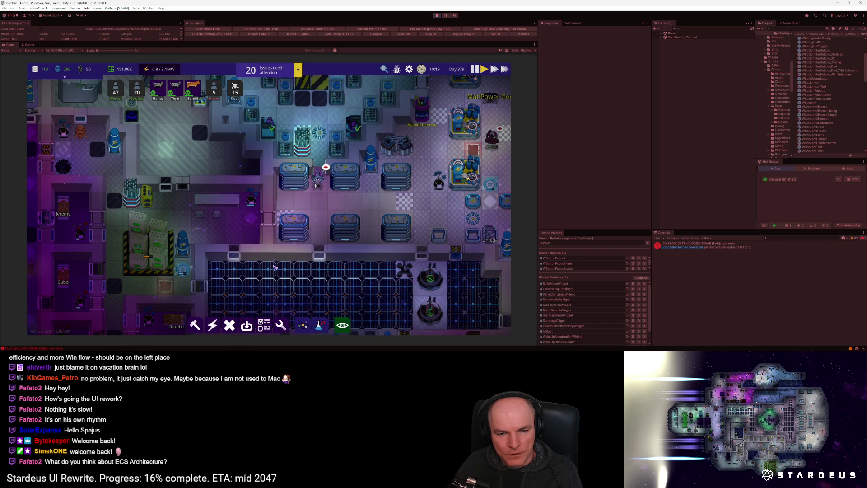
Zoom and pan the colony view across the station and toward the solar panels.
scroll(221, 248, "down", 1)
scroll(221, 248, "down", 3)
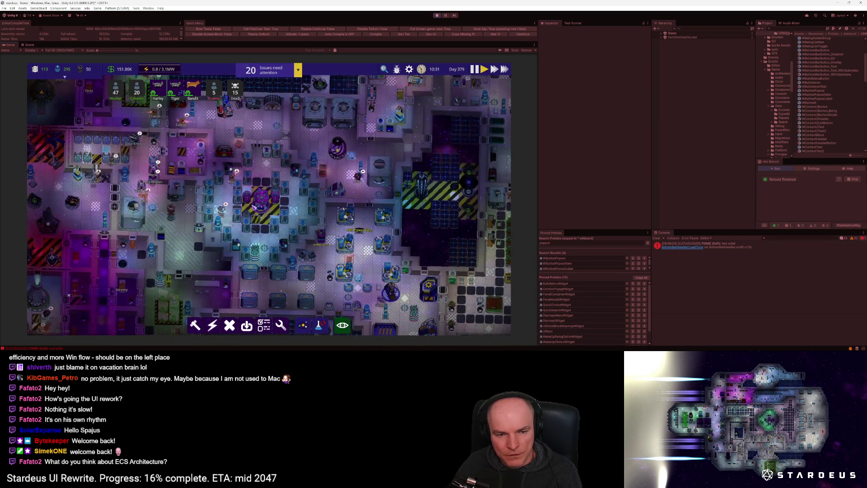
key("a")
key("w")
key("d")
key("w")
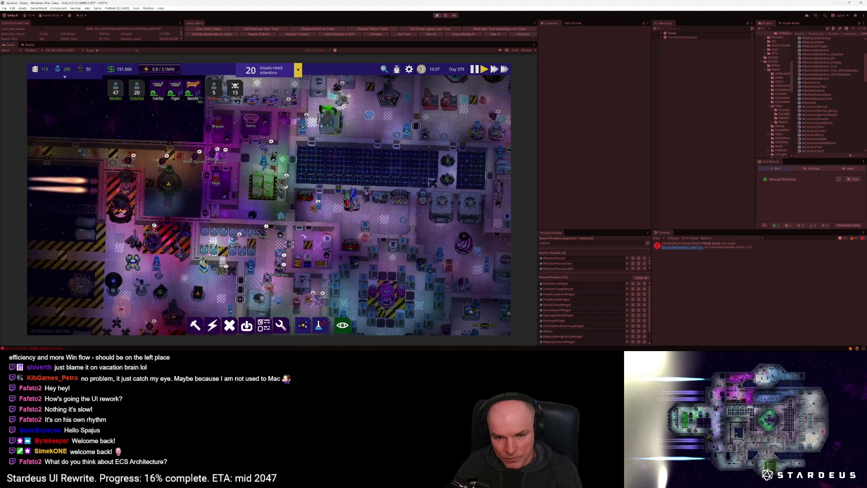
scroll(262, 218, "up", 2)
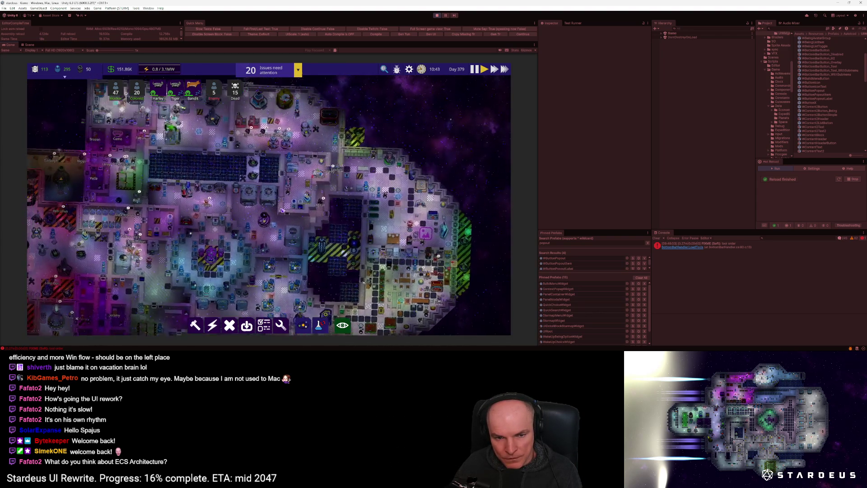
left_click_drag(254, 263, 309, 217)
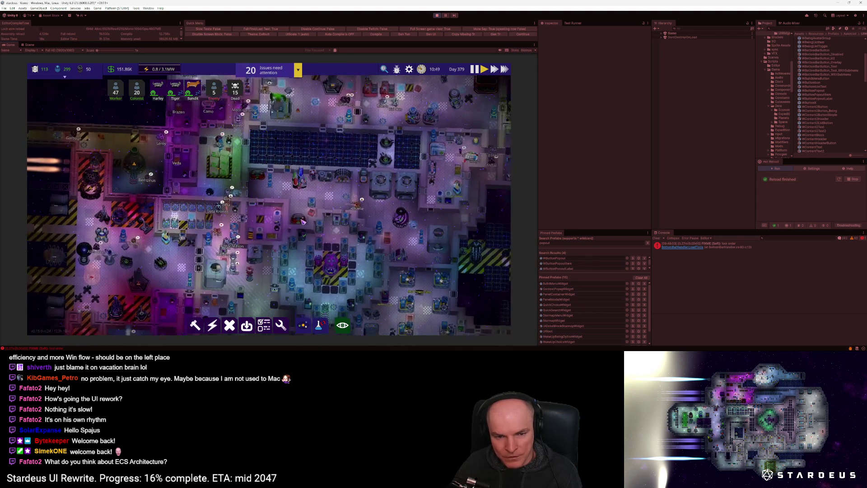
scroll(301, 220, "down", 1)
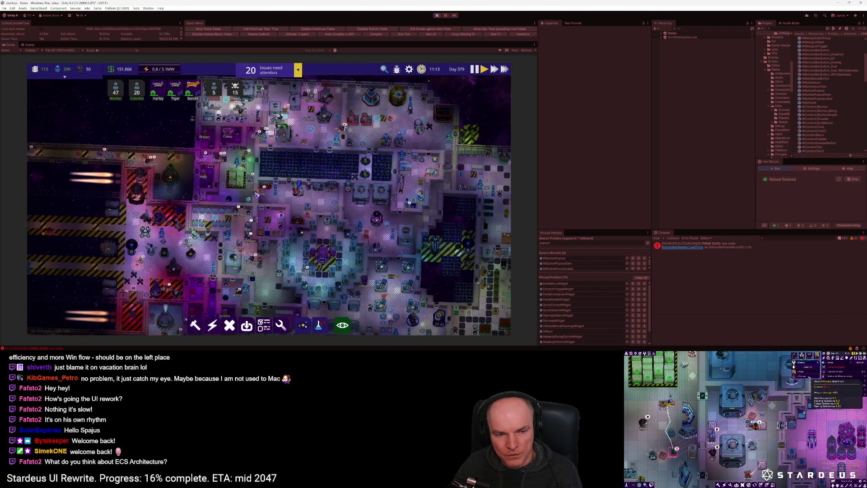
scroll(256, 194, "up", 5)
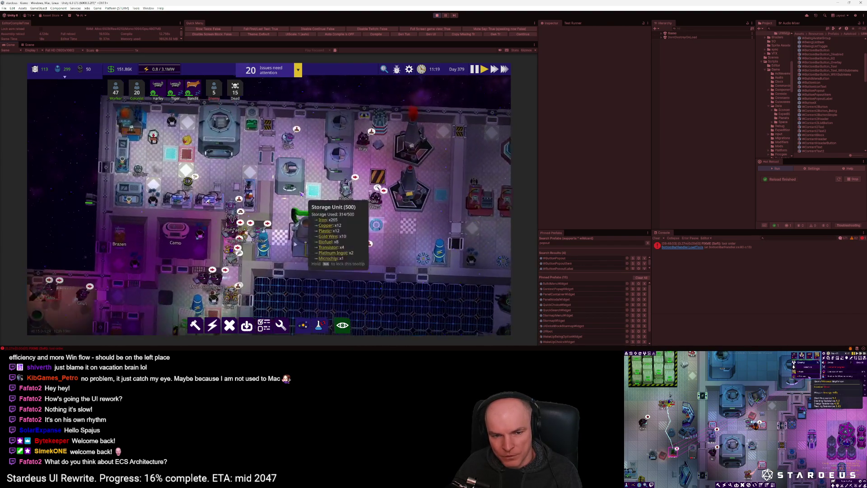
key("s")
key("d")
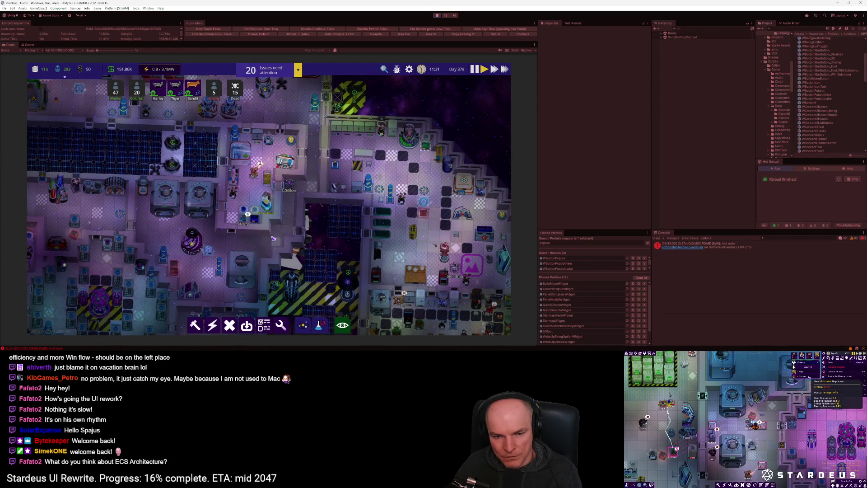
scroll(202, 244, "down", 2)
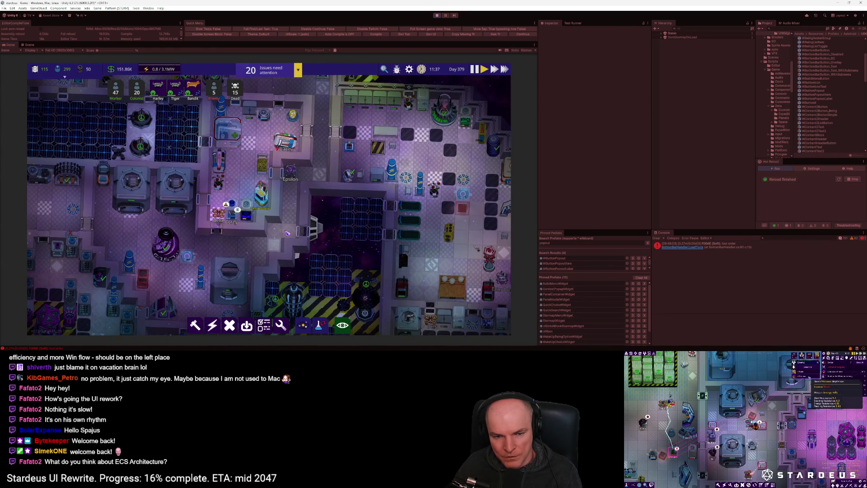
key("a")
key("s")
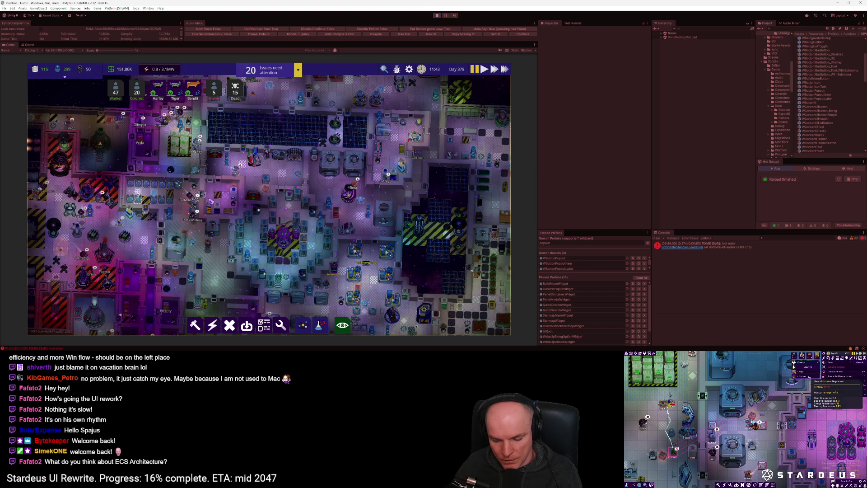
Rerun the GiveGift command from console history and zoom in on the Communicator Missing popup.
key("m")
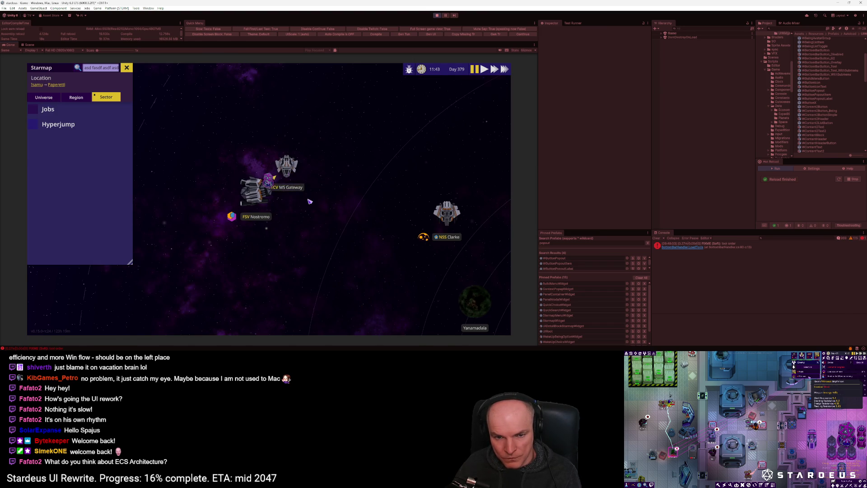
key("m")
key("grave")
key("Up")
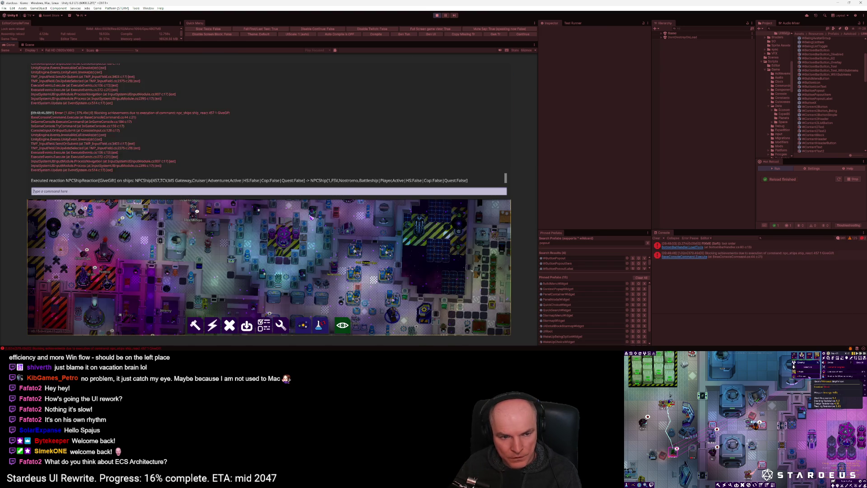
key("Return")
scroll(379, 208, "up", 3)
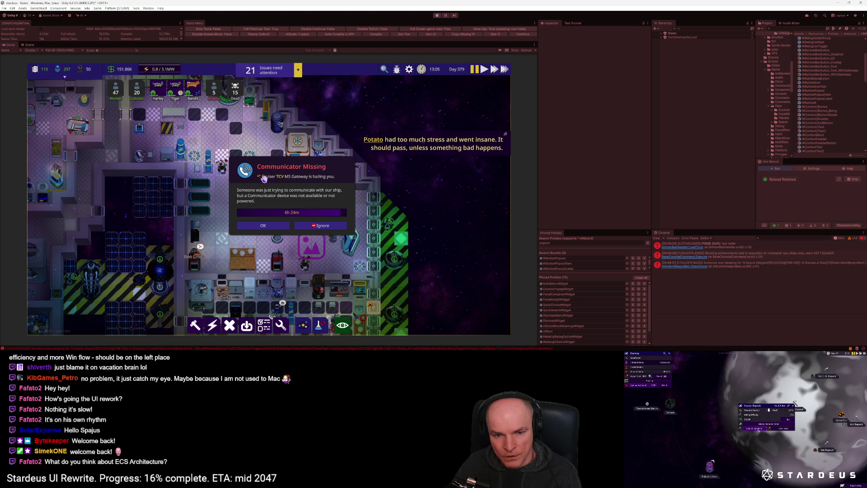
Jump to the HailPlayer method in ShipHailActionUI.cs via symbol search 'hailp'.
key("alt+Tab")
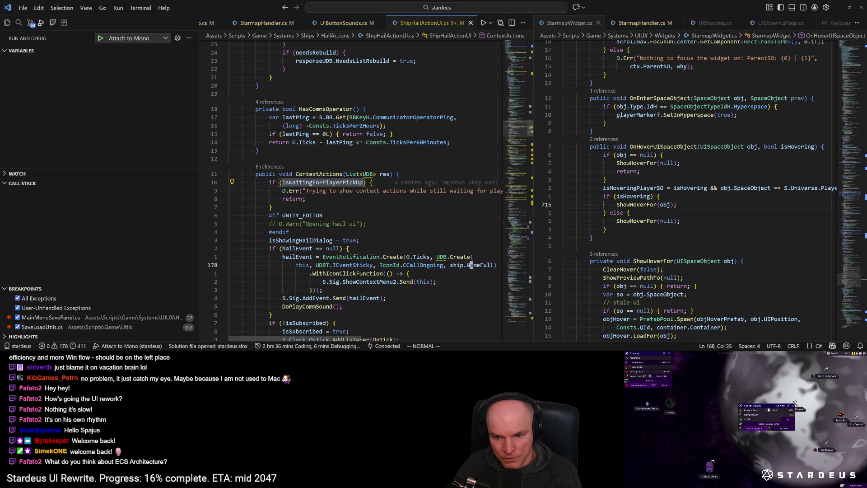
scroll(423, 303, "down", 4)
scroll(419, 297, "up", 8)
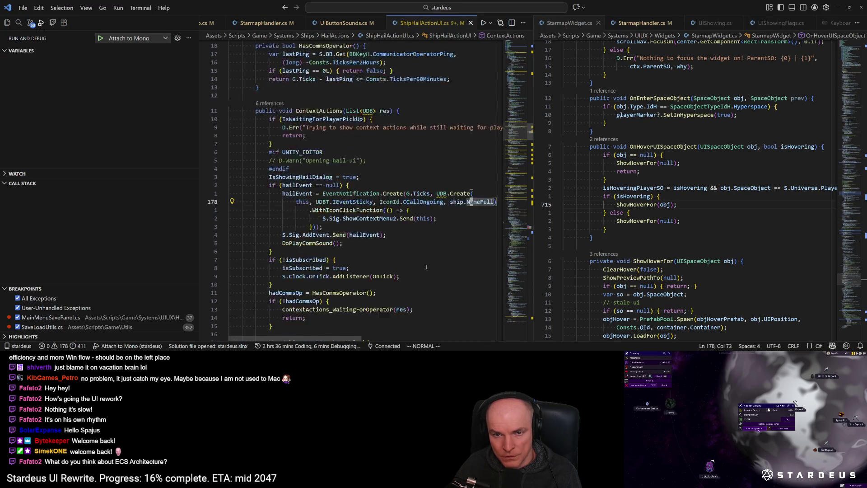
scroll(425, 267, "up", 12)
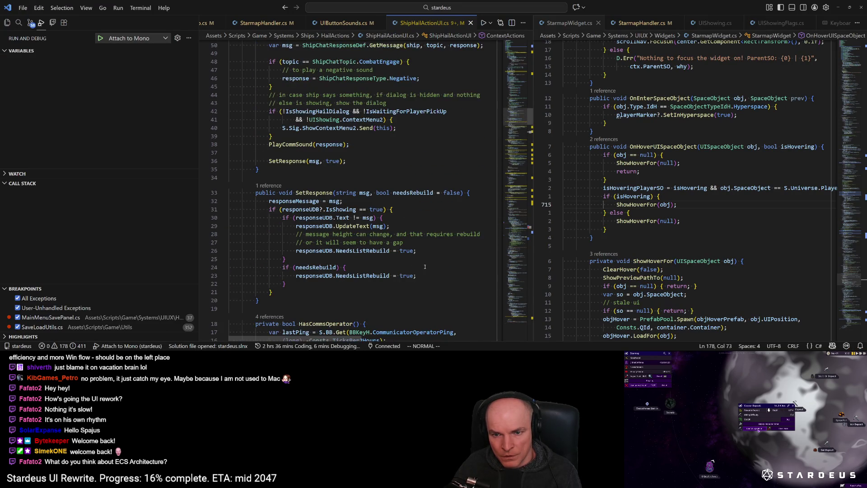
scroll(424, 267, "up", 10)
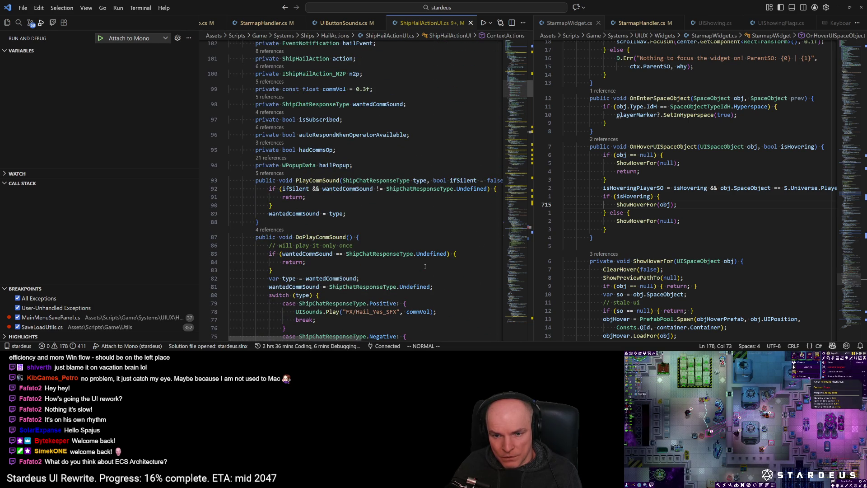
key("ctrl+shift+o")
type("hailp")
key("Return")
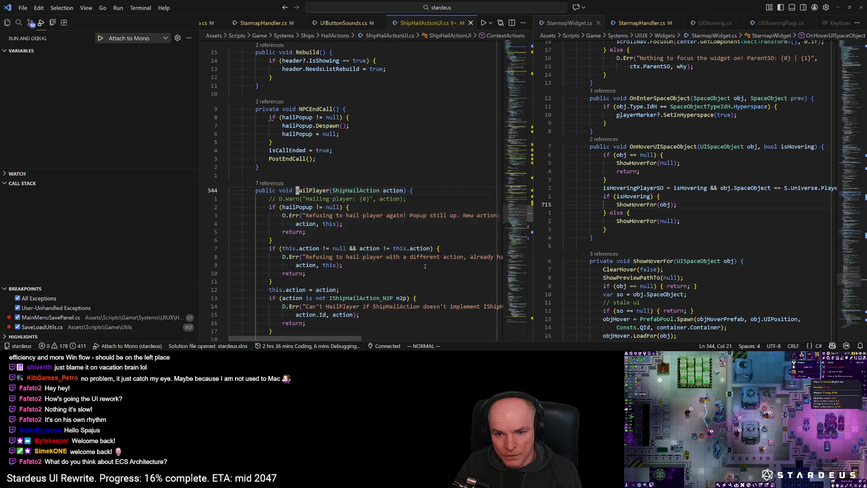
Change ship.NameFull to ship.NameLinked on the hailing line, then return to Unity.
scroll(425, 266, "down", 11)
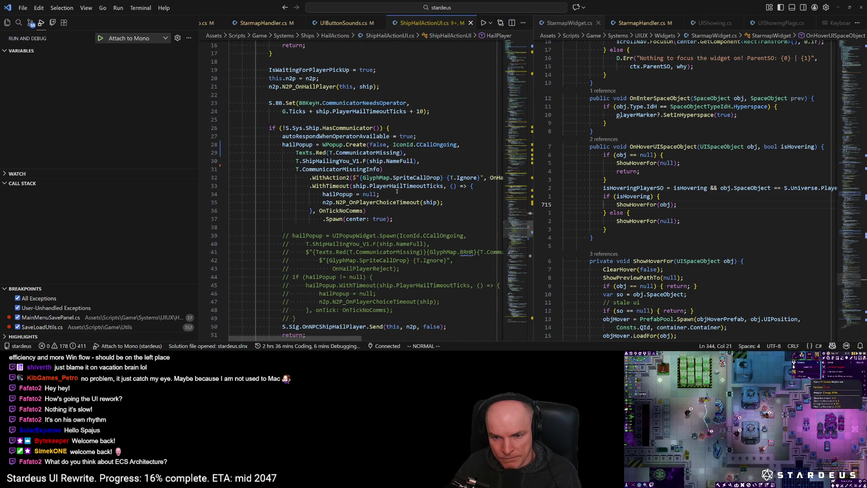
scroll(397, 192, "down", 6)
left_click(387, 246)
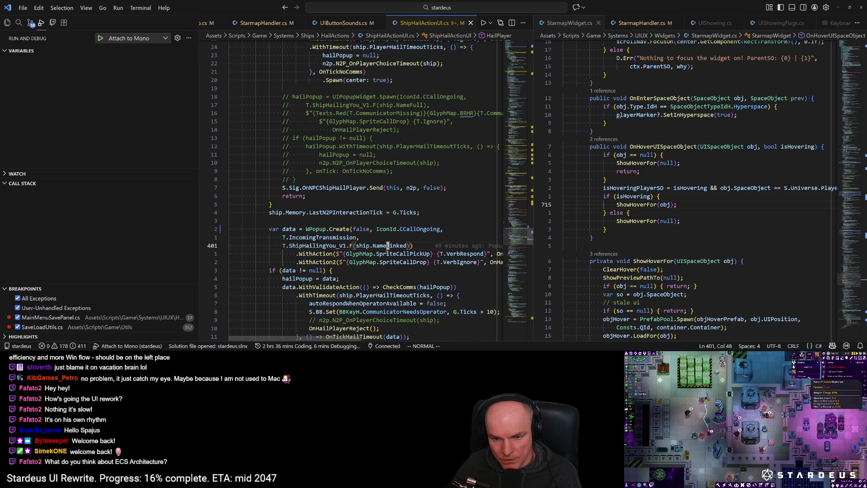
scroll(392, 276, "up", 2)
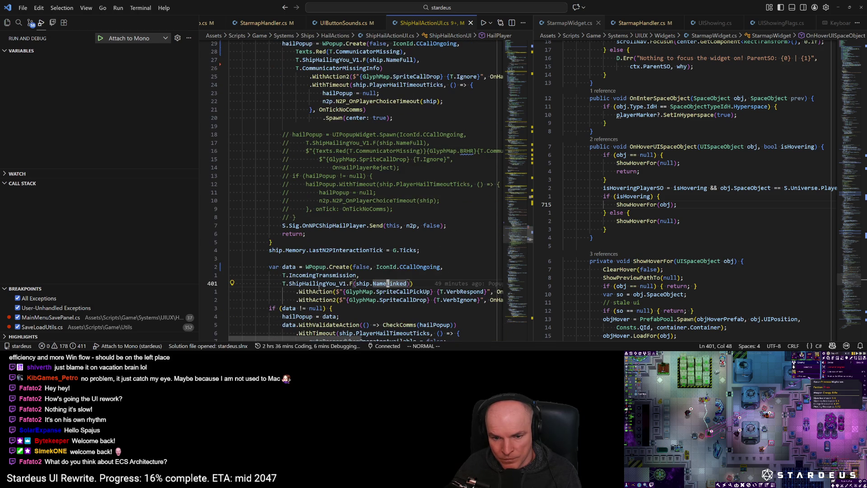
scroll(400, 174, "up", 4)
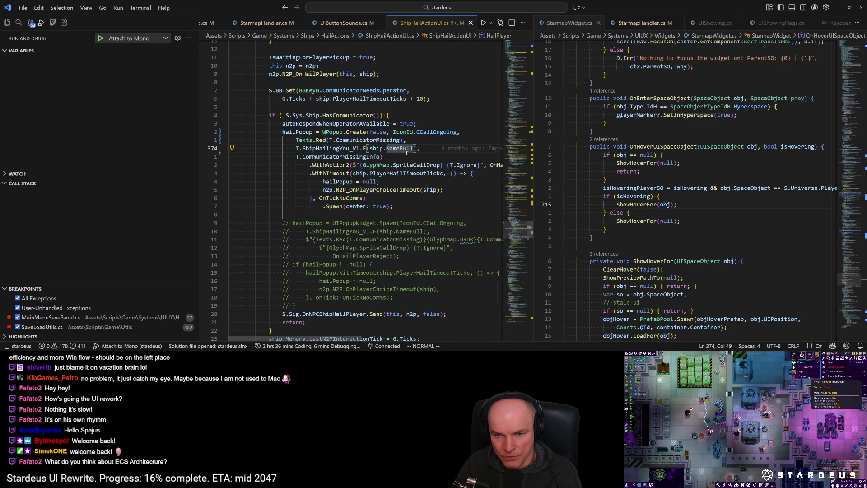
type("ciwNameLinked")
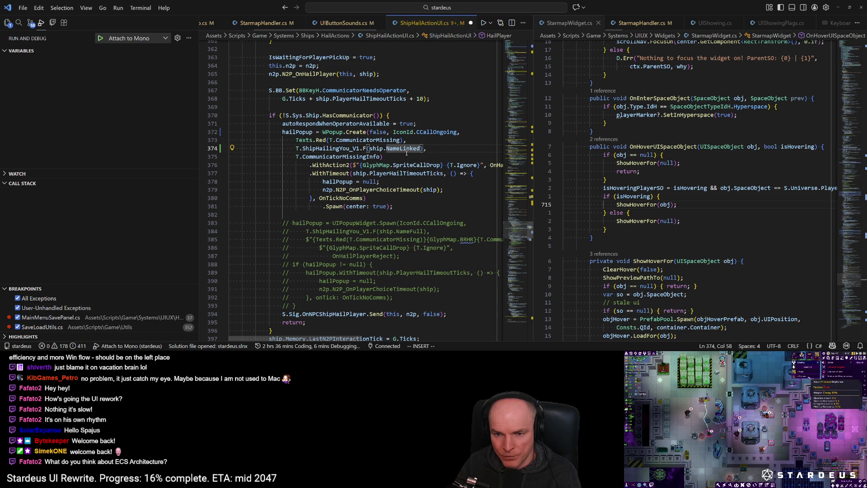
key("alt+Tab")
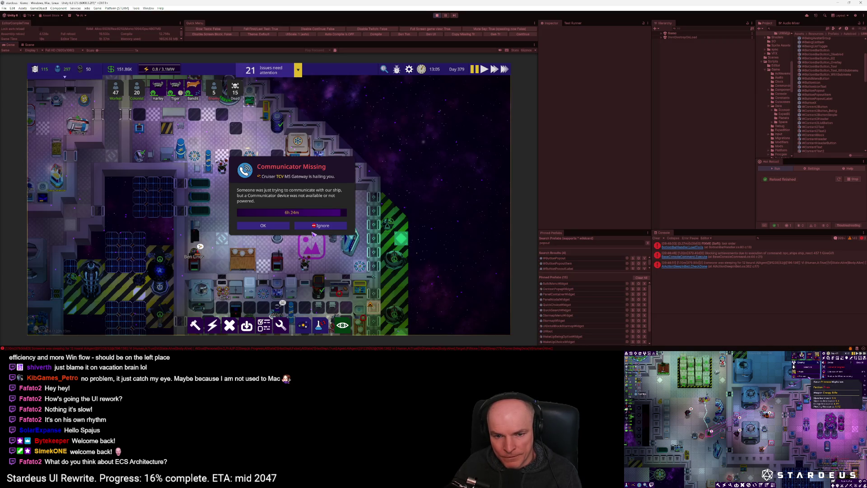
Dismiss the Communicator Missing popup with OK and expand the issues needing attention list.
left_click(272, 227)
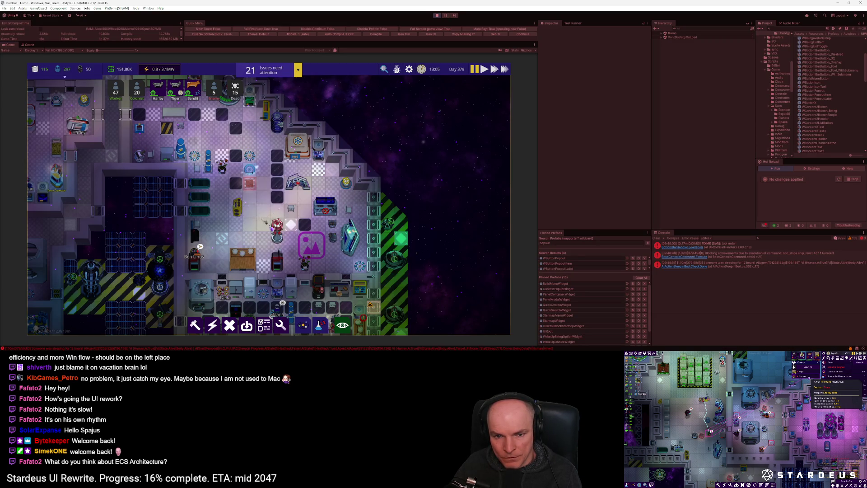
left_click(298, 70)
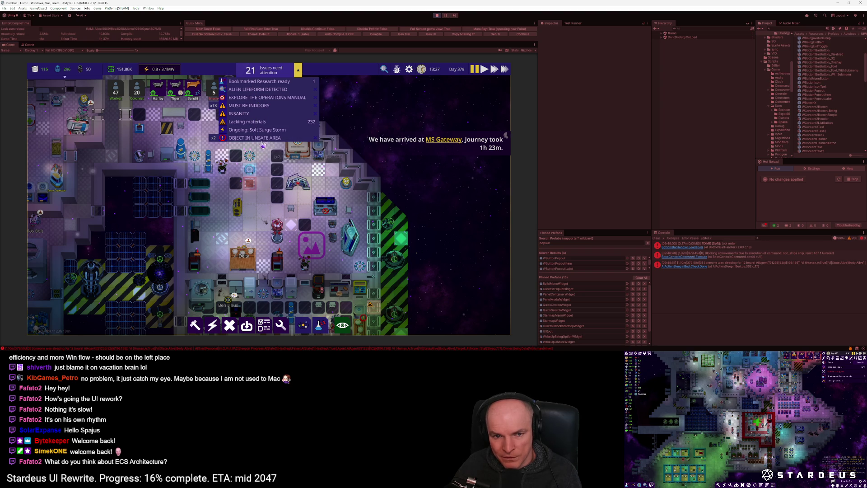
Peek all references to the OnNPCShipHailPlayer call at line 427, including its GameSig.cs declaration.
key("alt+Tab")
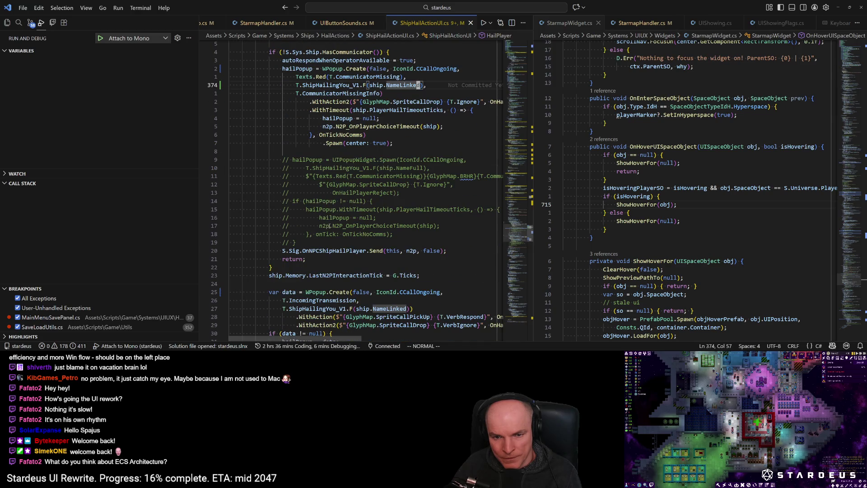
scroll(338, 258, "down", 8)
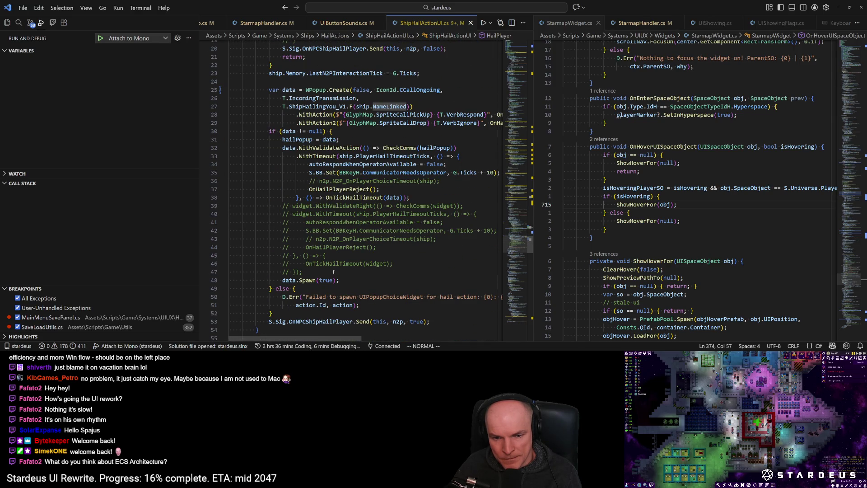
scroll(371, 267, "down", 3)
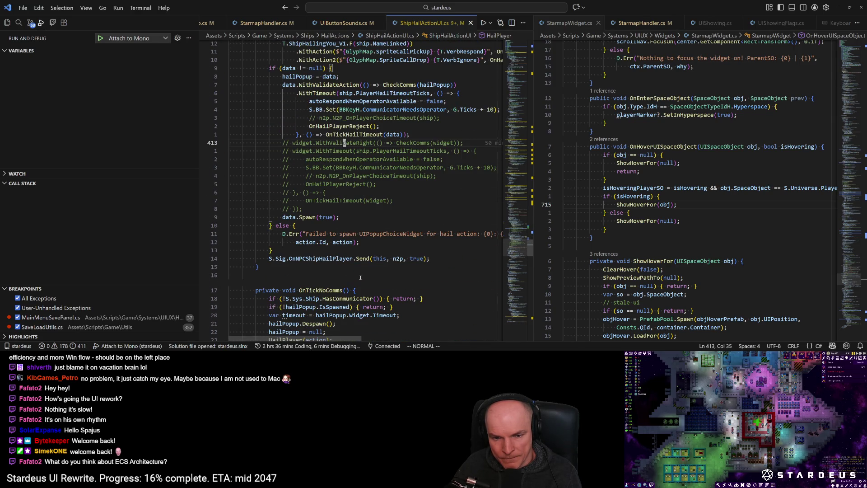
left_click(310, 259)
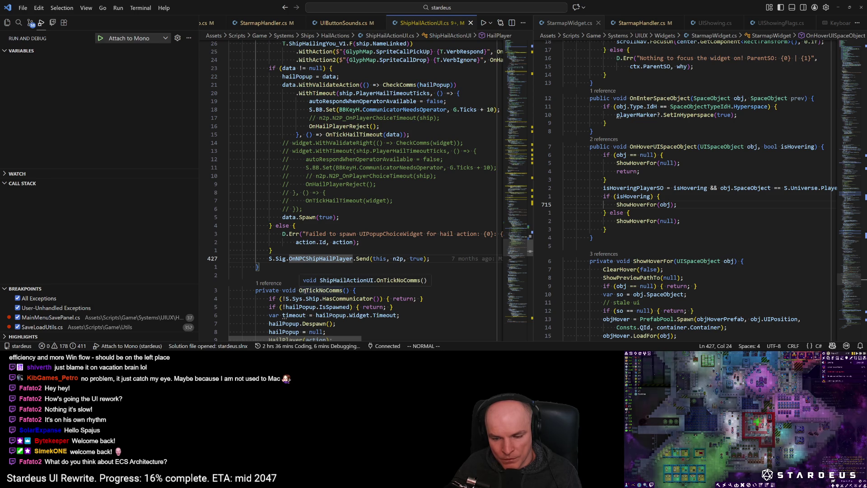
key("r")
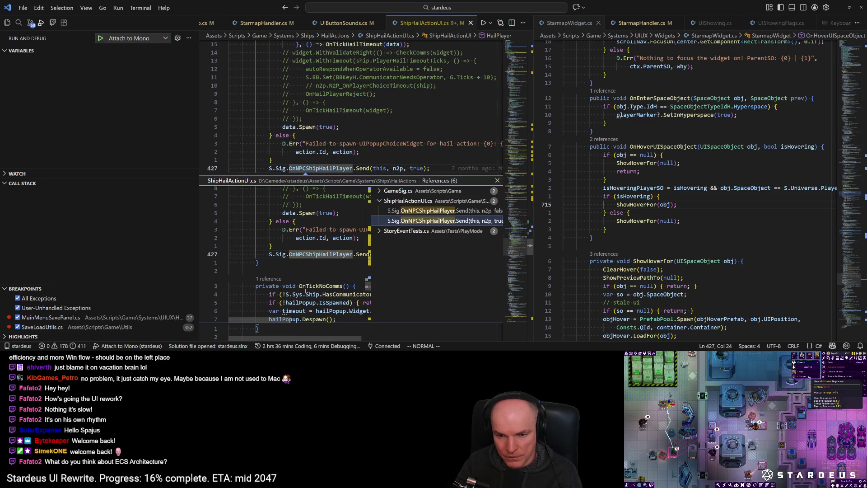
key("Up")
key("Up")
key("Up")
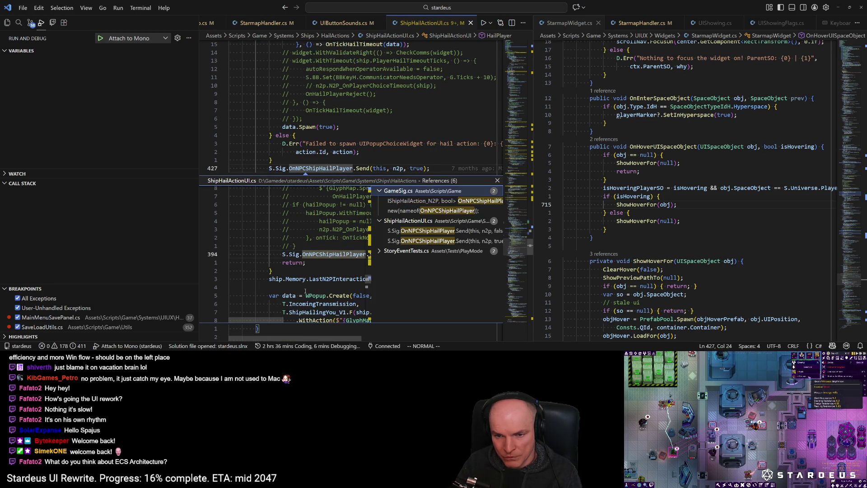
key("Escape")
scroll(316, 253, "up", 5)
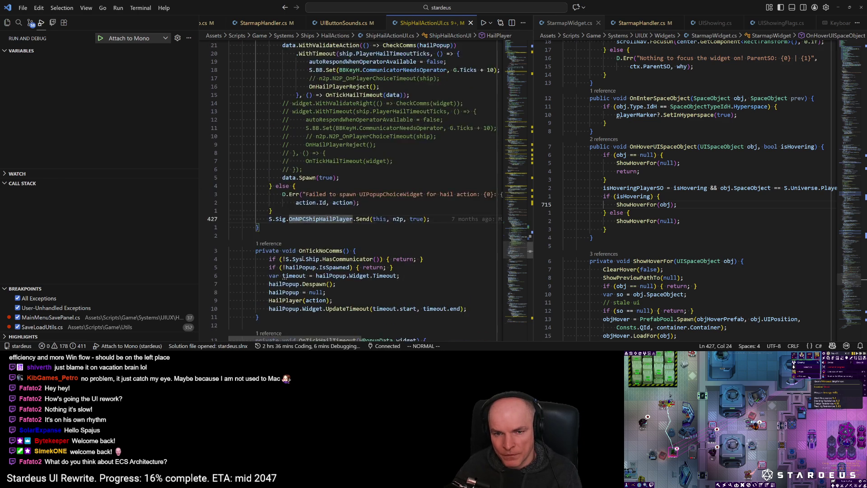
scroll(360, 172, "up", 2)
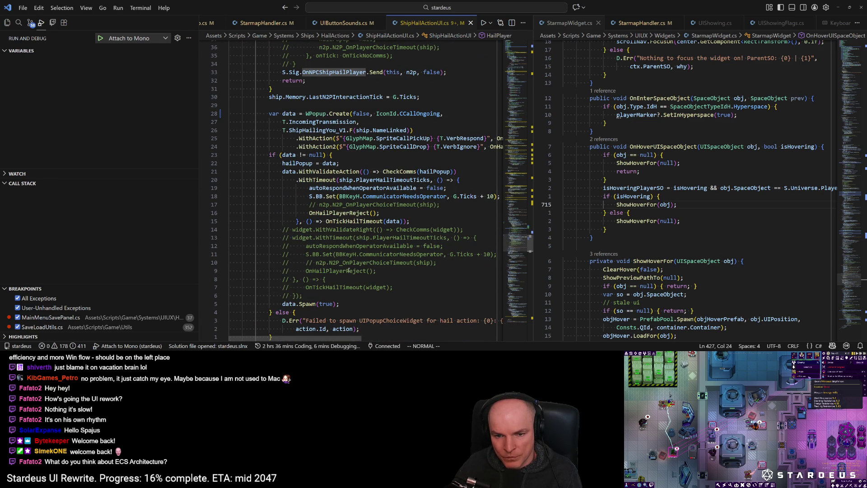
Stop play mode via Gen UI, then relaunch with Continue to reload the edited hail code.
key("alt+Tab")
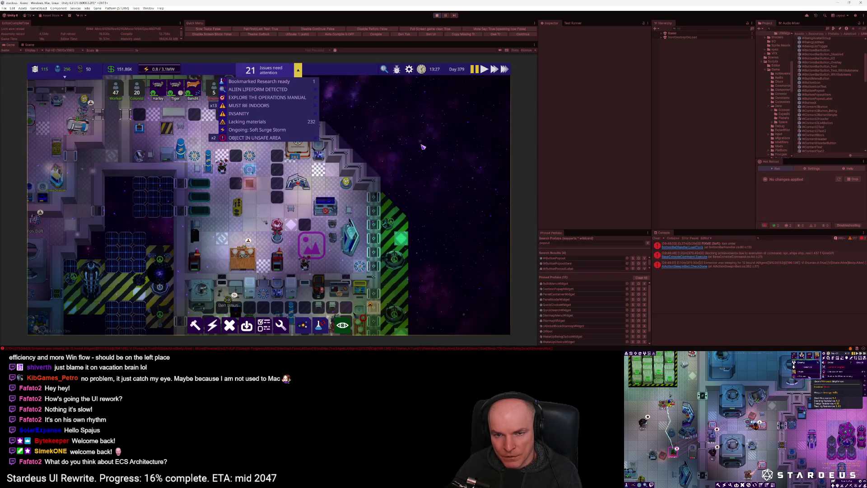
left_click(430, 34)
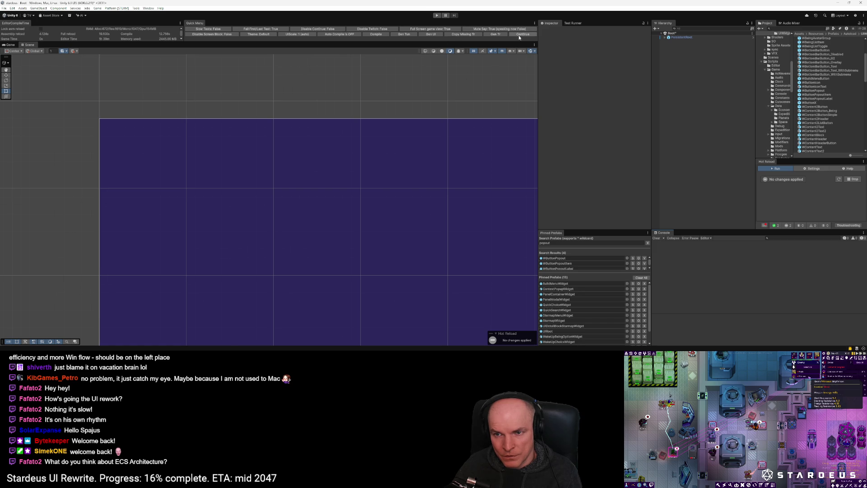
left_click(520, 34)
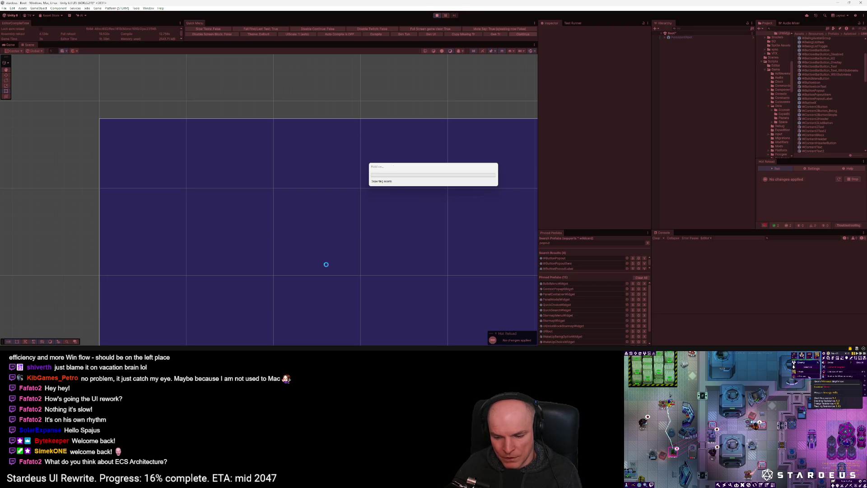
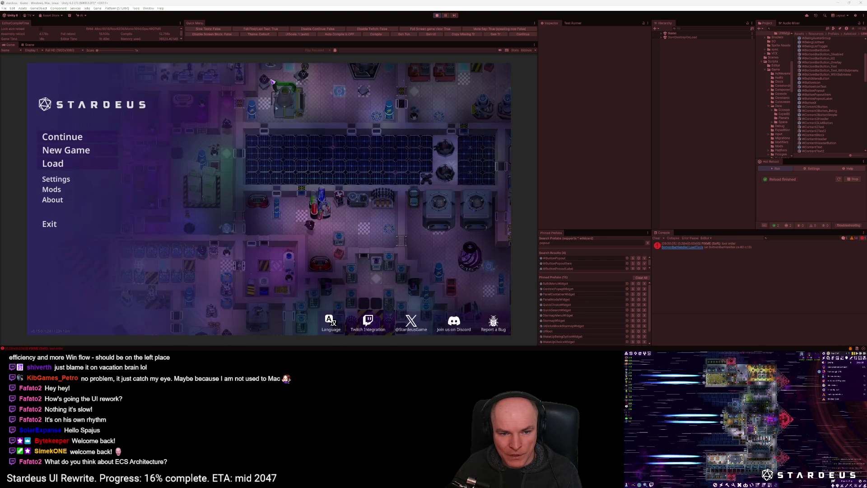
Continue the saved Stardeus game, close the Soft Surge Storm popup, and bring up the starmap.
left_click(70, 136)
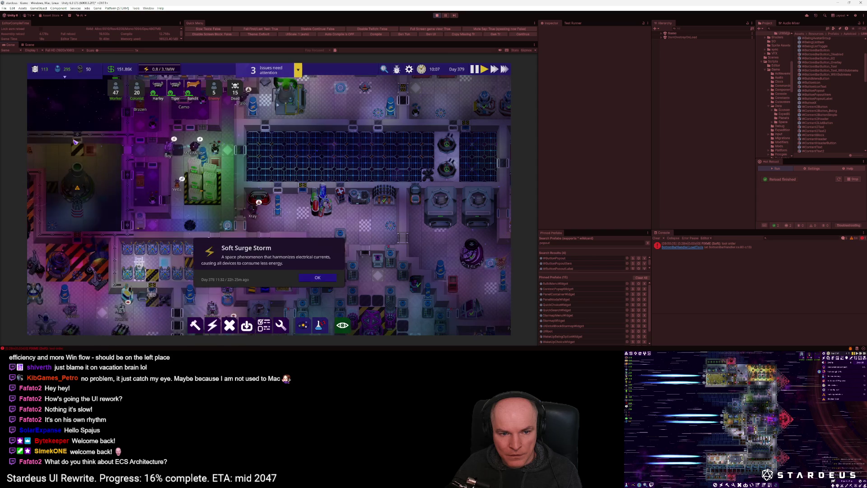
left_click(316, 279)
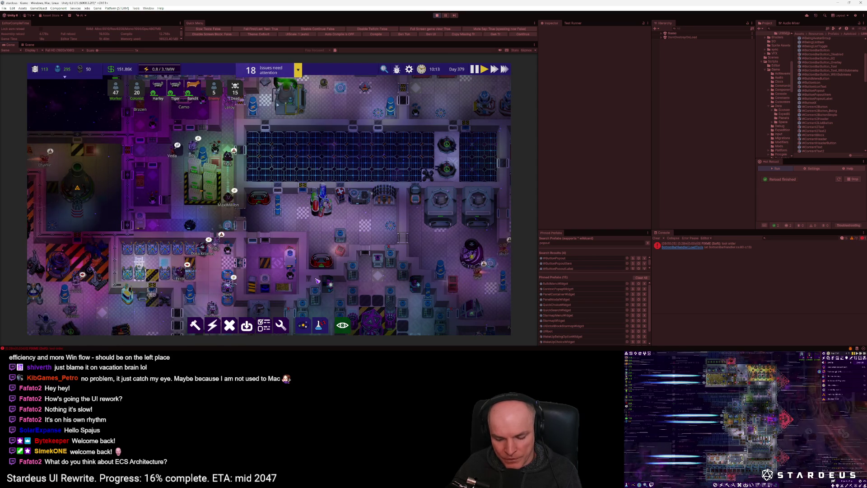
key("m")
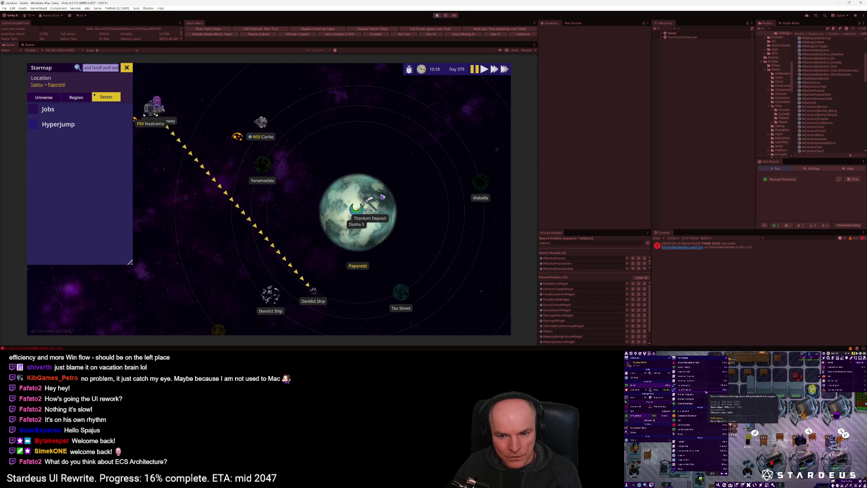
Zoom and pan the Paperetti sector map around Dasha 5, Yanamadala and NSS Clarke.
scroll(382, 205, "up", 5)
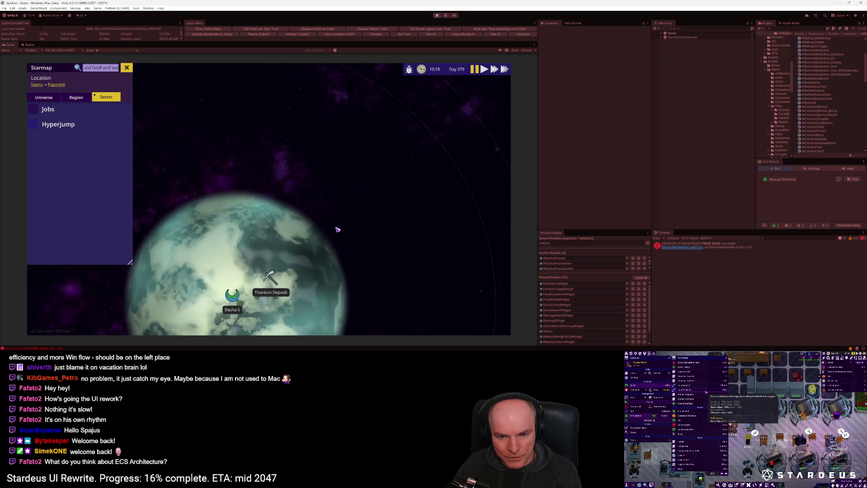
scroll(316, 199, "down", 5)
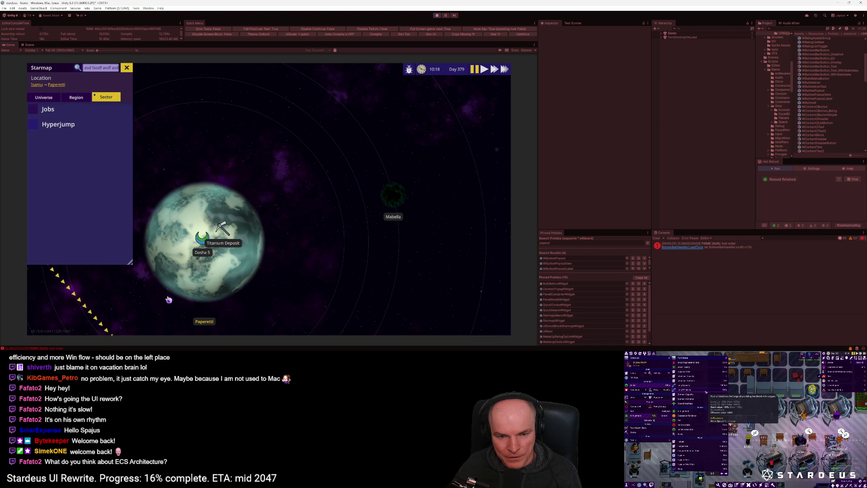
mouse_move(267, 186)
left_mouse_down()
mouse_move(358, 153)
mouse_move(265, 143)
left_mouse_up()
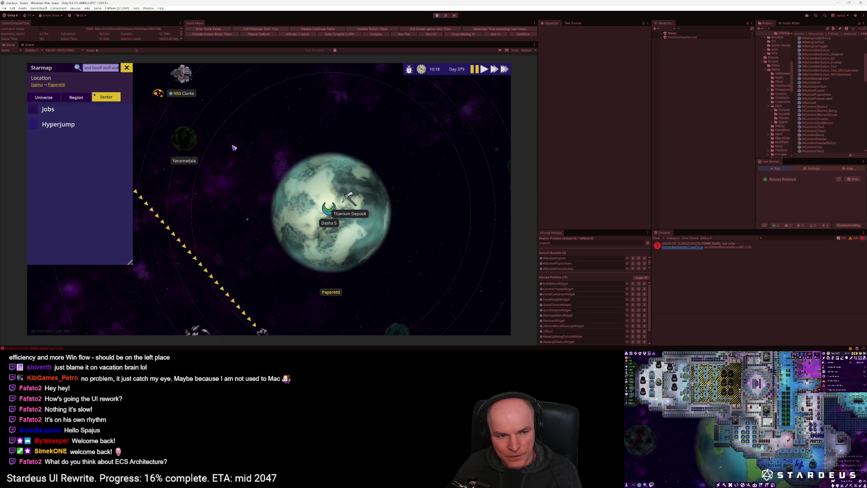
left_click_drag(261, 150, 329, 159)
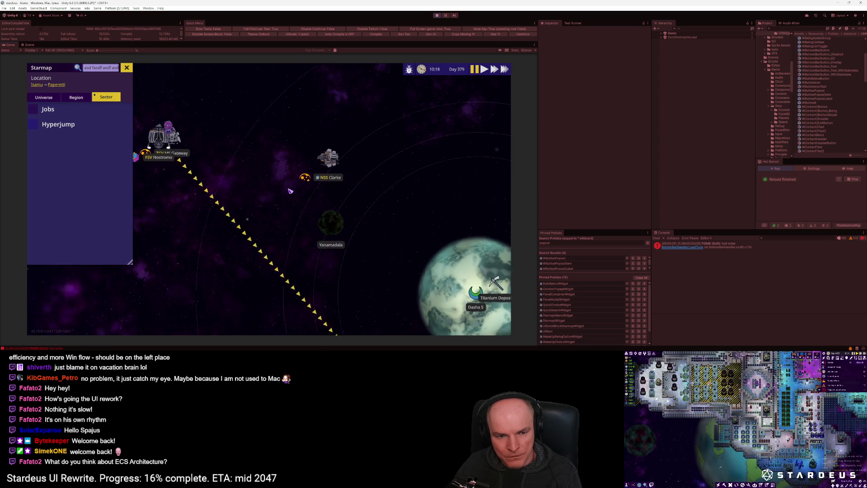
scroll(364, 223, "down", 2)
scroll(353, 231, "down", 2)
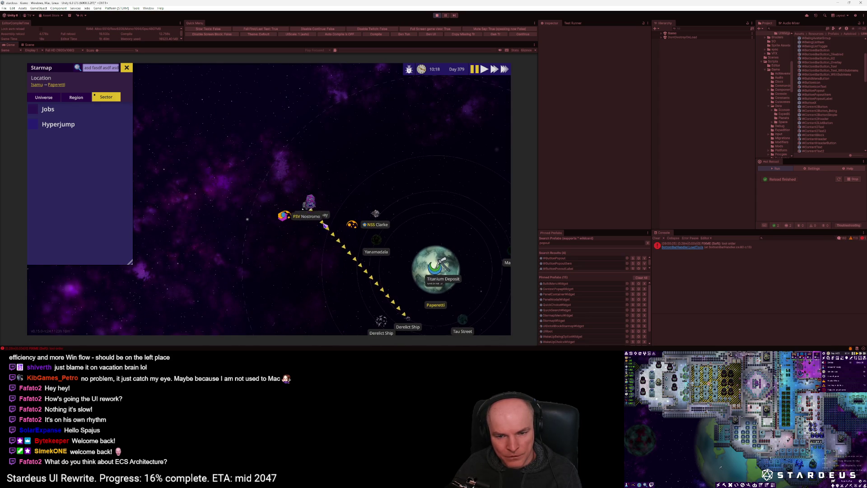
Switch the starmap to region level and pan toward McGarvey, Kokkola, Shuttleworth and Fisico.
left_click(76, 98)
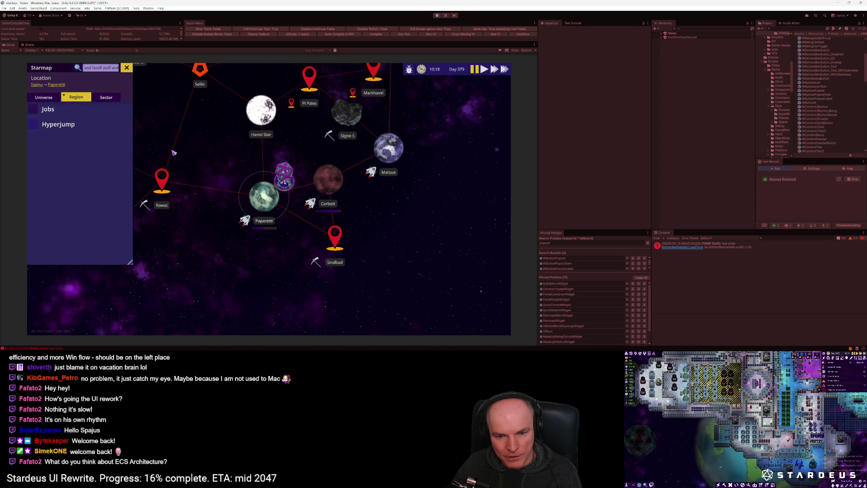
key("w")
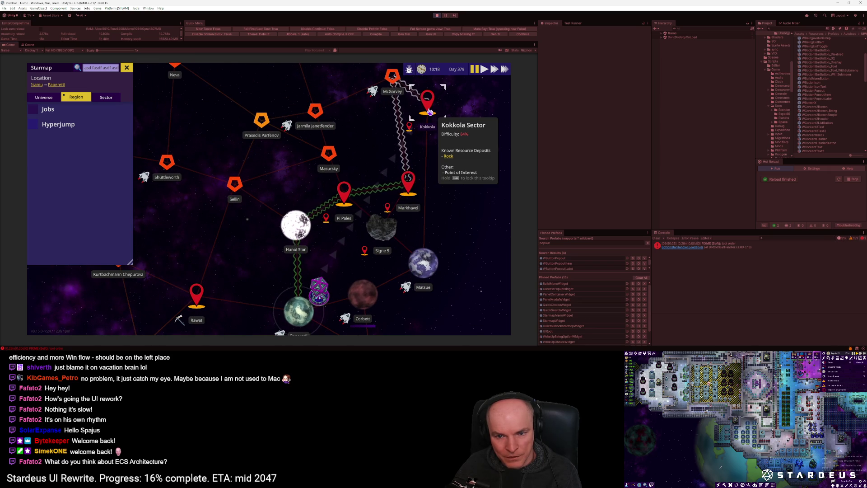
key("a")
key("w")
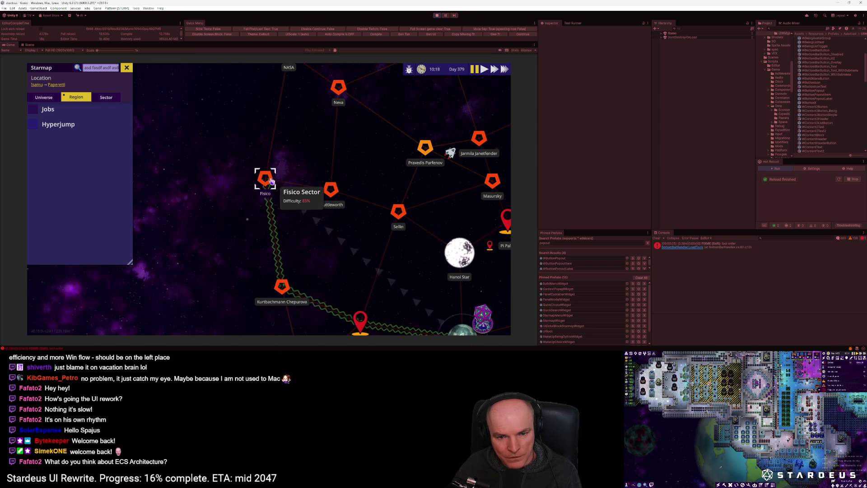
Switch to the universe level and zoom in and out over the star systems.
left_click(56, 98)
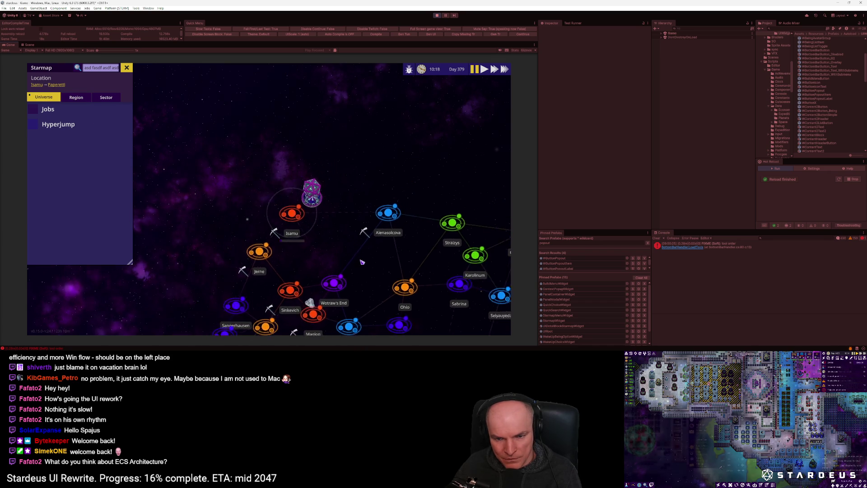
scroll(253, 187, "up", 3)
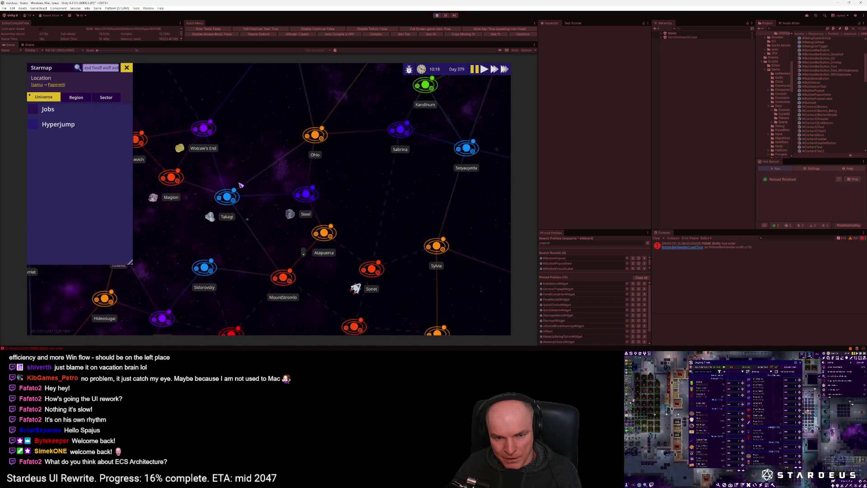
scroll(320, 199, "down", 4)
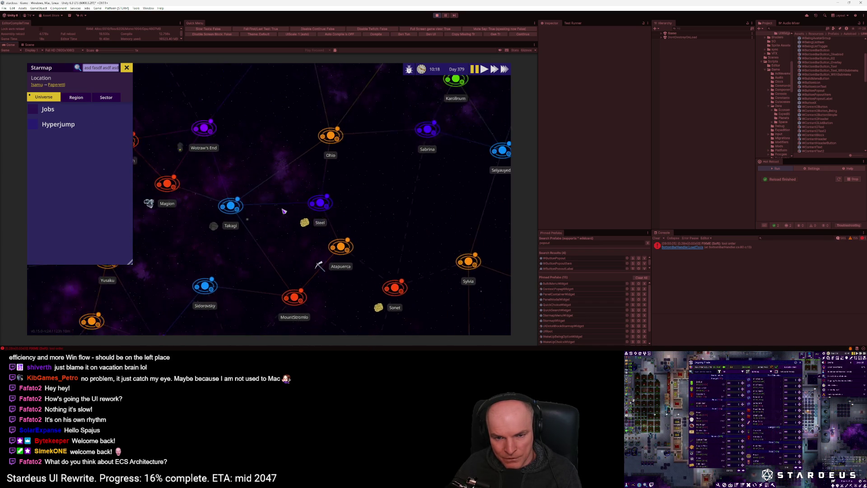
scroll(315, 226, "up", 2)
scroll(315, 225, "down", 2)
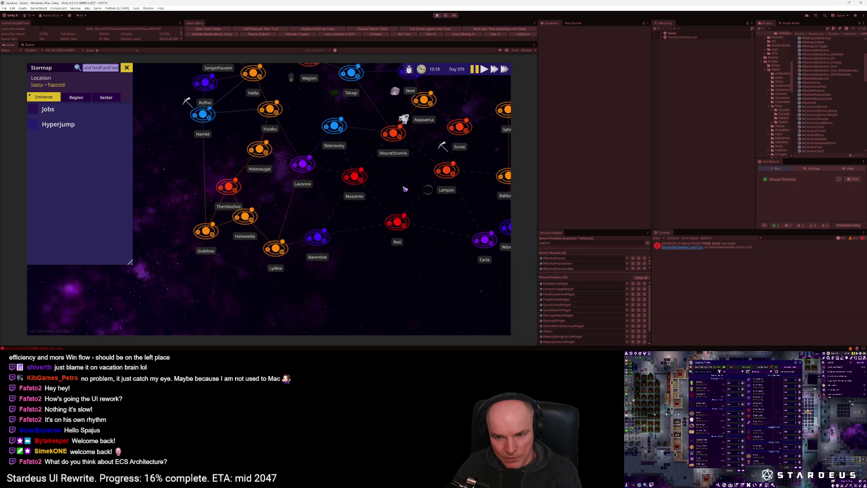
scroll(417, 220, "up", 2)
scroll(464, 181, "down", 2)
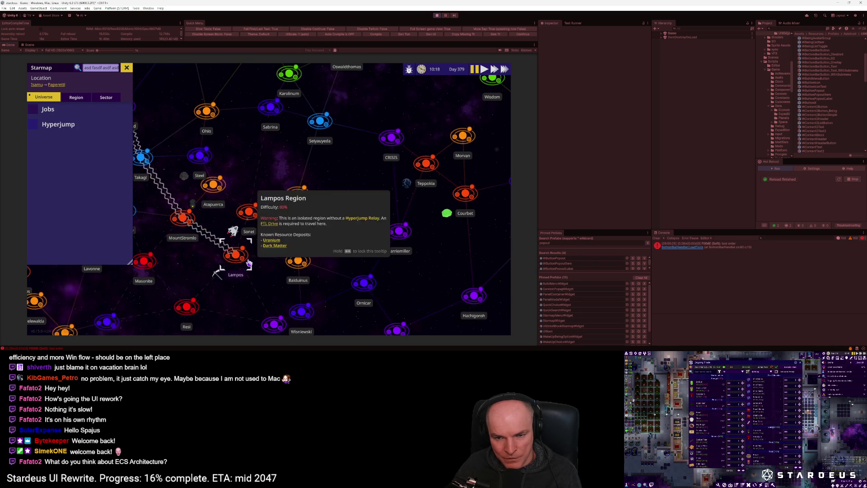
scroll(230, 228, "up", 2)
scroll(400, 232, "down", 2)
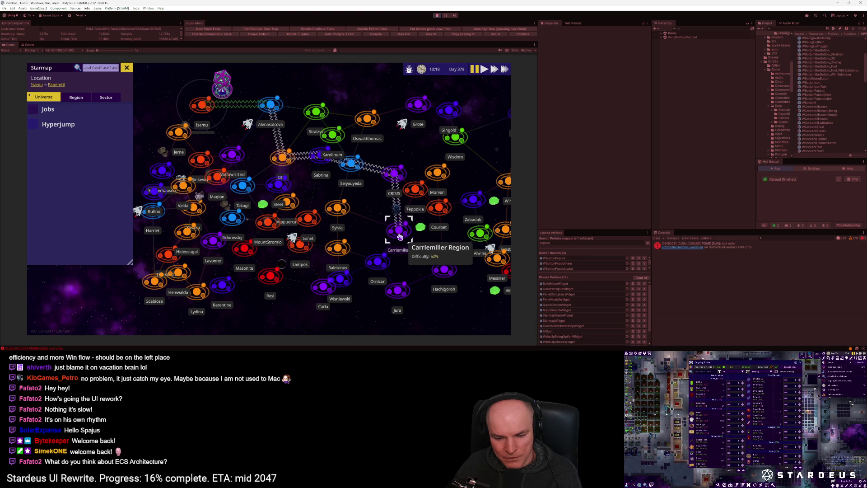
Cycle through region and sector levels, end on the universe view, and select the search text.
left_click(85, 100)
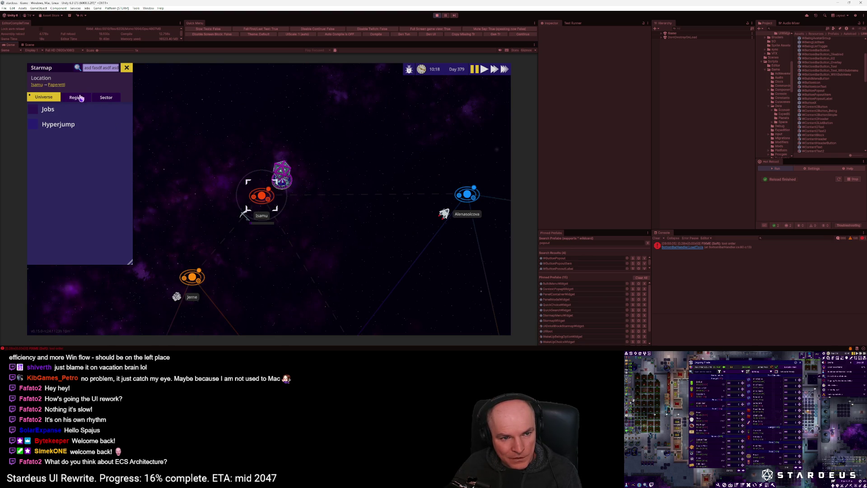
left_click(85, 100)
left_click(95, 103)
left_click(78, 99)
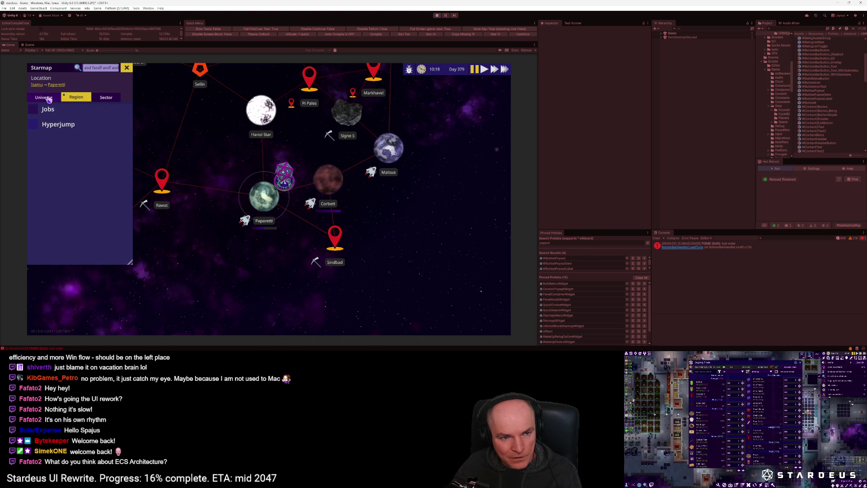
left_click(44, 97)
left_click(107, 69)
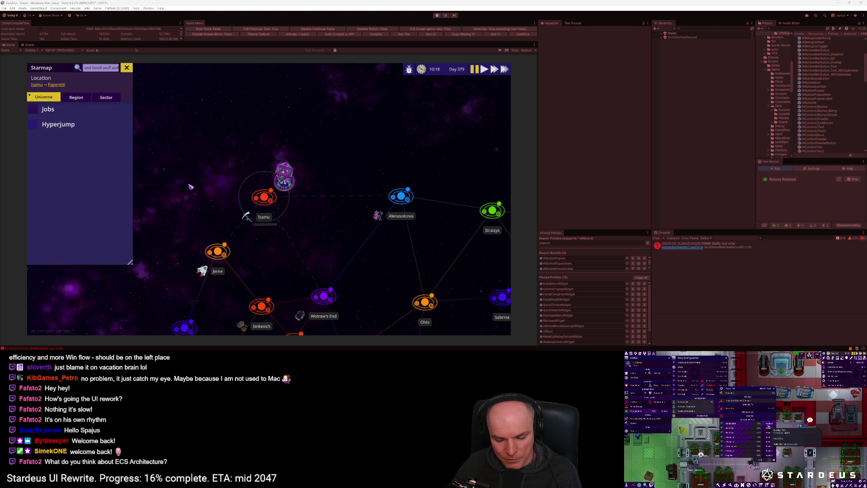
Return from the starmap to the ship and open the developer console to trigger the ping.
key("Escape")
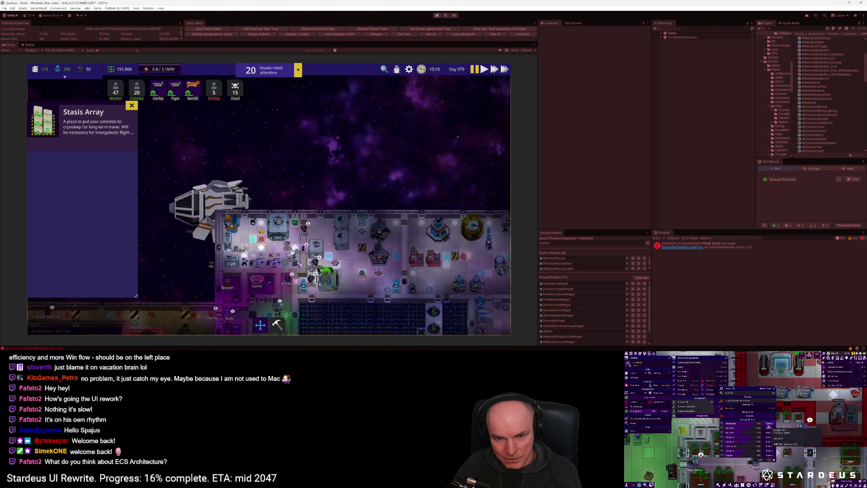
key("m")
key("Escape")
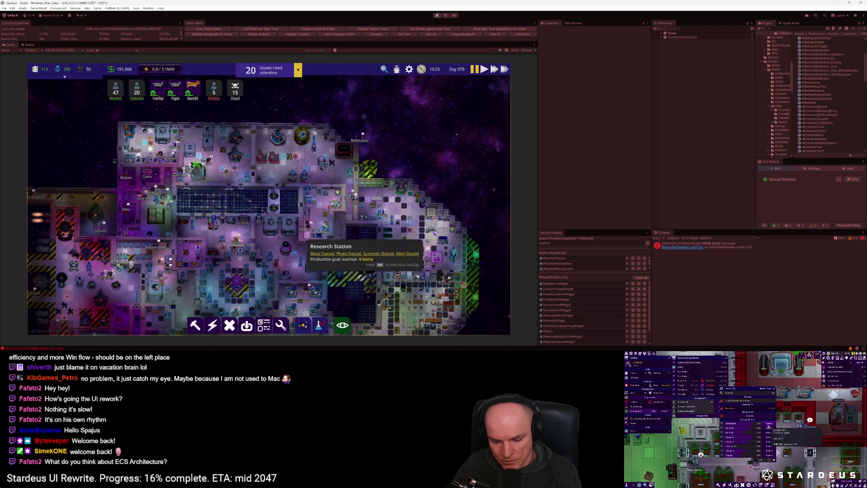
key("m")
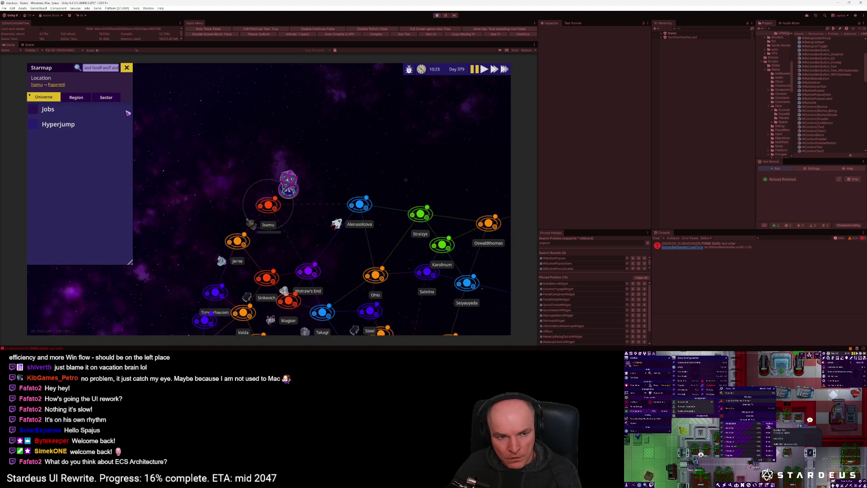
left_click(287, 188)
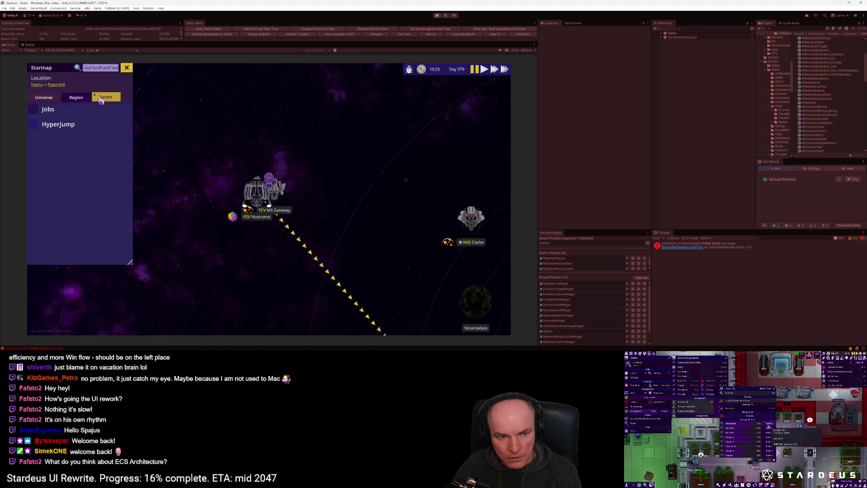
left_click(283, 192)
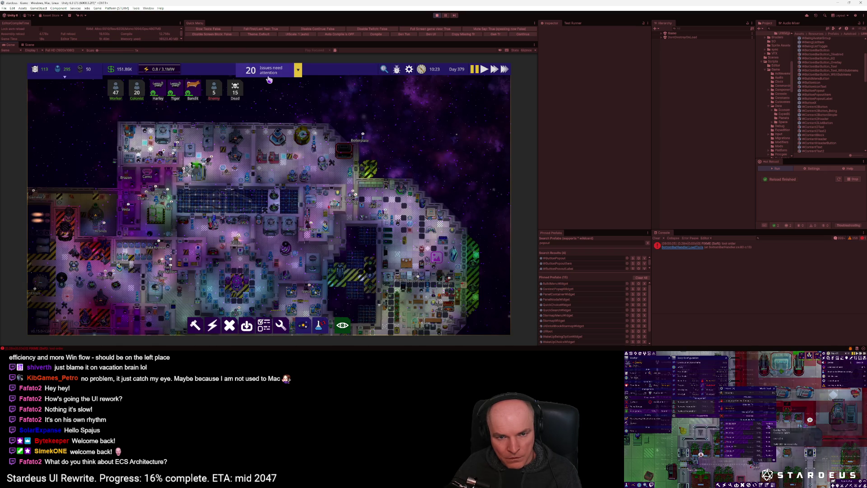
key("grave")
key("grave")
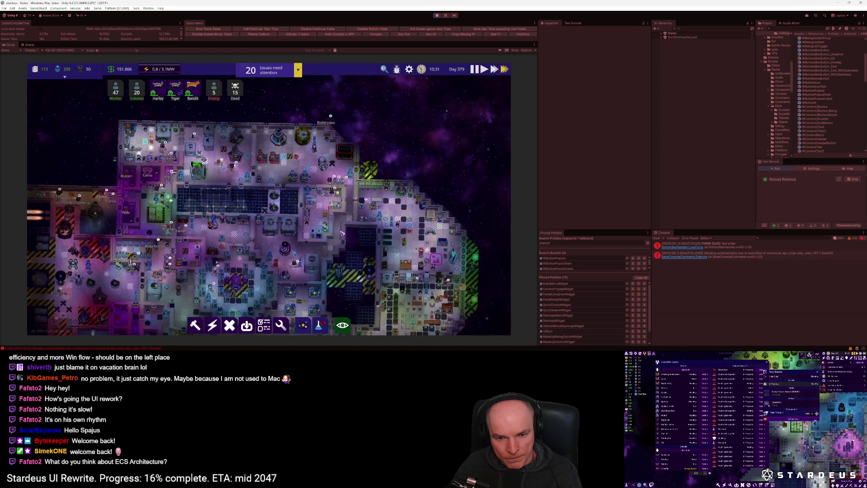
scroll(346, 222, "down", 2)
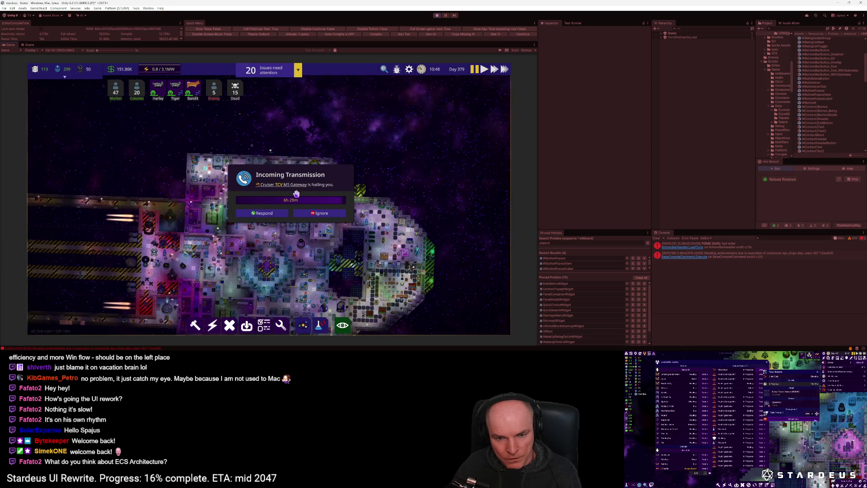
Check the hailing cruiser's sector, then Respond to the Incoming Transmission via the Communicator.
left_click(295, 185)
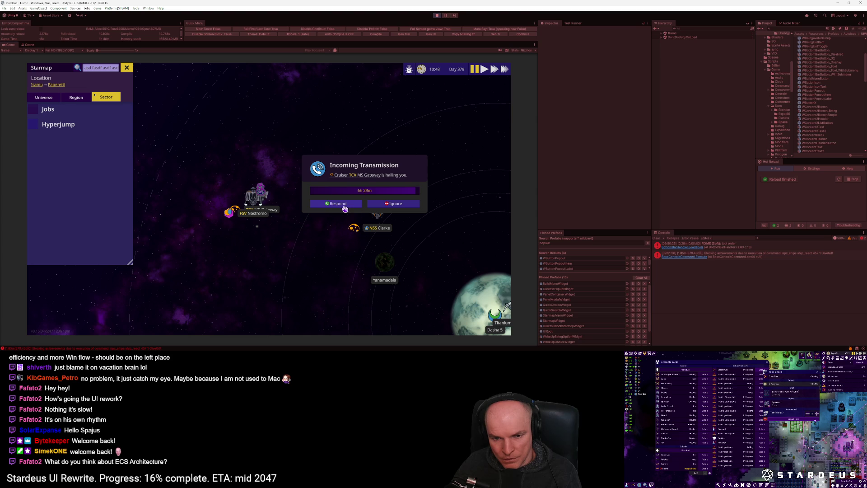
key("Escape")
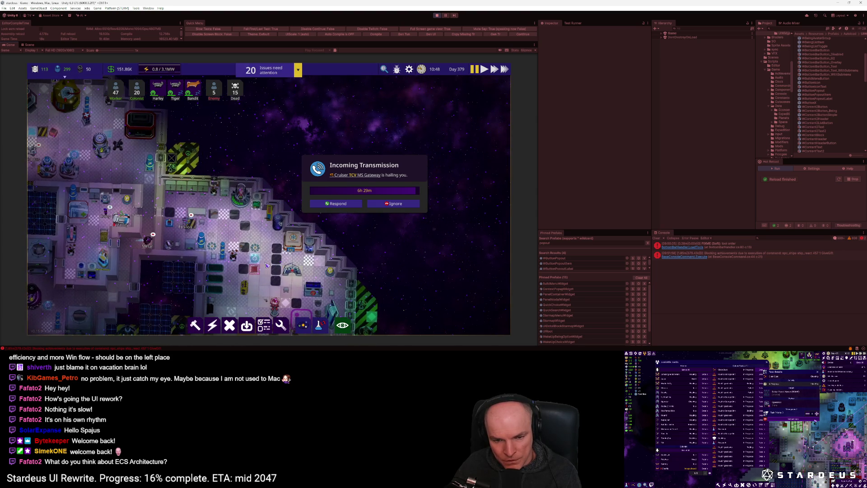
left_click(318, 290)
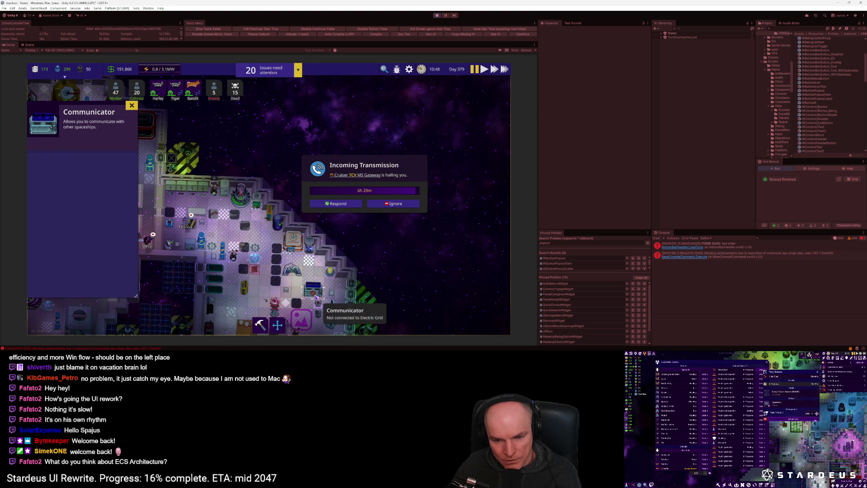
left_click(339, 204)
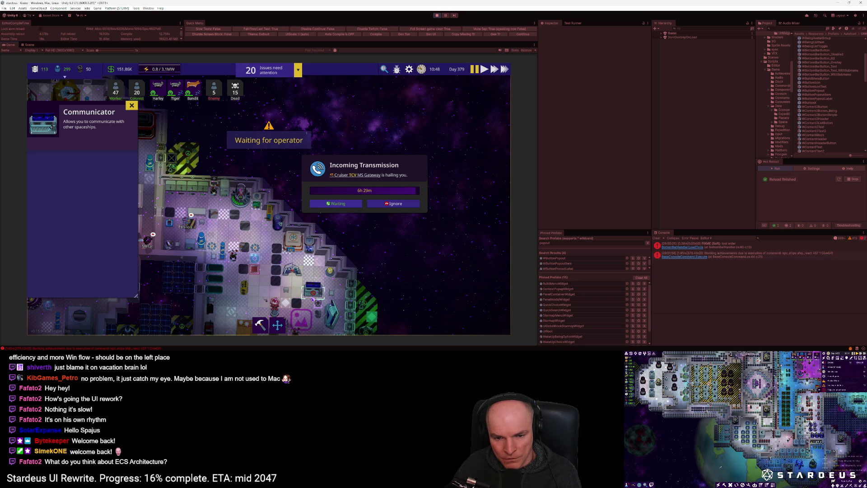
mouse_move(312, 297)
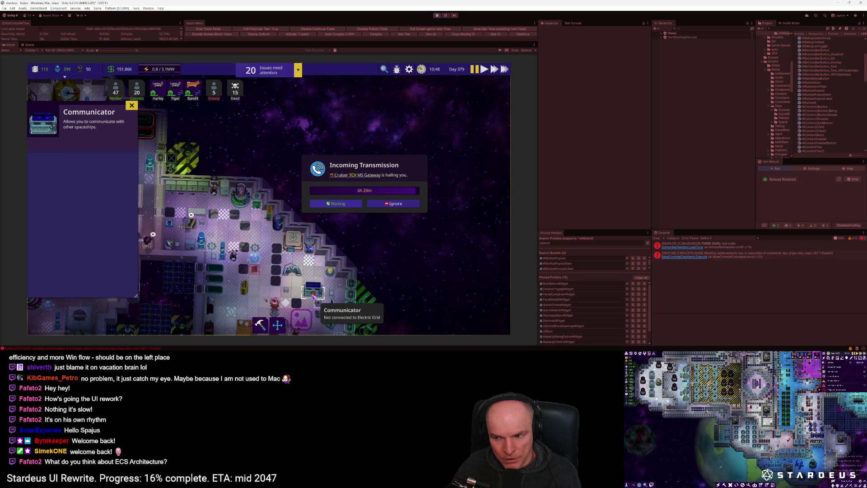
key("m")
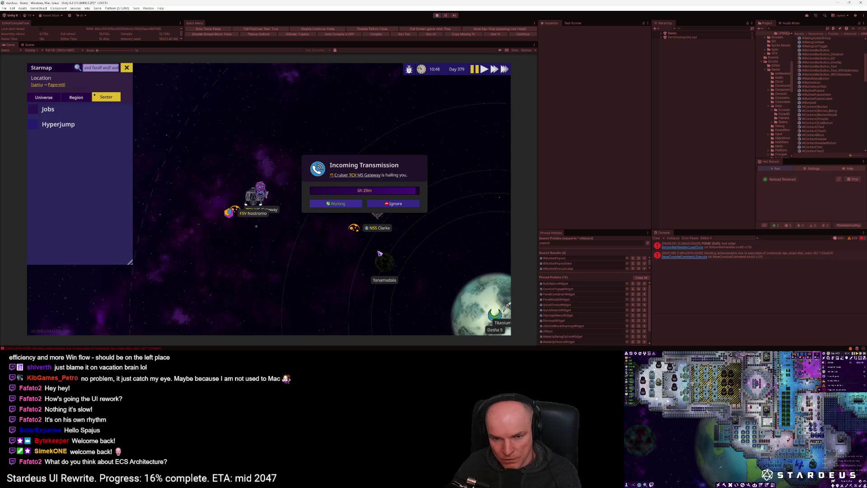
key("Escape")
scroll(344, 271, "down", 2)
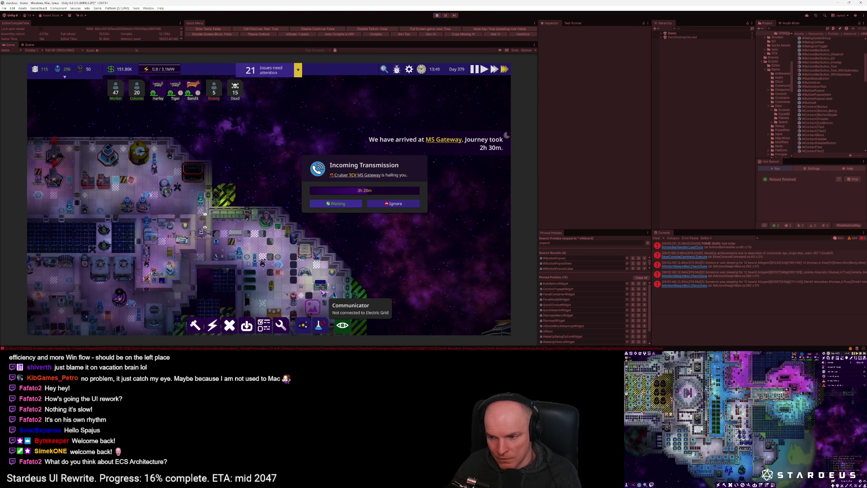
Zoom back in and click the transmission popup's response button again.
scroll(321, 292, "up", 2)
scroll(321, 291, "up", 1)
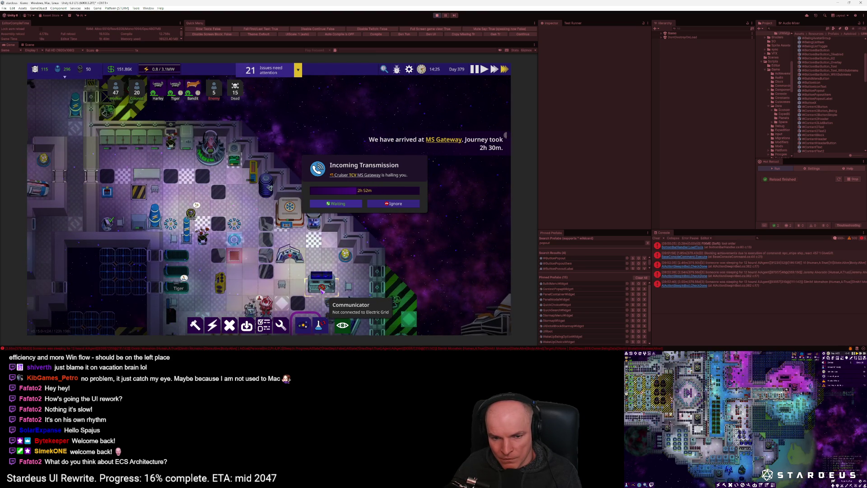
left_click(349, 204)
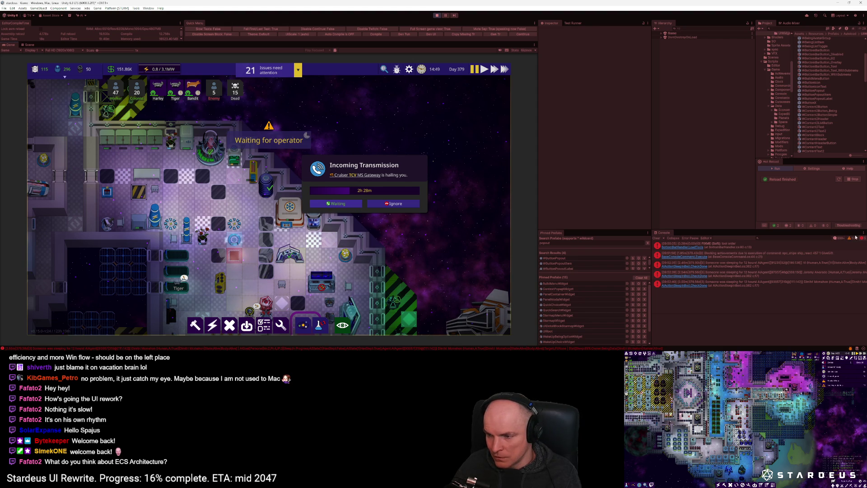
Clear the Console, show warnings, and open a warning's stack trace with the action-denied sound call.
left_click(657, 239)
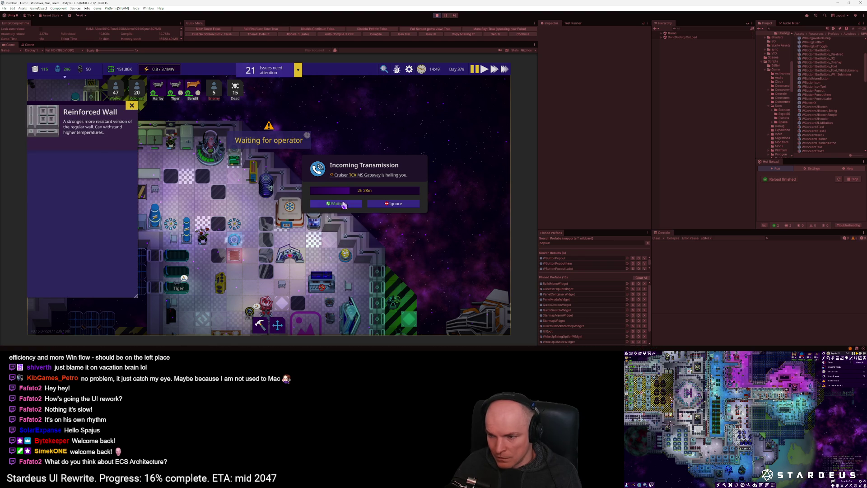
left_click(858, 238)
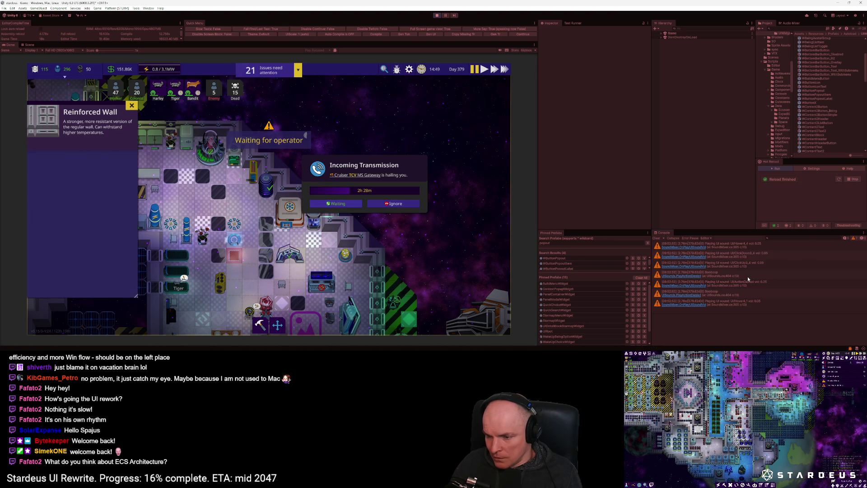
left_click(721, 292)
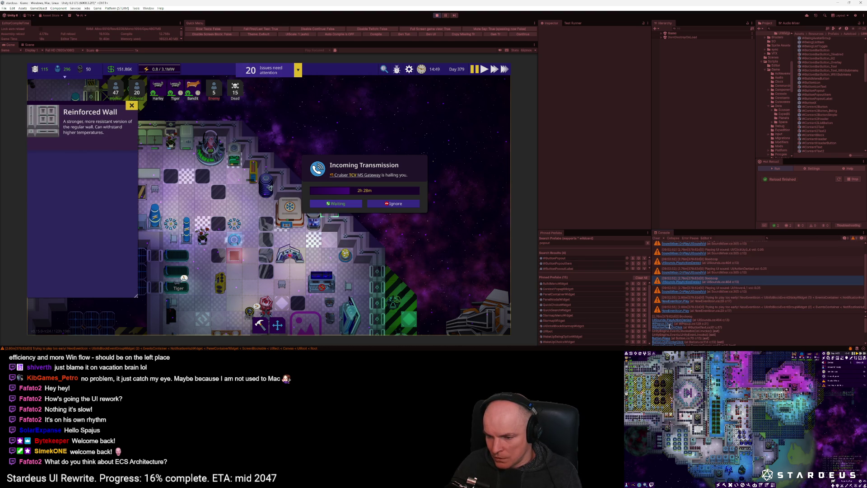
scroll(672, 338, "down", 3)
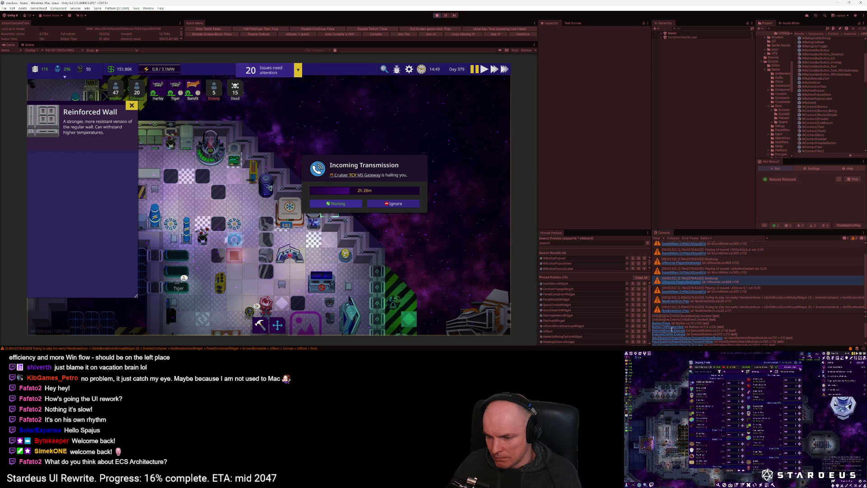
scroll(672, 327, "down", 1)
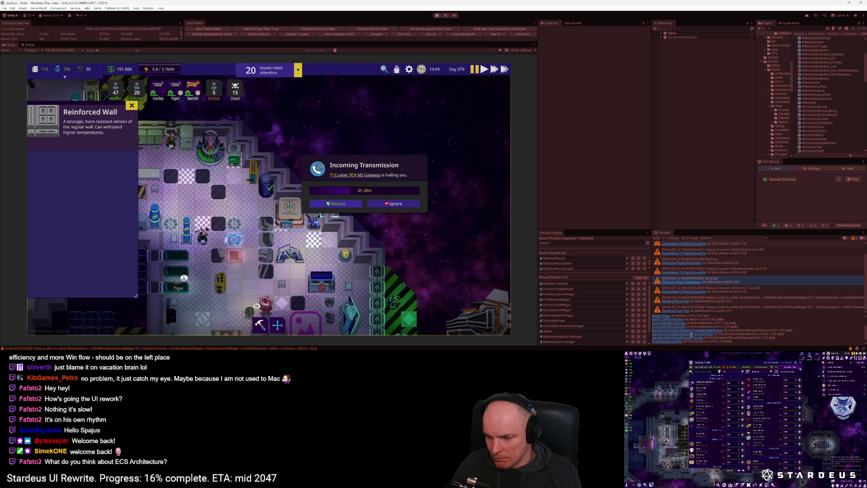
scroll(685, 335, "up", 2)
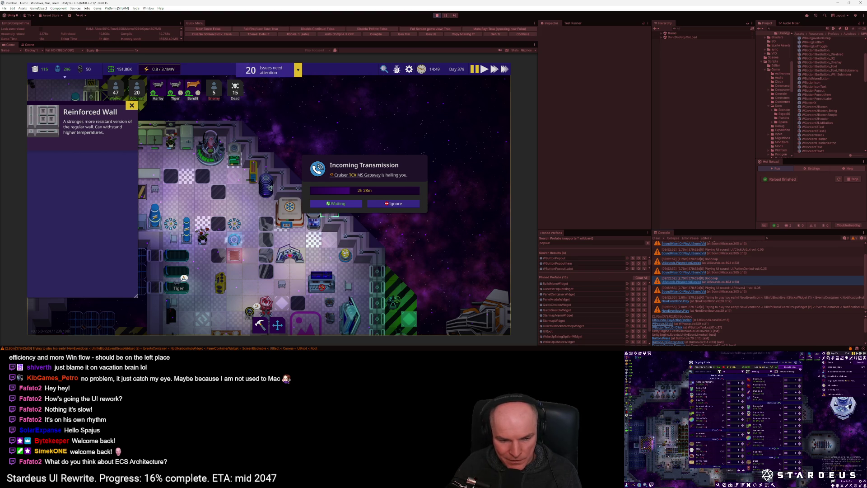
In VS Code, jump from the HasCommunicator call to its definition in ShipSys.cs.
key("alt+Tab")
scroll(354, 279, "up", 10)
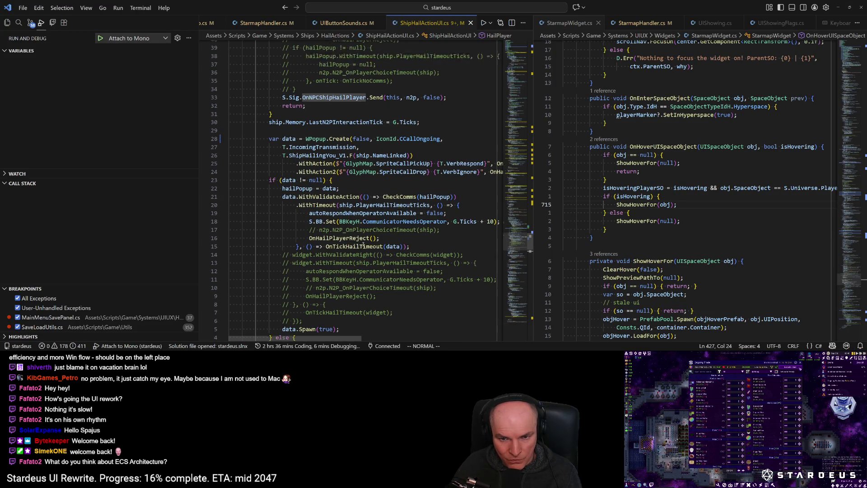
scroll(354, 271, "up", 2)
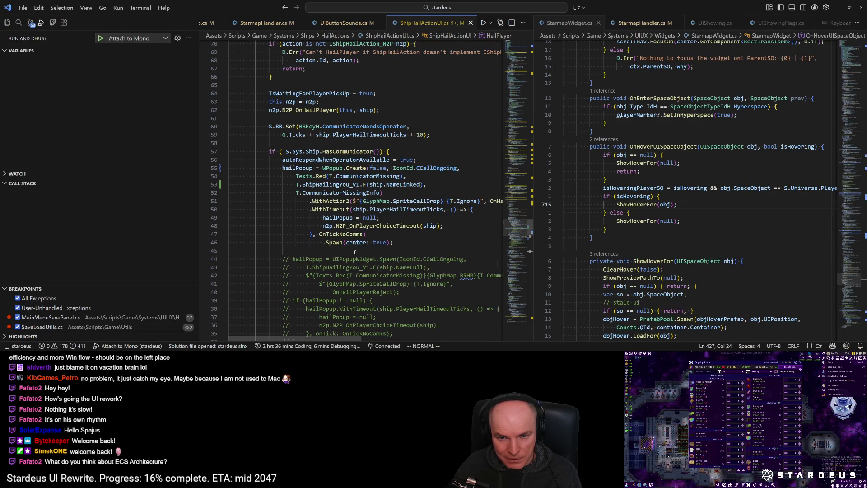
left_click(339, 150)
scroll(335, 160, "down", 3)
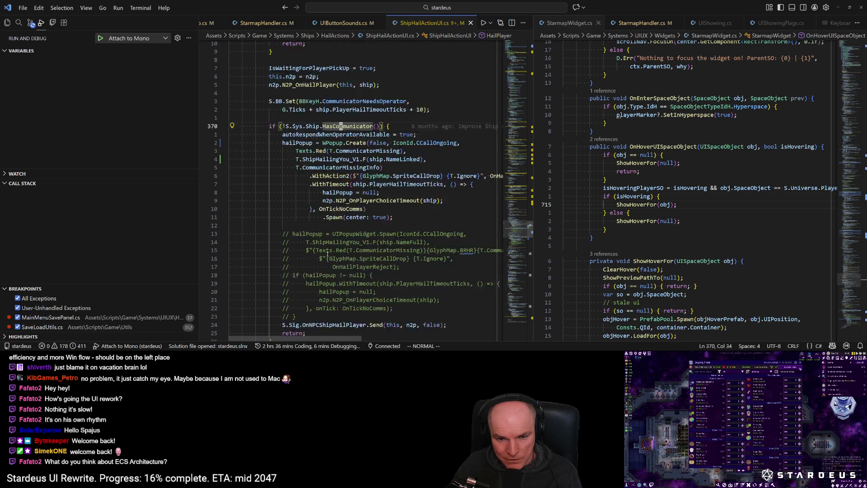
scroll(313, 285, "up", 3)
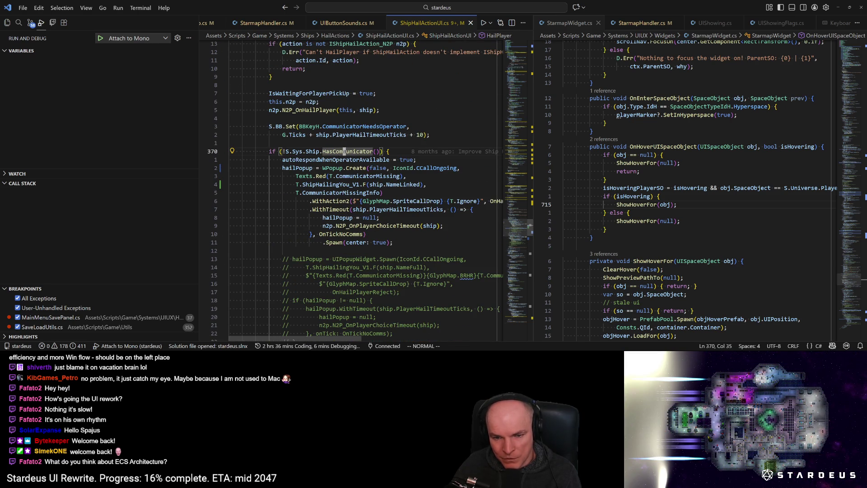
left_click(344, 151, "ctrl")
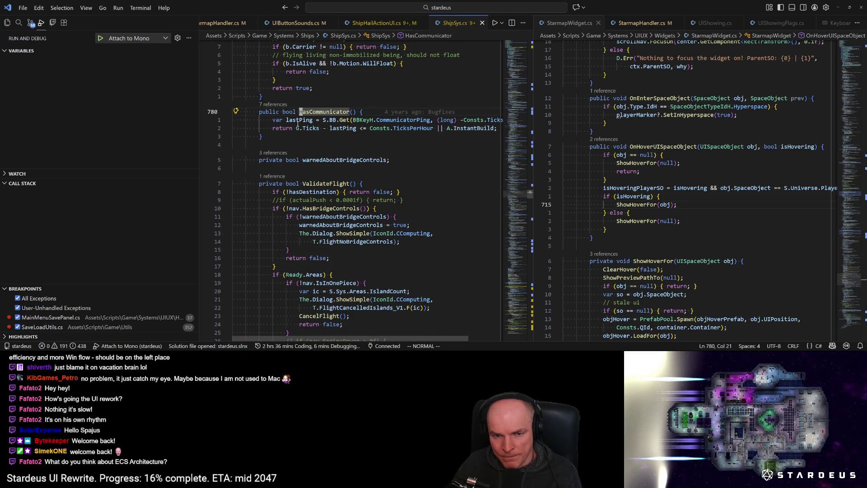
Inspect lastPing and TicksPerHour, then set a breakpoint on line 781.
left_click(296, 120)
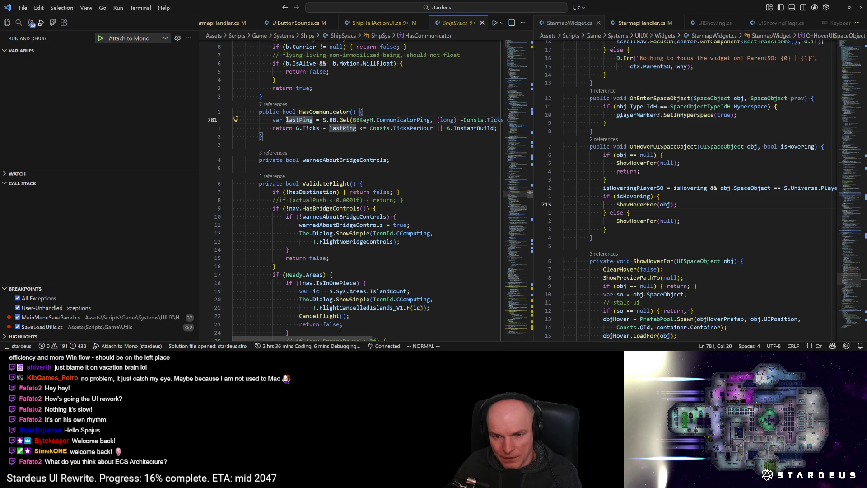
scroll(335, 338, "right", 2)
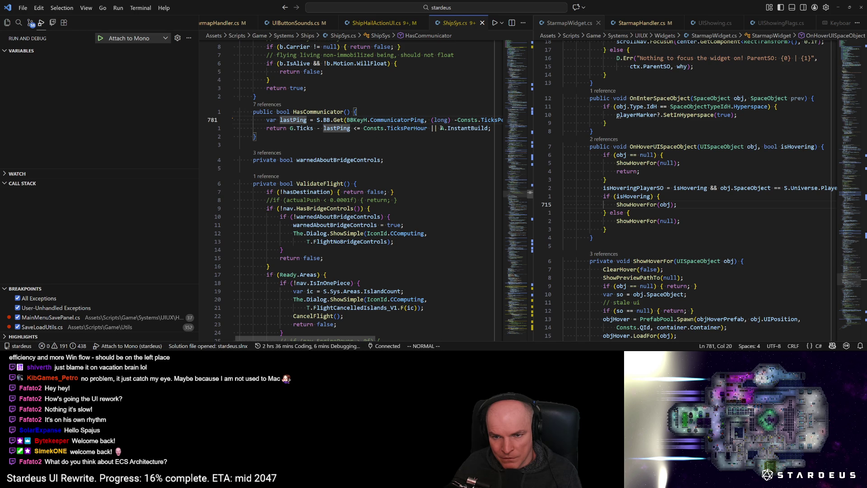
left_click(402, 128)
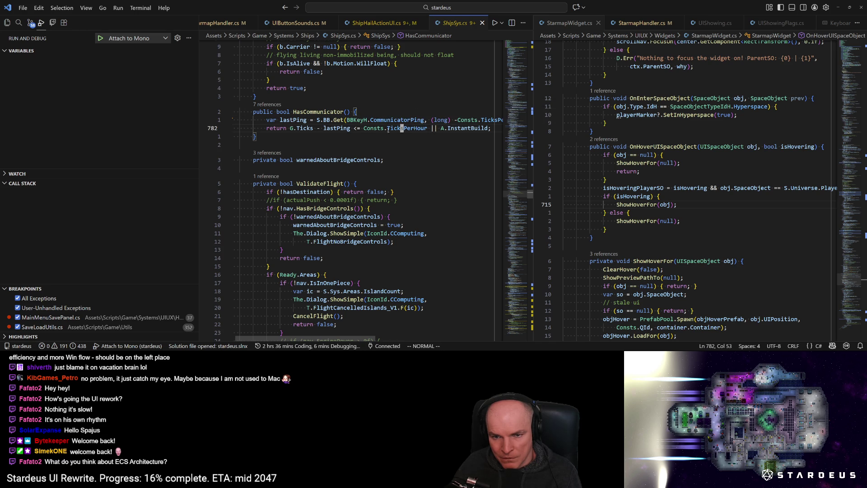
left_click(336, 128)
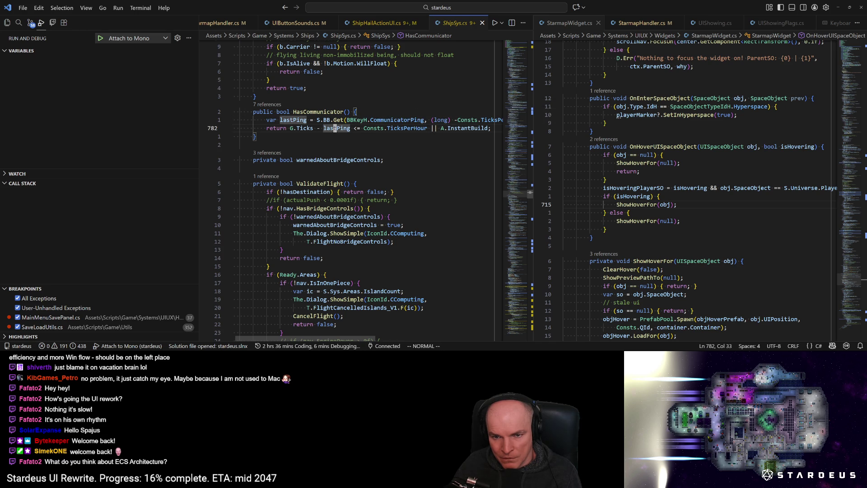
left_click(204, 121)
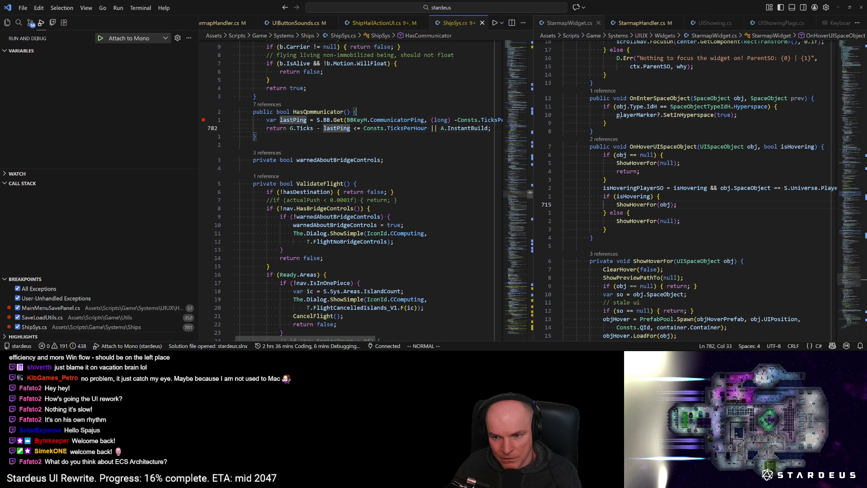
Review HasCommunicator references in SOActionHail.cs and ShipHailActionUI.cs, then remove two leftover save/load breakpoints.
left_click(305, 112)
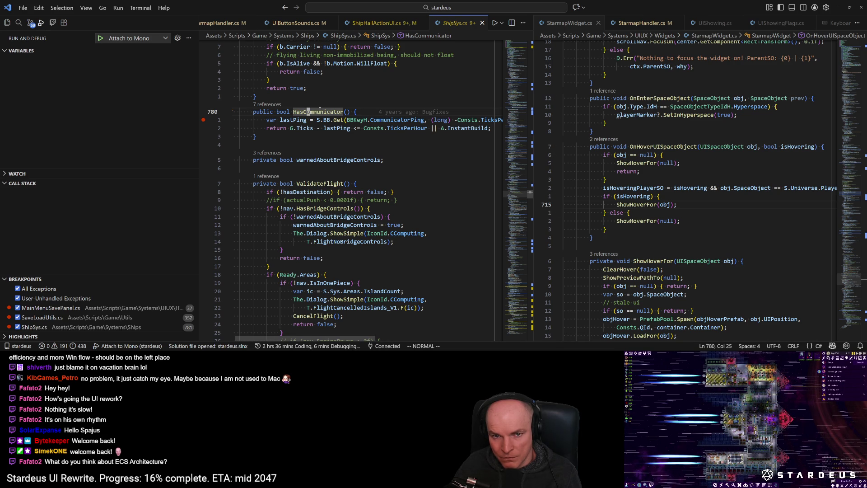
left_click(261, 104)
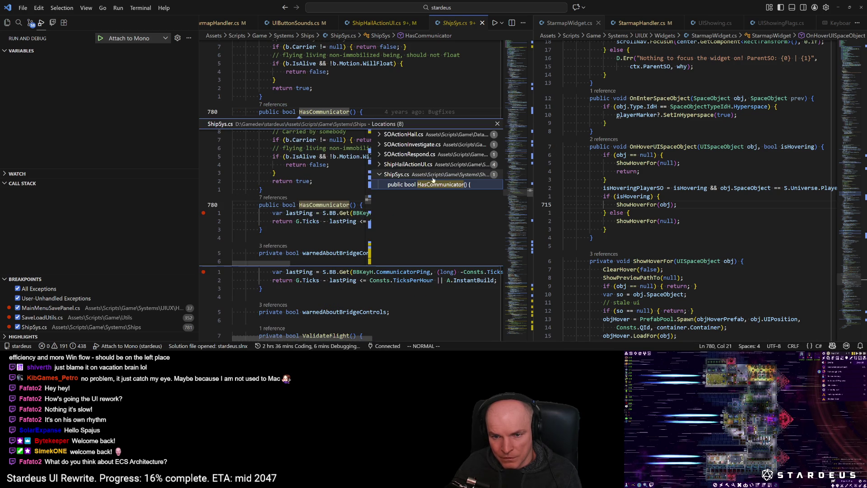
left_click(413, 135)
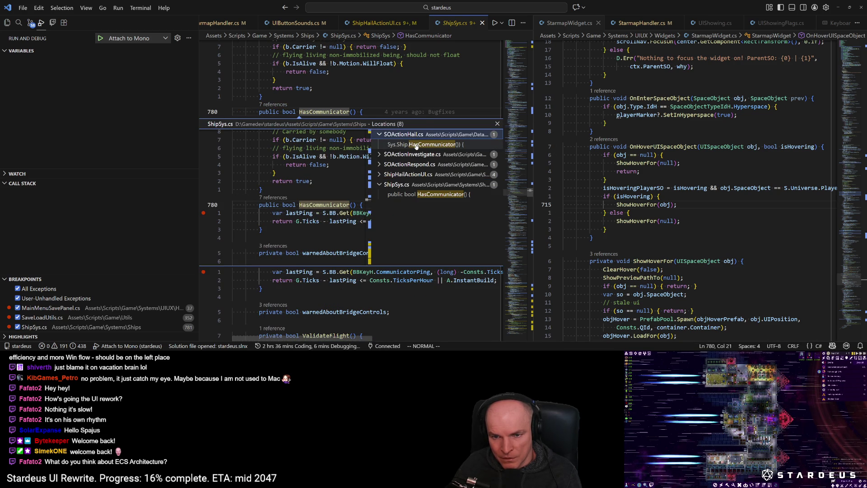
left_click(416, 145)
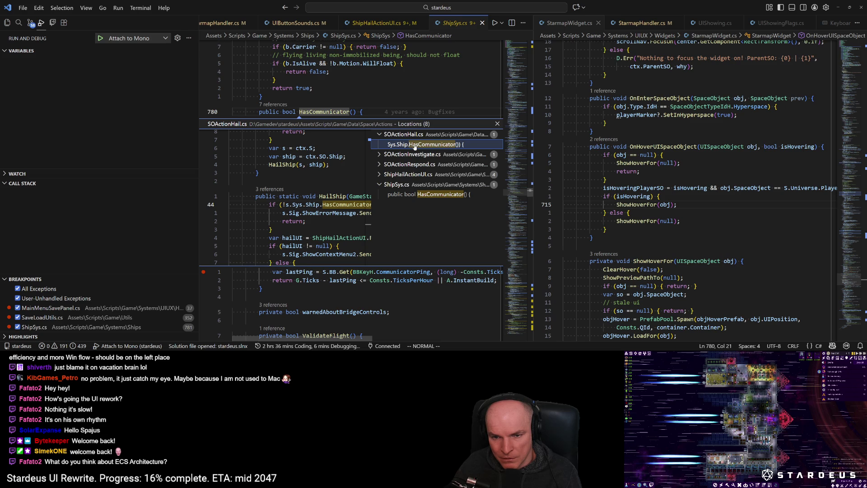
left_click(409, 175)
left_click(421, 185)
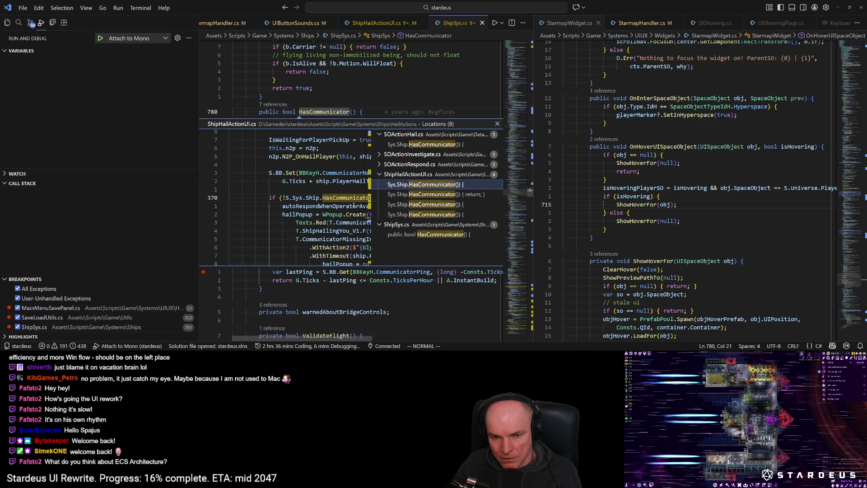
scroll(413, 196, "up", 2)
left_click(420, 235)
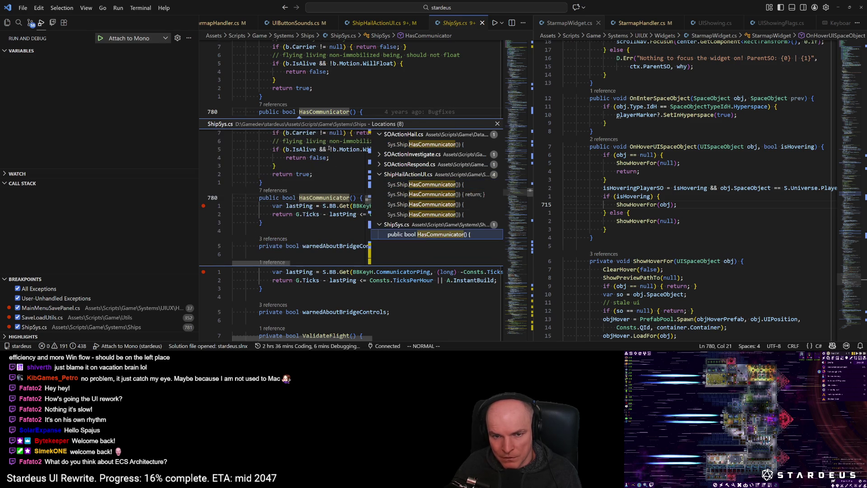
left_click(498, 123)
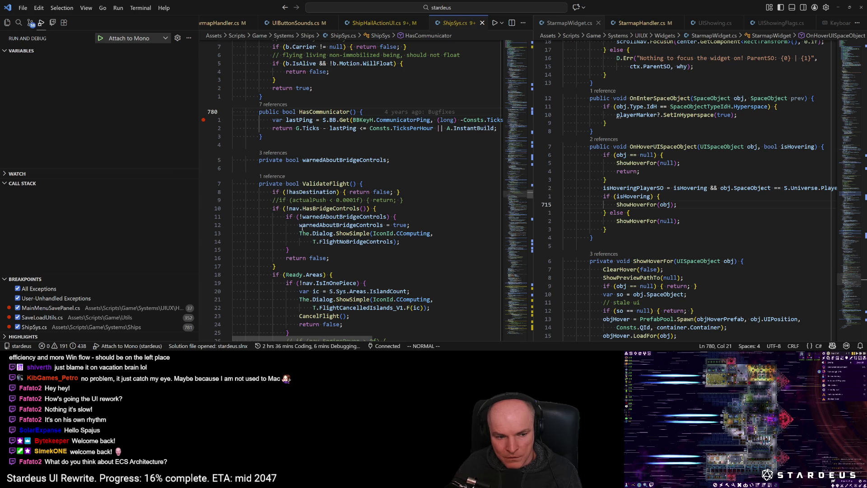
left_click(181, 308)
left_click(181, 317)
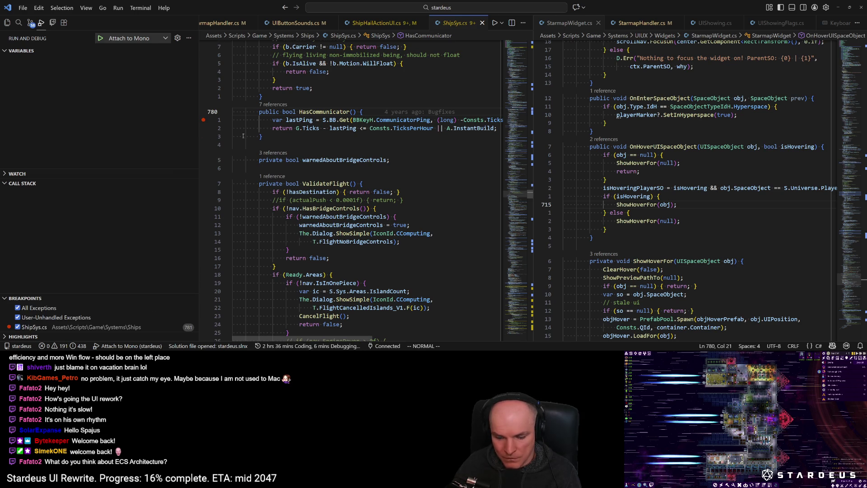
Attach the Unity debugger from the VS Code command palette and resume the paused game.
key("ctrl+shift+p")
key("Return")
key("Return")
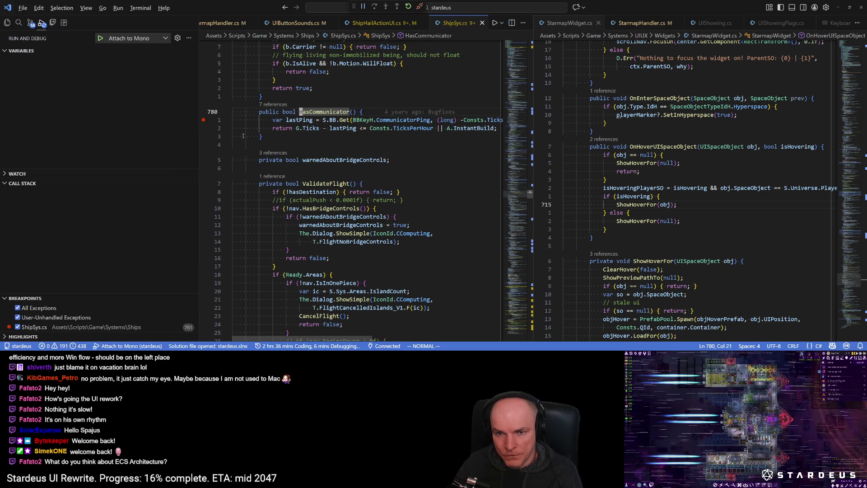
key("alt+Tab")
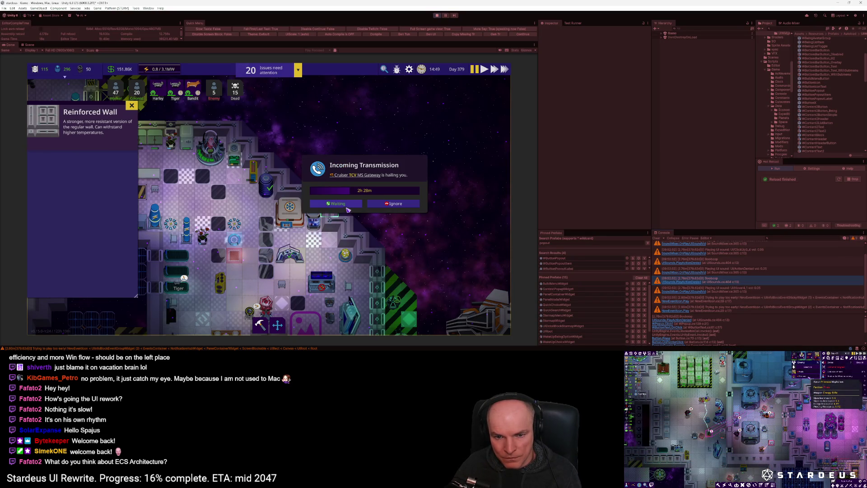
left_click(485, 71)
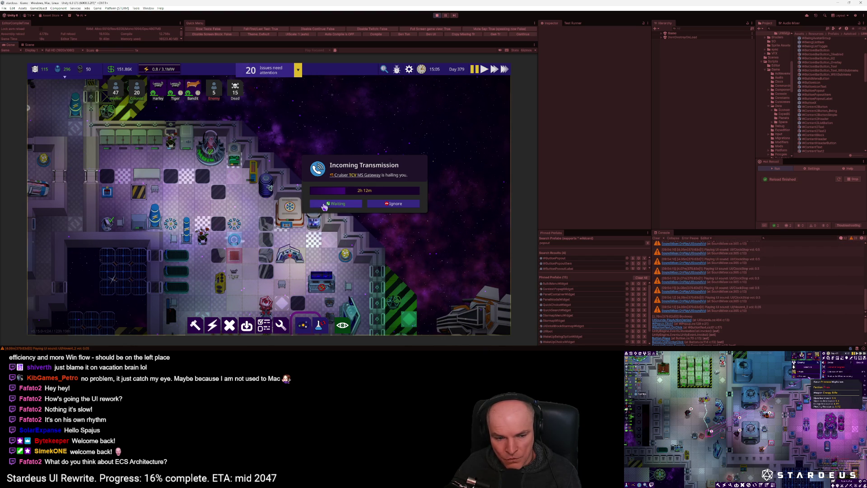
Open ShipHailActionUI.cs from the VS Code quick file picker.
key("alt+Tab")
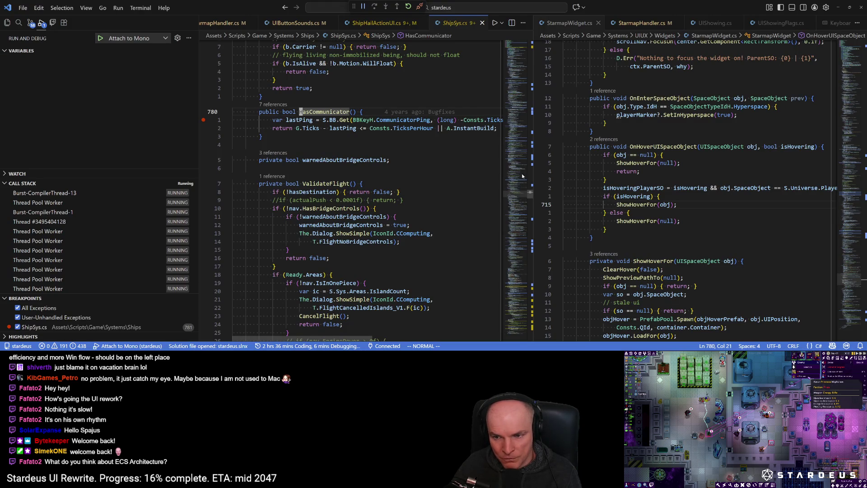
key("ctrl+p")
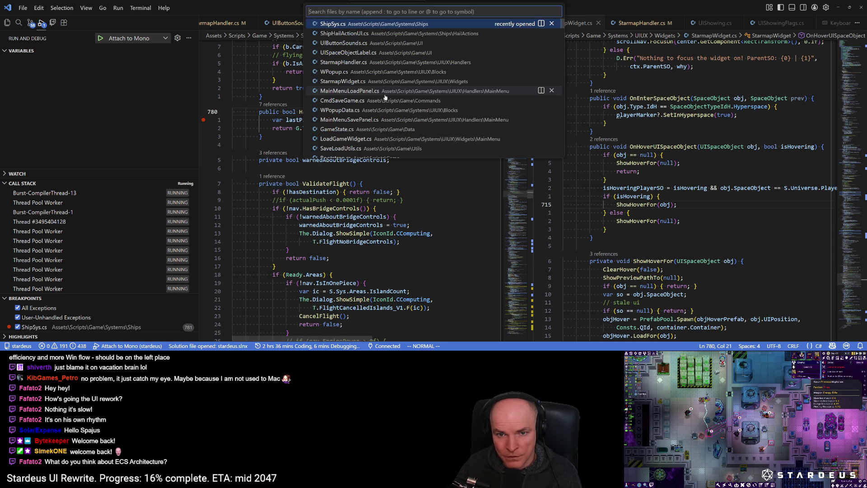
key("Down")
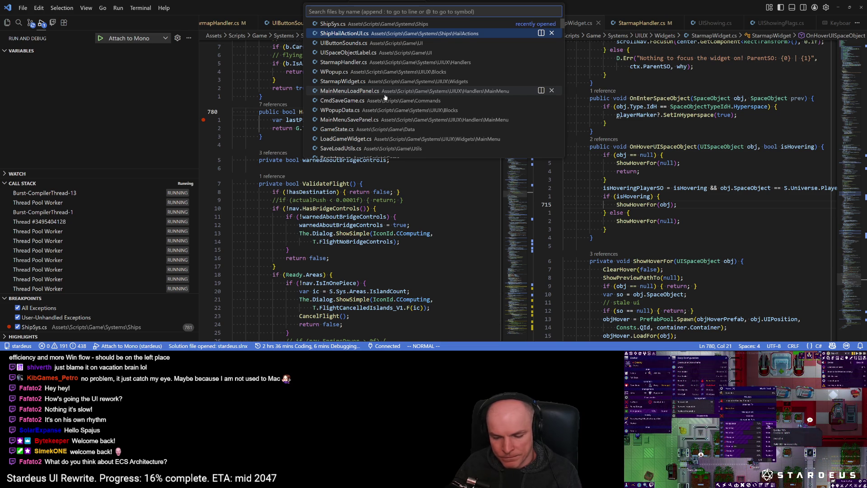
key("Down")
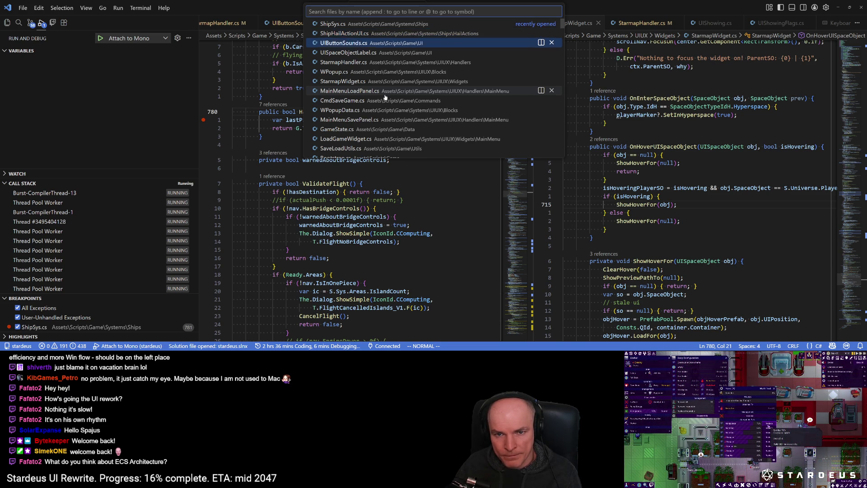
key("Down")
key("Up")
key("Up")
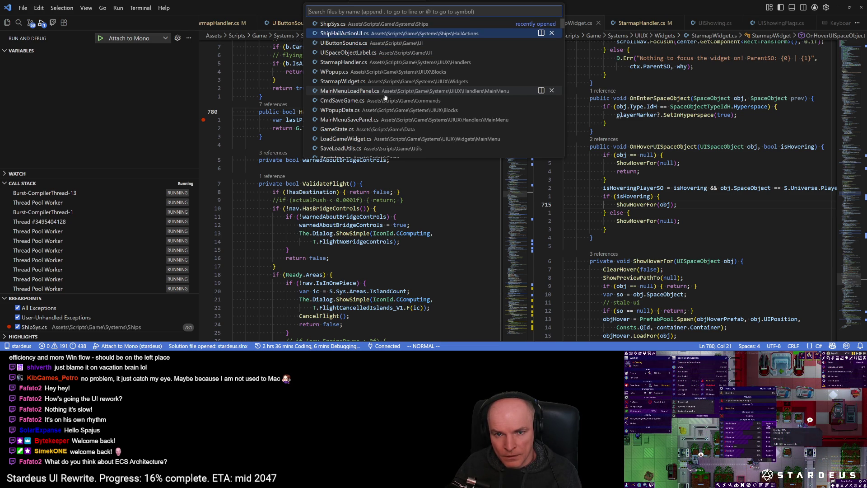
key("Down")
key("Down")
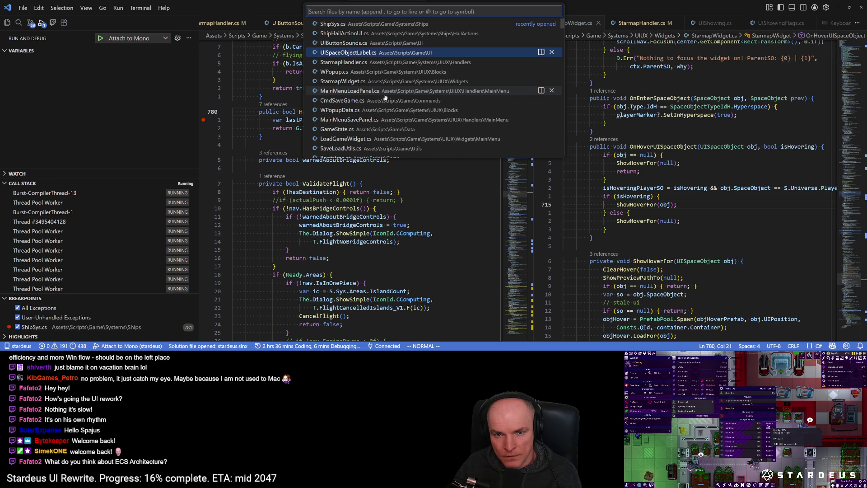
key("Up")
key("Up")
key("Return")
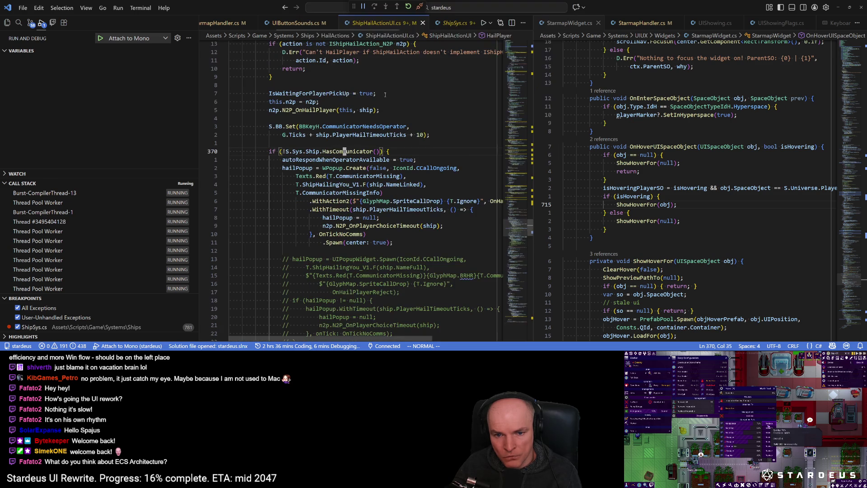
Review the WithTimeout call on line 407 and the autoRespondWhenOperatorAvailable line, then return to Unity.
scroll(328, 182, "down", 6)
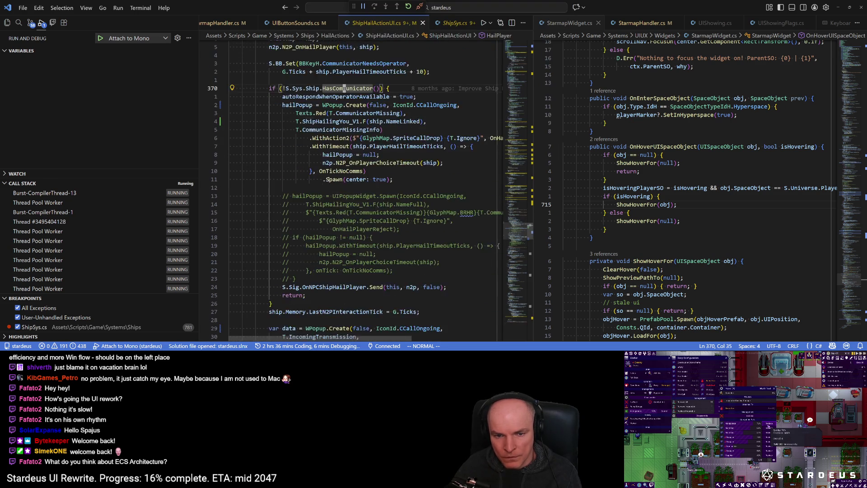
scroll(328, 182, "down", 5)
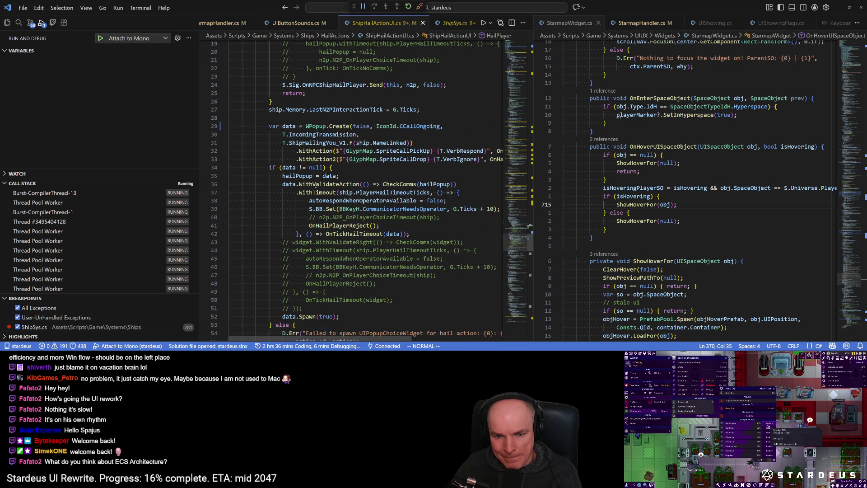
left_click(320, 192)
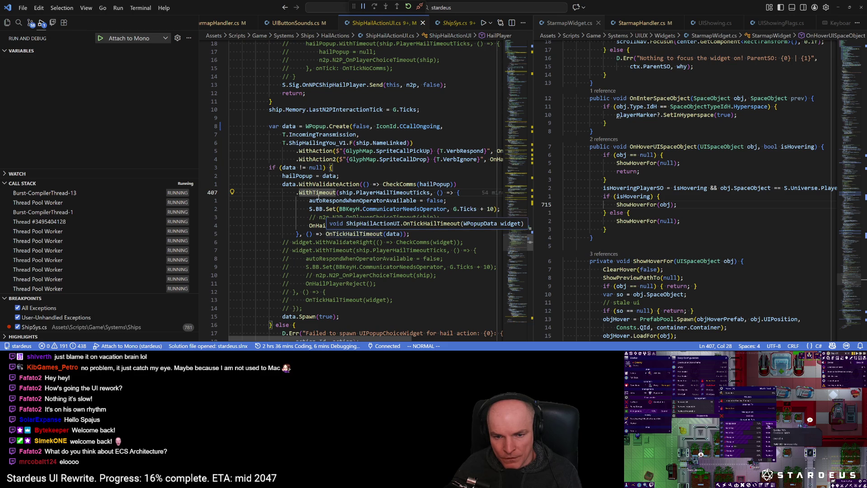
key("h")
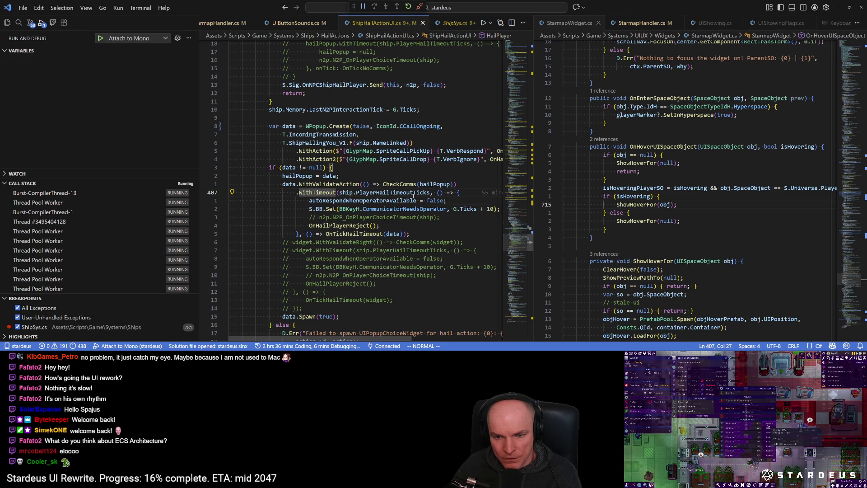
key("j")
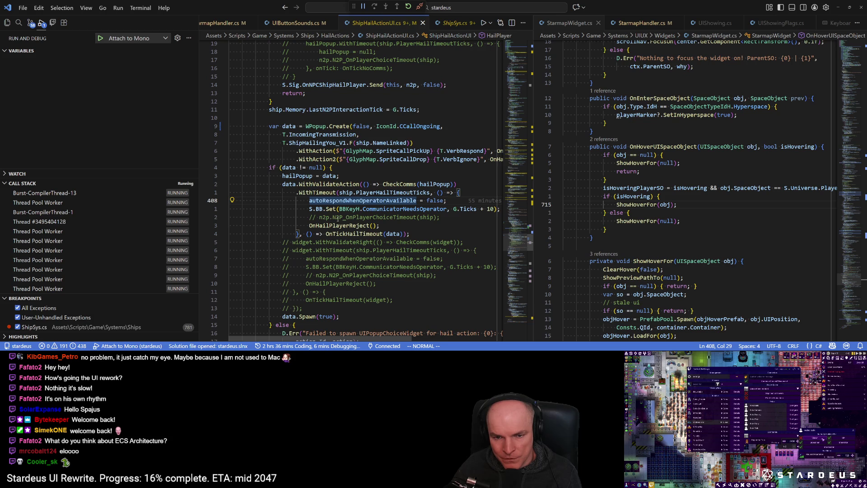
key("alt+Tab")
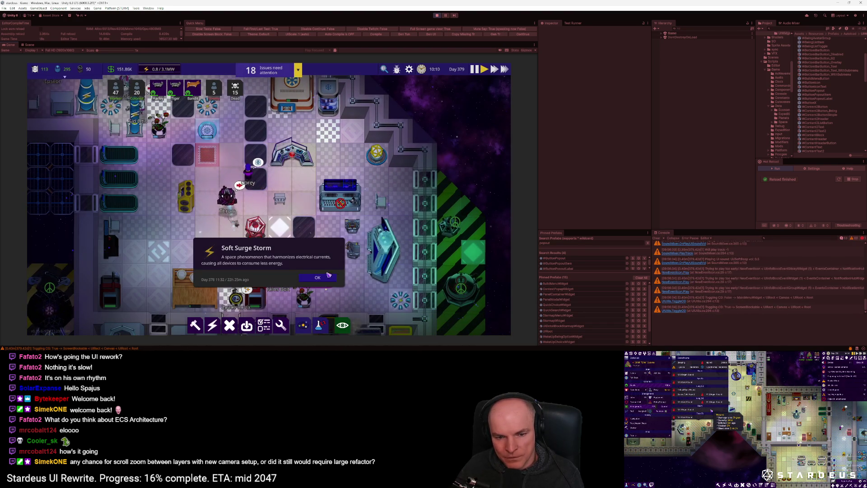
Dismiss the Soft Surge Storm notice, then zoom and pan the starmap toward FSV Nostromo and NSS Clarke.
left_click(317, 277)
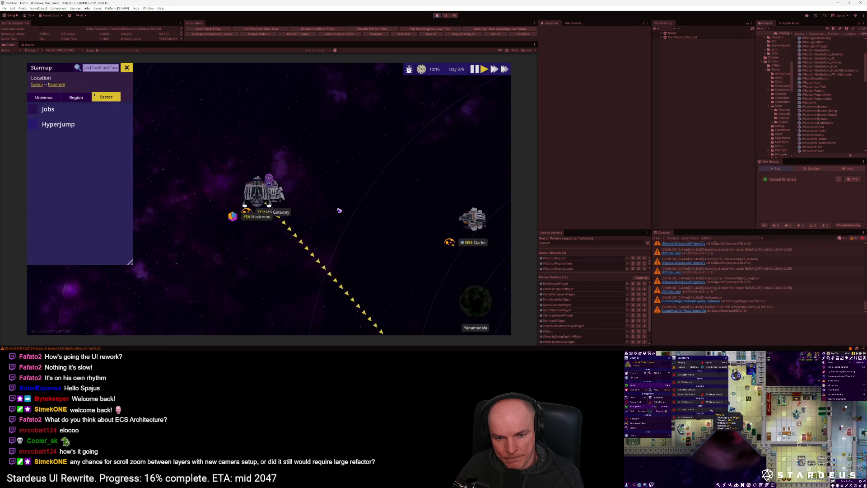
scroll(361, 190, "down", 2)
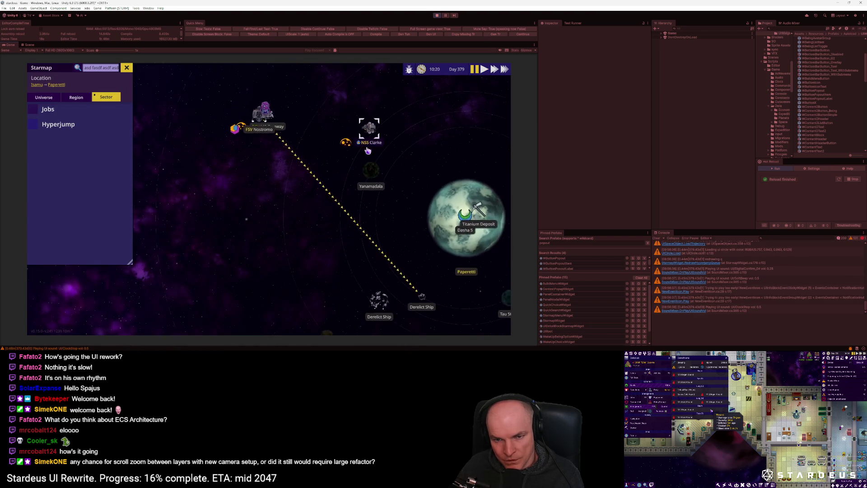
scroll(368, 150, "up", 5)
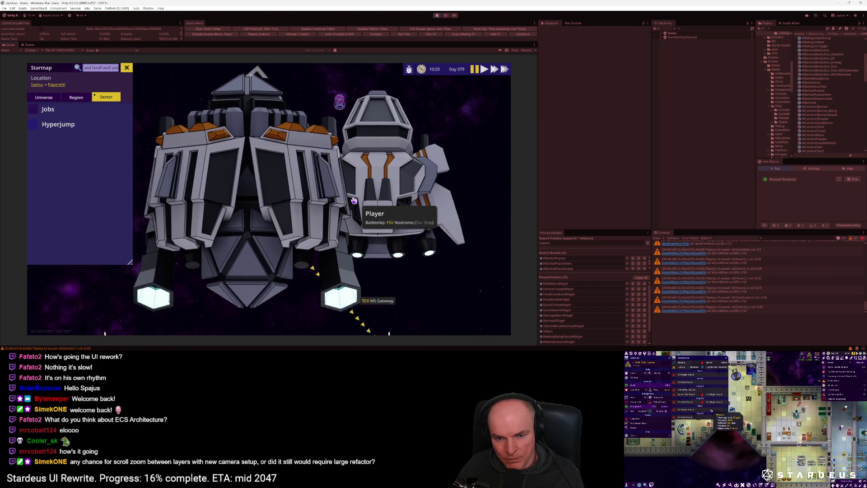
scroll(353, 200, "up", 2)
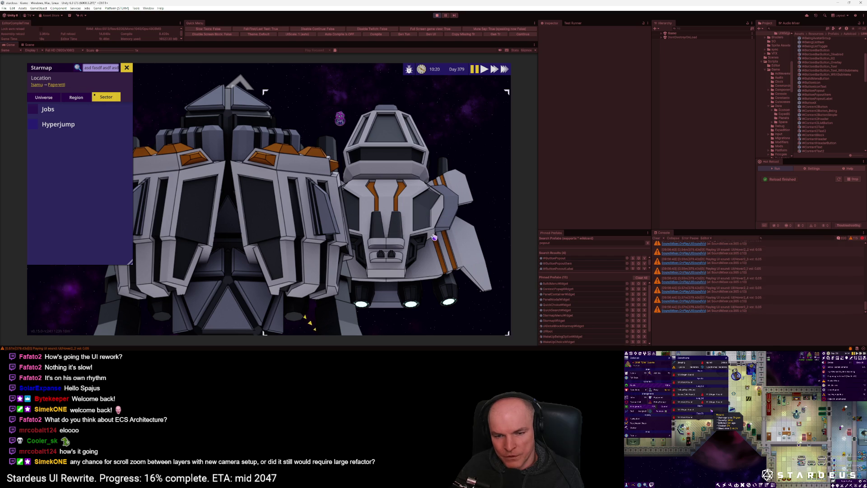
scroll(374, 230, "up", 3)
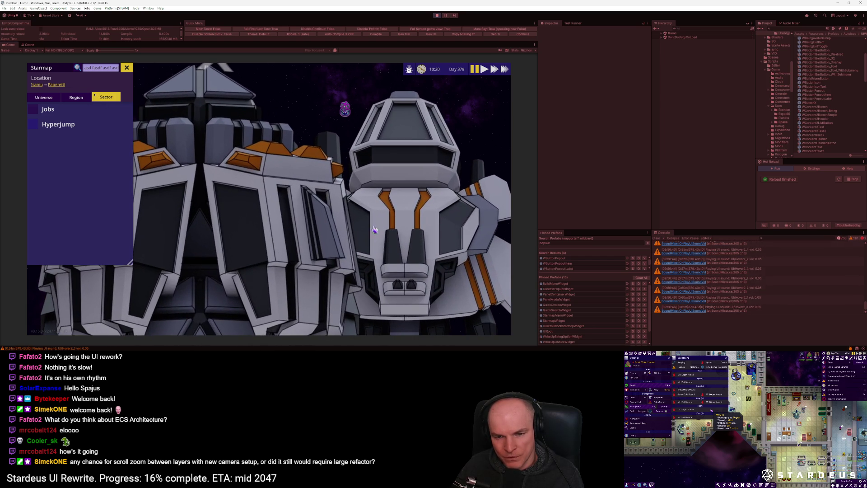
scroll(432, 192, "down", 3)
scroll(441, 214, "up", 2)
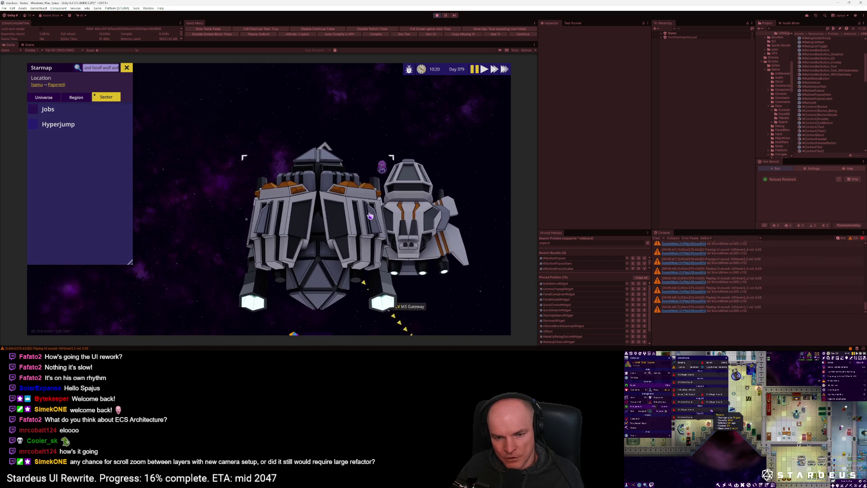
scroll(441, 214, "down", 5)
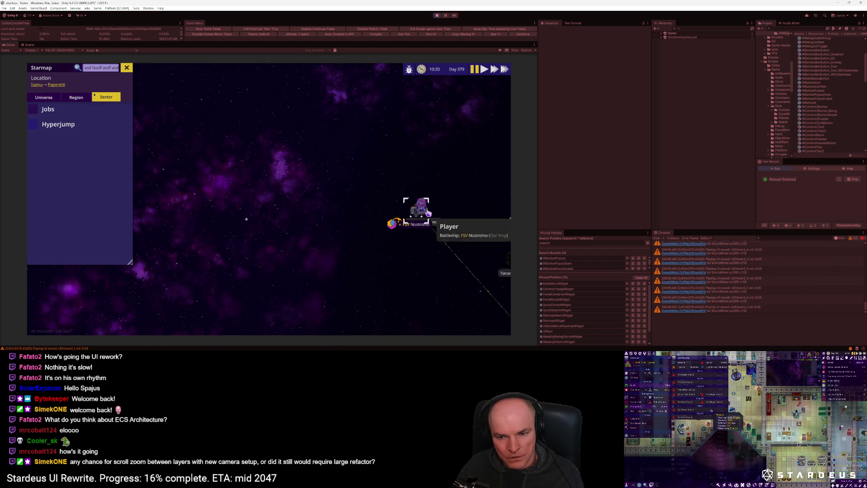
mouse_move(459, 219)
left_mouse_down()
mouse_move(372, 206)
mouse_move(468, 219)
mouse_move(395, 199)
mouse_move(305, 191)
mouse_move(458, 191)
mouse_move(263, 151)
left_mouse_up()
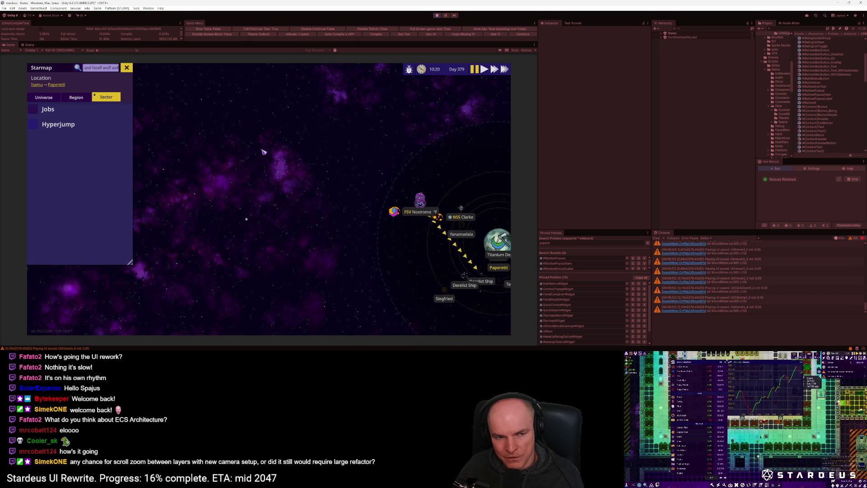
Toggle the starmap between Region and Sector layers and pan toward Hanoi Star and Sellin.
left_click(72, 99)
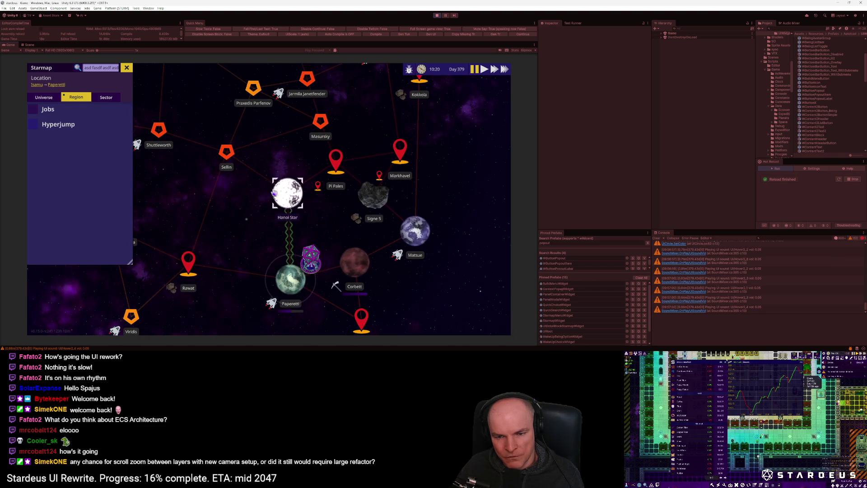
scroll(316, 226, "up", 5)
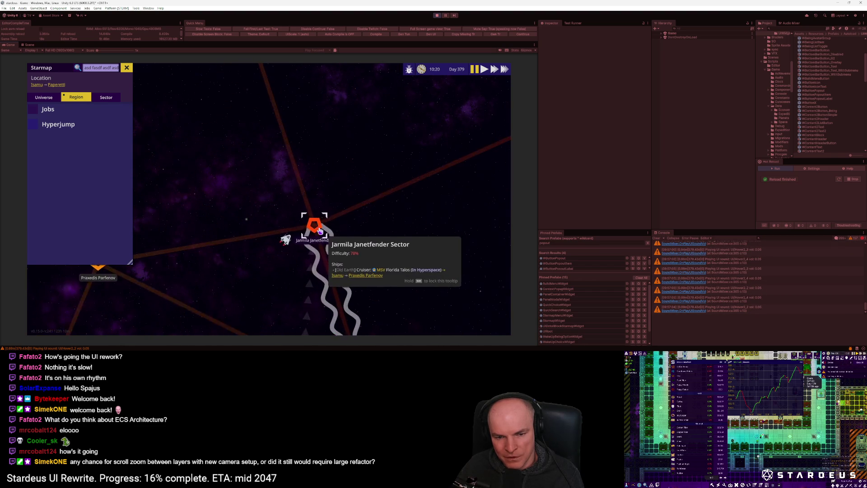
left_click(110, 98)
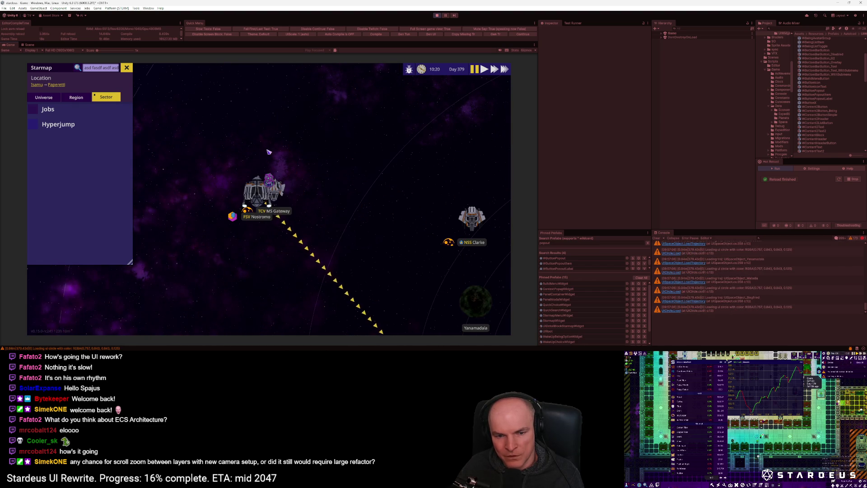
scroll(324, 212, "down", 2)
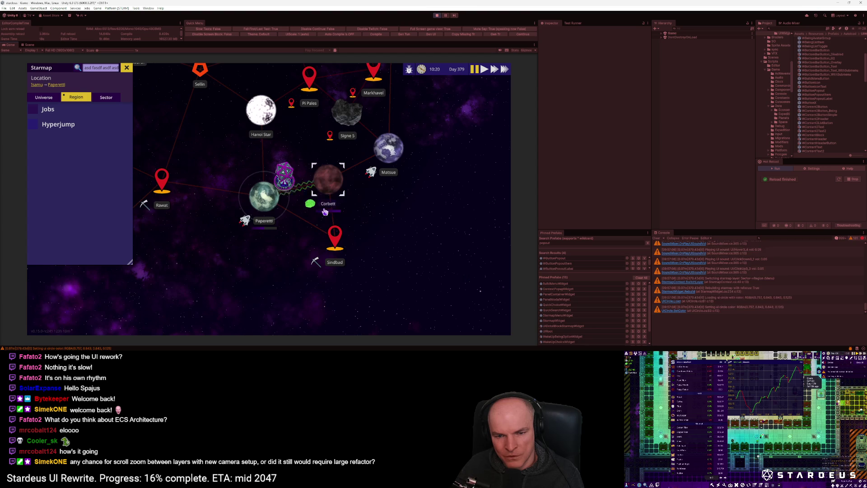
scroll(296, 174, "up", 2)
scroll(284, 198, "down", 3)
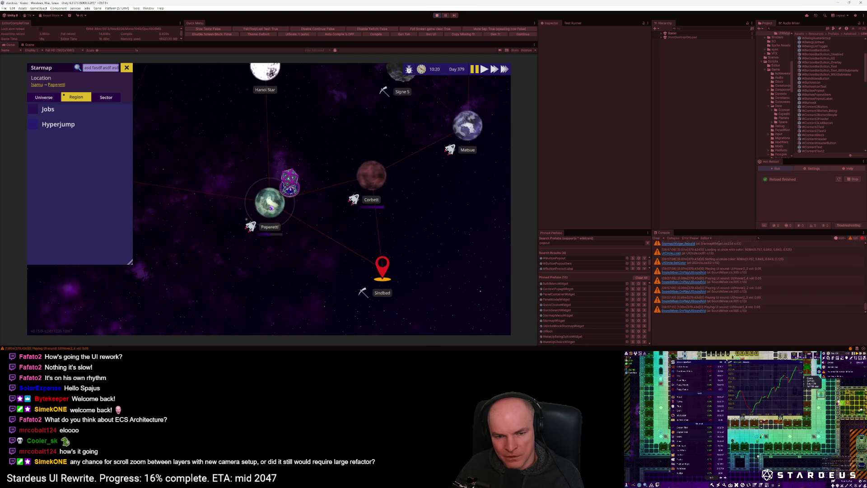
left_click_drag(279, 210, 398, 298)
Zoom in and out repeatedly on the region map around Hanoi Star and Sellin.
scroll(298, 207, "up", 3)
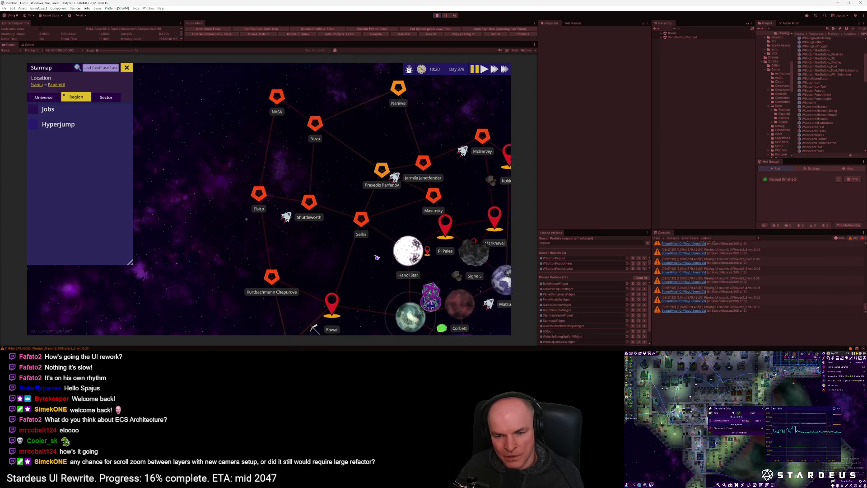
scroll(276, 220, "down", 3)
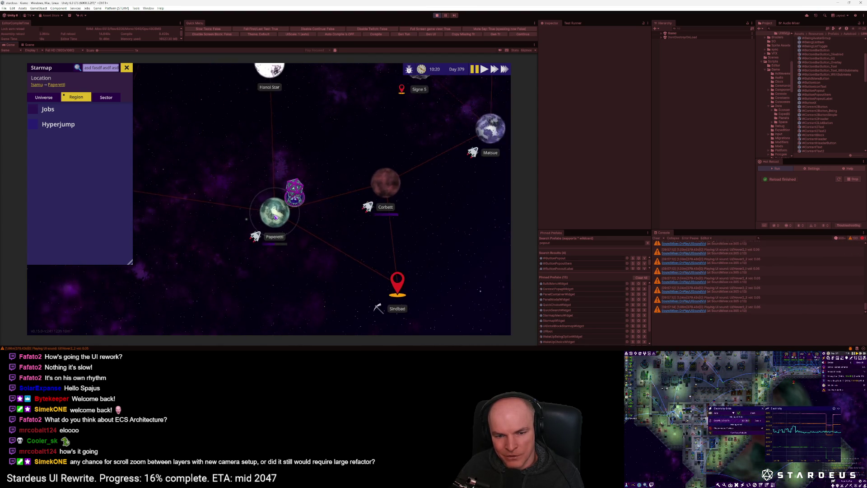
scroll(276, 220, "up", 3)
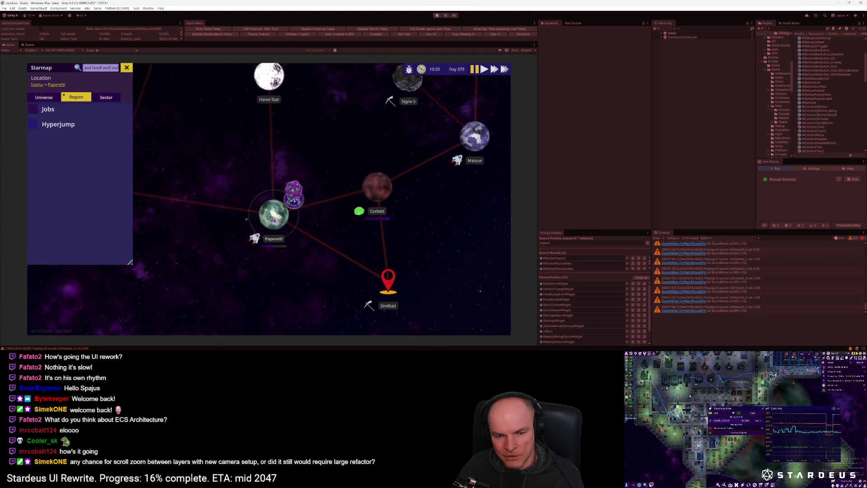
scroll(274, 220, "down", 3)
scroll(275, 220, "up", 5)
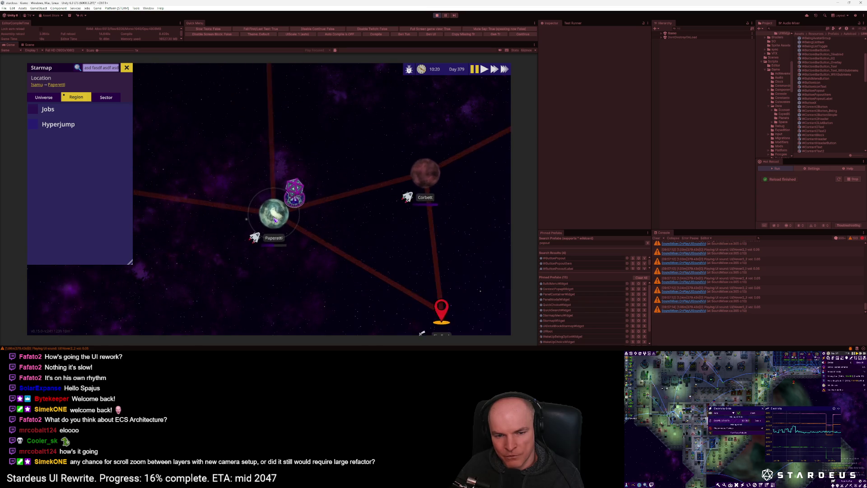
scroll(276, 217, "down", 4)
scroll(276, 219, "up", 4)
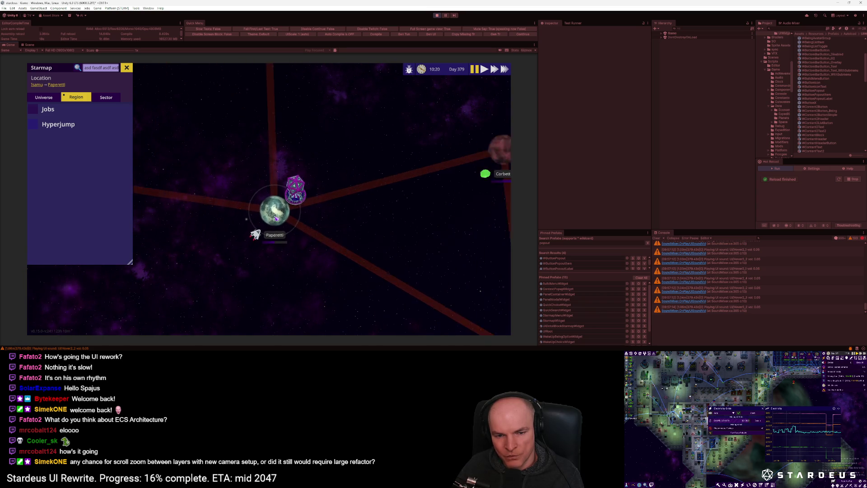
scroll(276, 219, "down", 3)
scroll(277, 215, "up", 3)
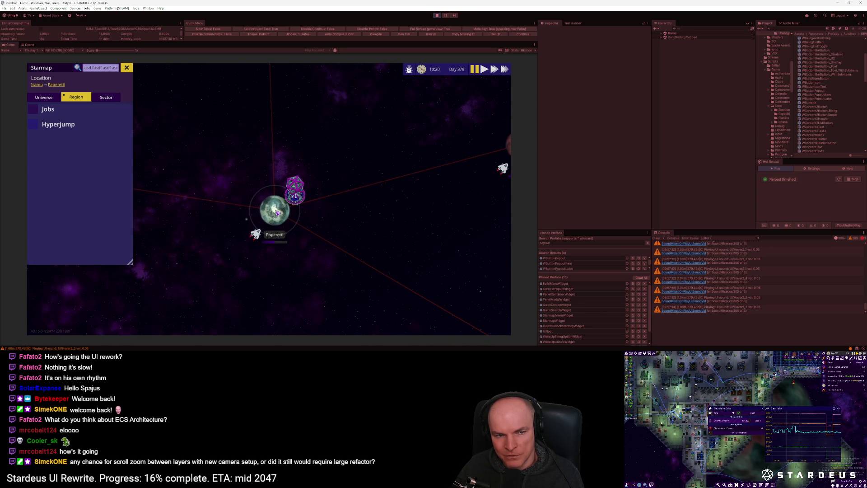
Flip through the Sector and Region layers, then settle on the Universe layer.
left_click(105, 98)
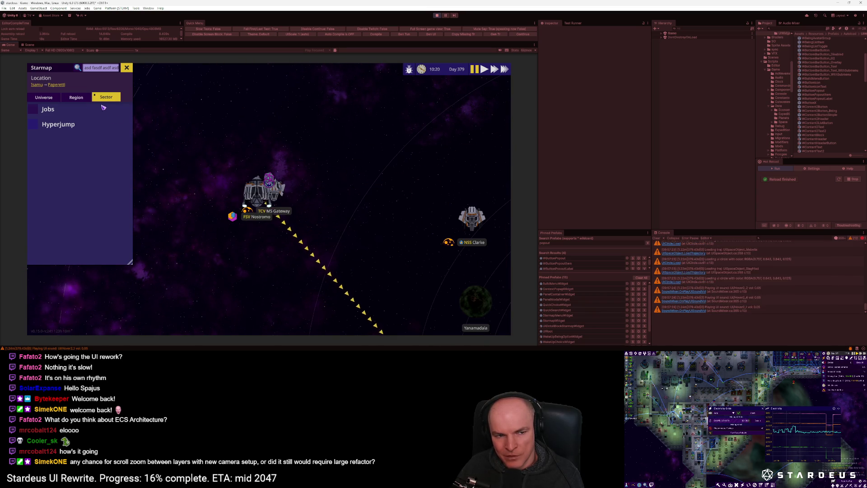
left_click(76, 97)
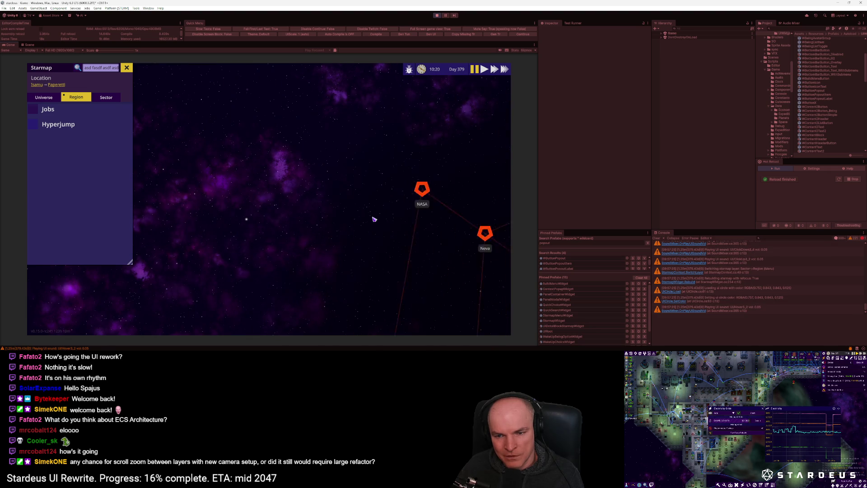
scroll(392, 243, "up", 3)
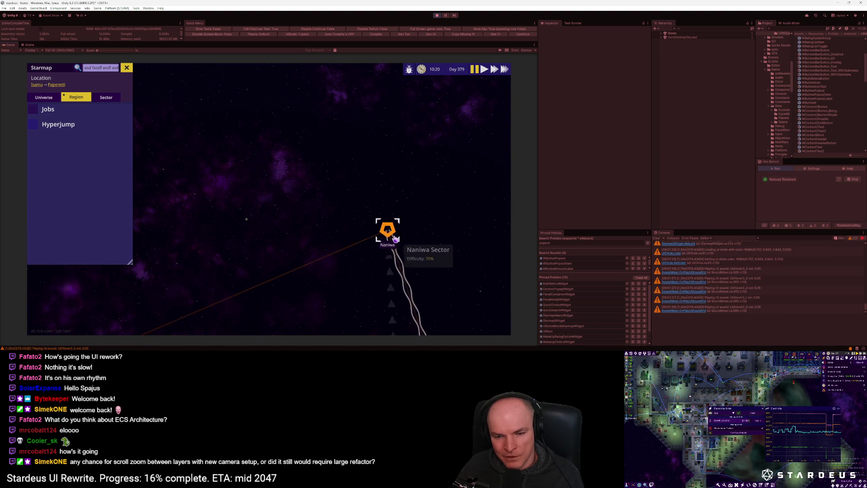
scroll(392, 243, "down", 5)
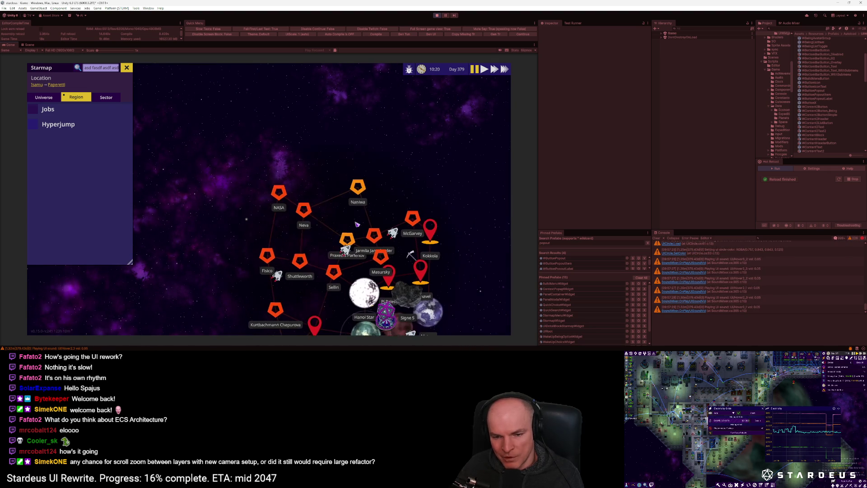
left_click(40, 98)
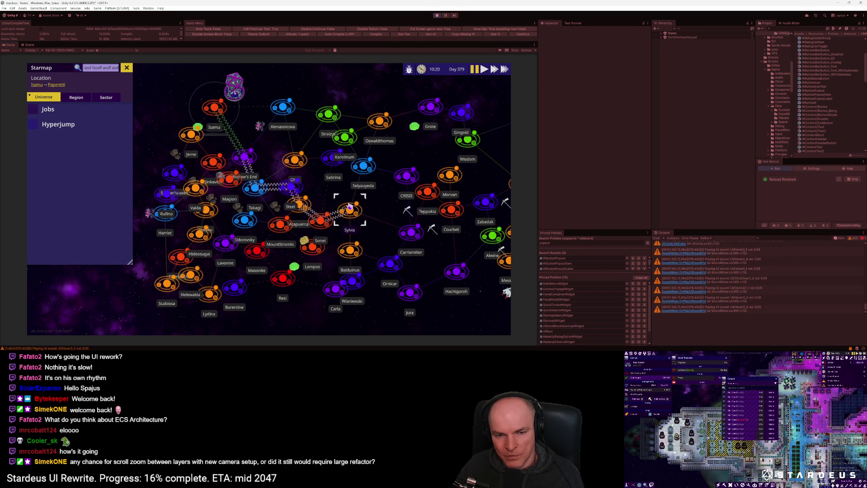
Zoom through the starmap layers and return to the Region layer.
scroll(304, 203, "up", 3)
scroll(304, 202, "up", 2)
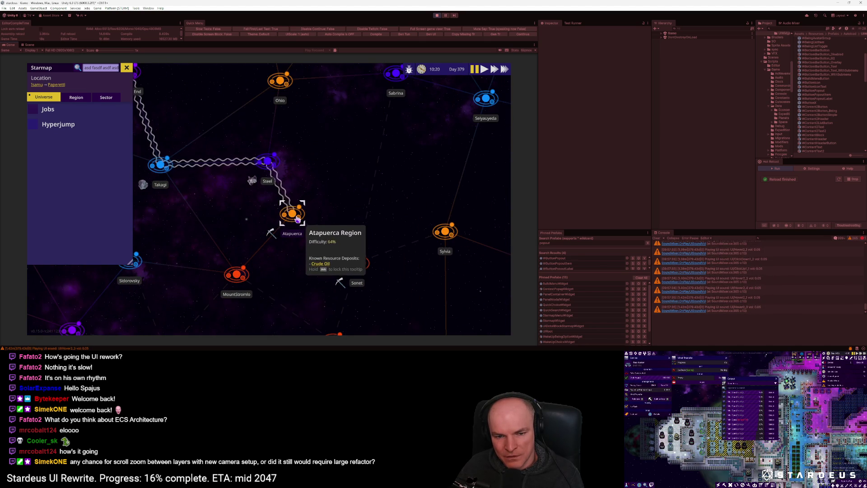
scroll(294, 217, "up", 4)
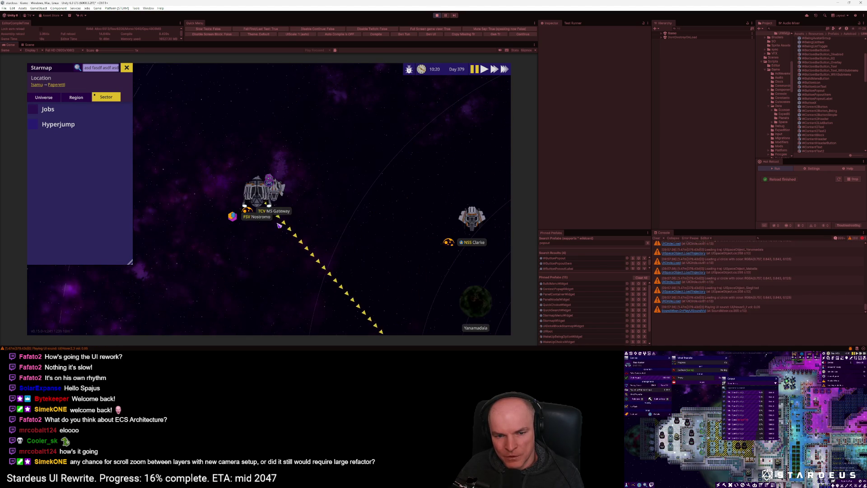
scroll(307, 224, "down", 3)
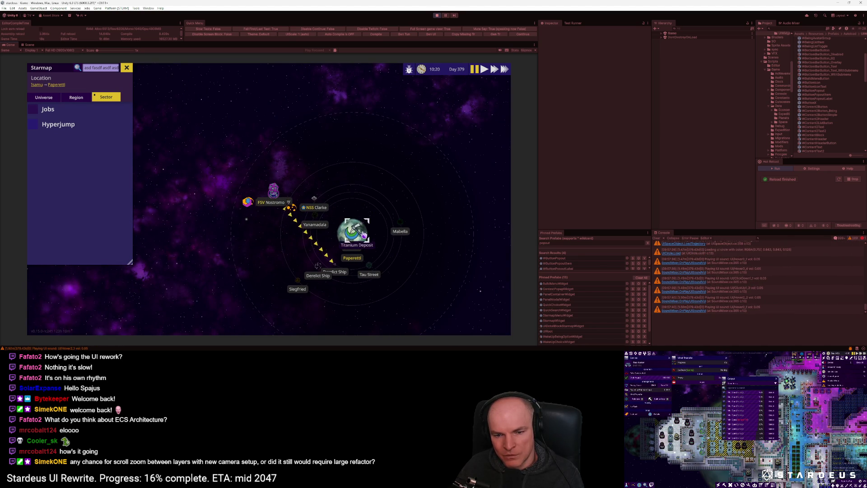
left_click(75, 97)
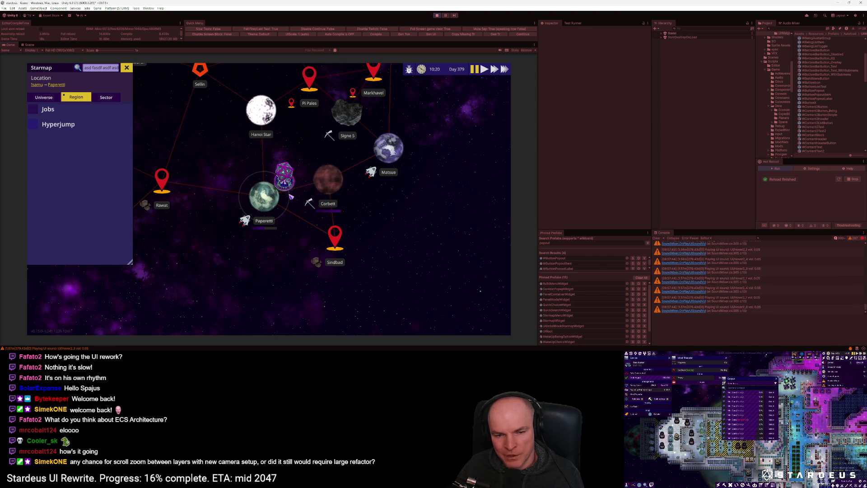
scroll(267, 200, "up", 2)
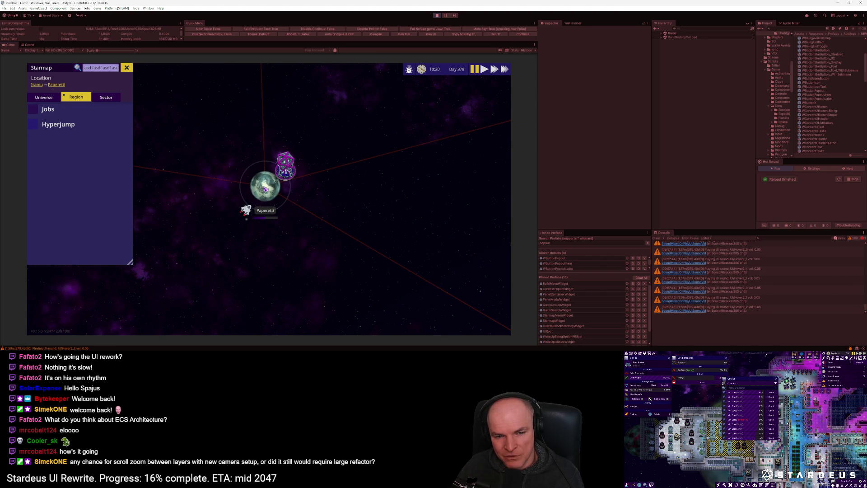
scroll(268, 199, "down", 2)
scroll(265, 198, "up", 2)
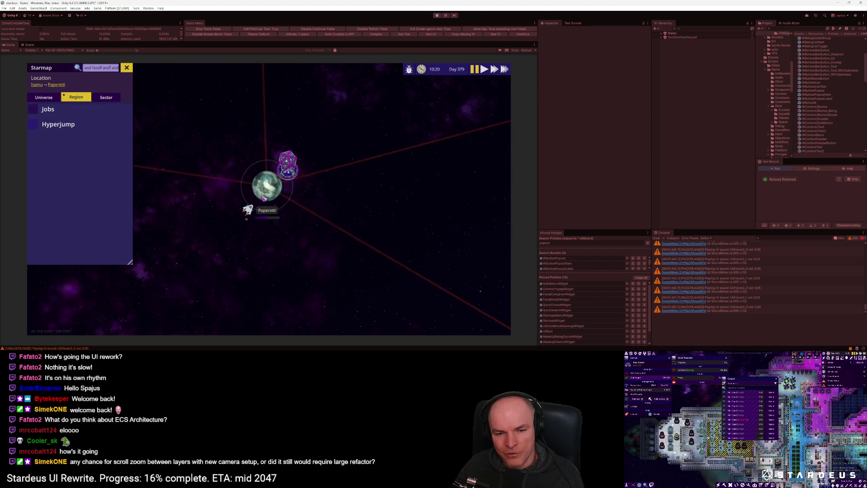
scroll(262, 193, "down", 3)
scroll(289, 217, "up", 3)
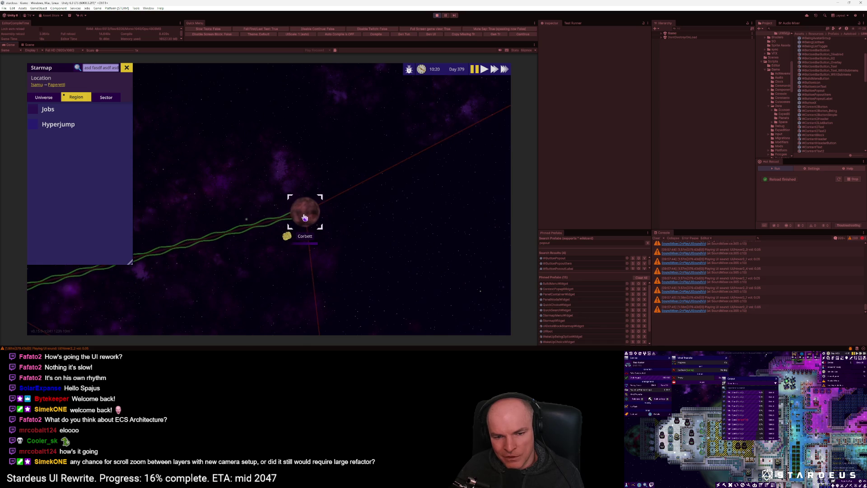
Pan the region map past Corbett until Paperetti and its station sit centred.
mouse_move(216, 252)
left_mouse_down()
mouse_move(271, 235)
mouse_move(332, 235)
mouse_move(300, 222)
mouse_move(342, 220)
mouse_move(358, 252)
left_mouse_up()
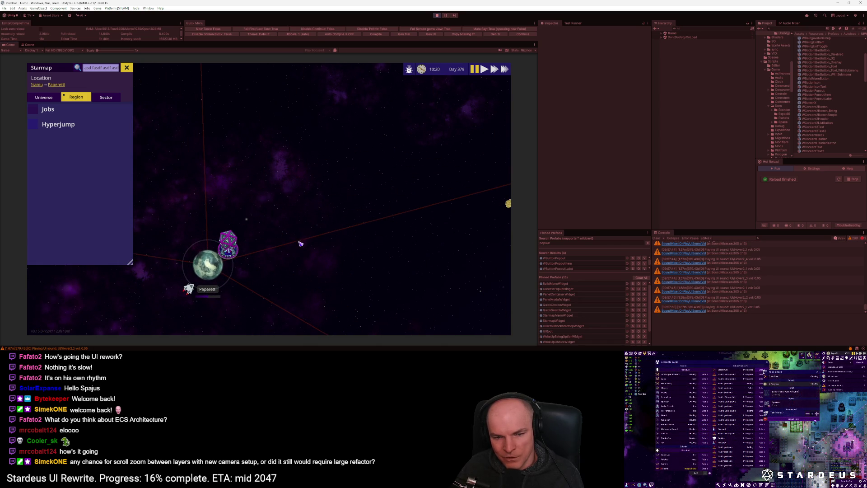
left_click_drag(358, 218, 307, 246)
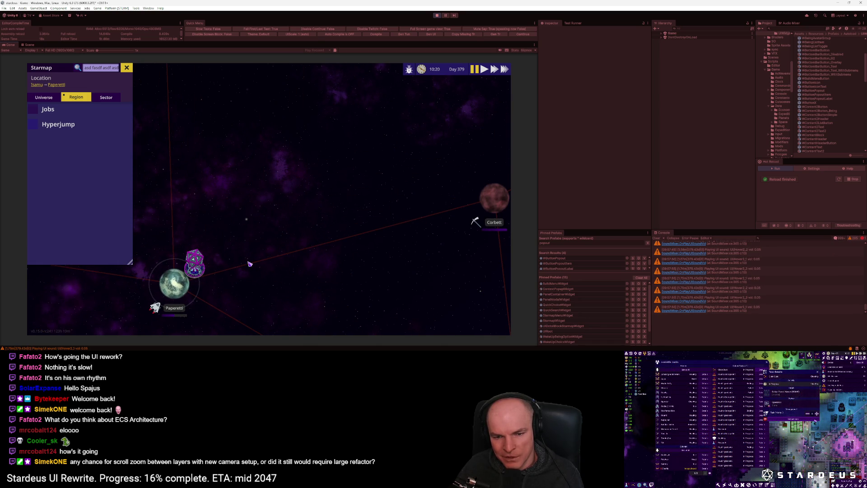
mouse_move(391, 218)
left_mouse_down()
mouse_move(239, 217)
mouse_move(277, 207)
left_mouse_up()
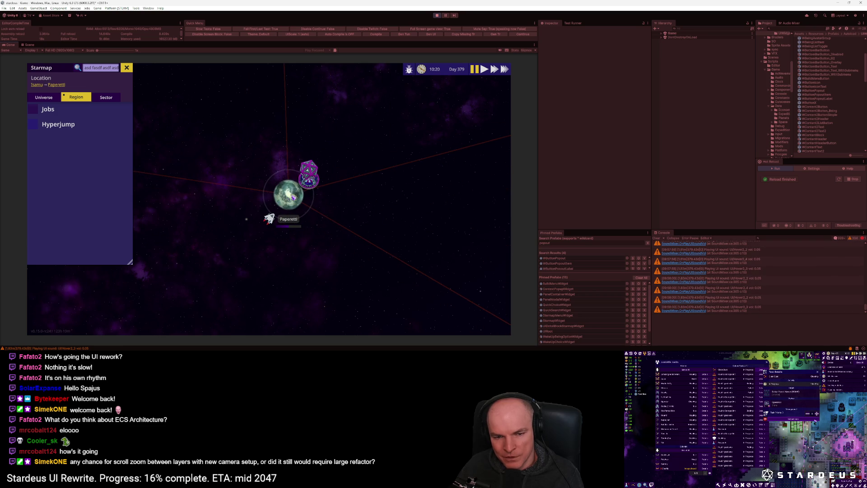
left_click_drag(345, 244, 416, 257)
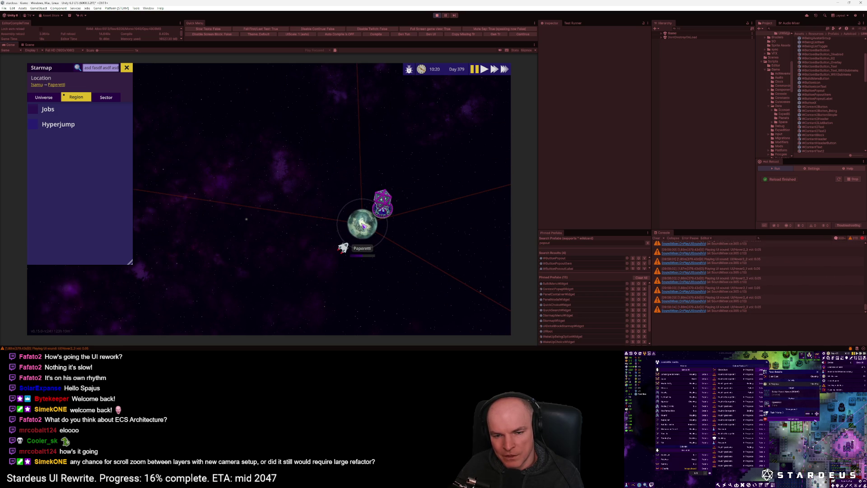
scroll(361, 228, "down", 5)
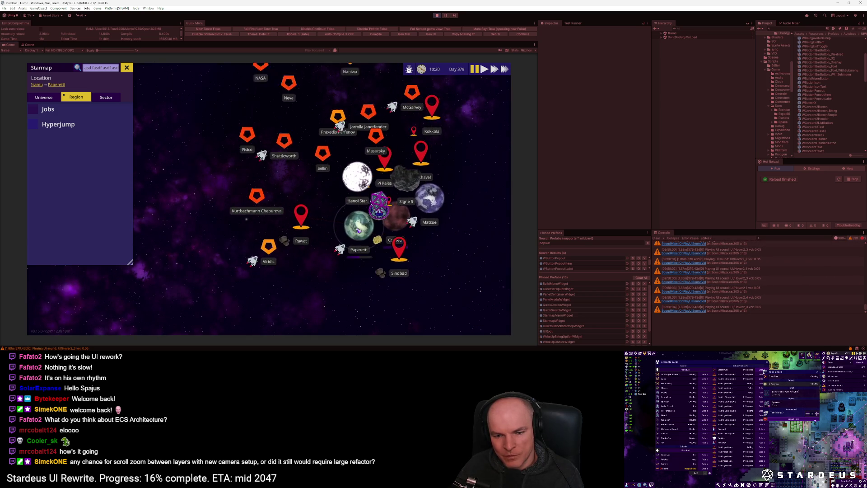
scroll(307, 248, "up", 3)
scroll(359, 216, "up", 4)
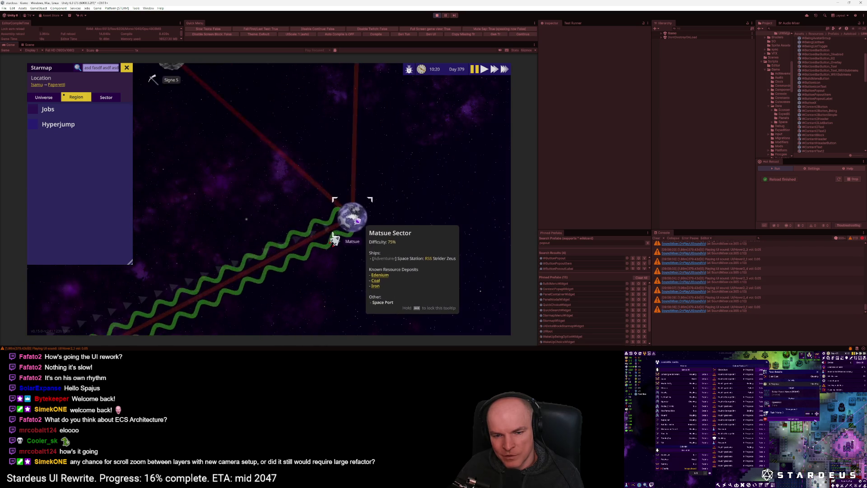
scroll(314, 250, "down", 3)
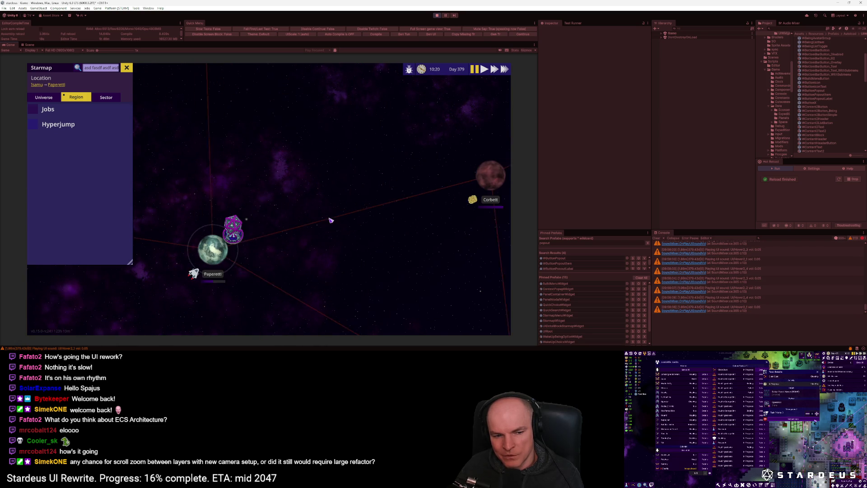
scroll(208, 256, "up", 3)
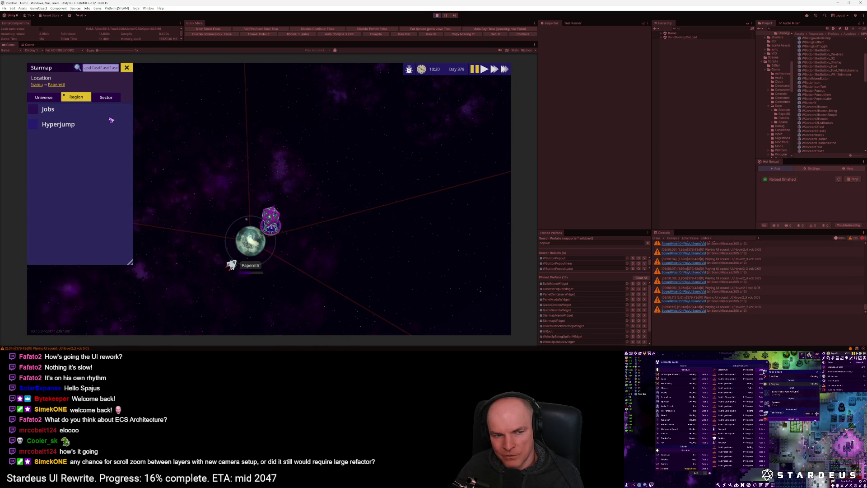
Cycle the starmap through Sector and Region back to the Universe layer.
left_click(102, 99)
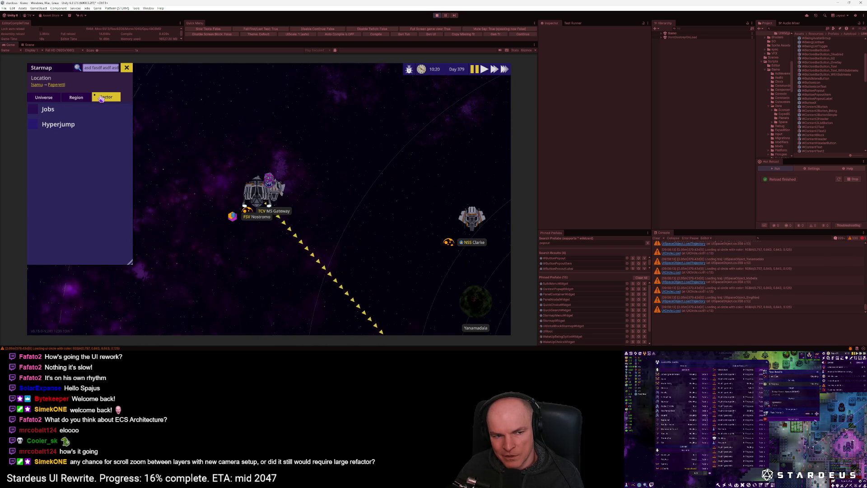
left_click(102, 99)
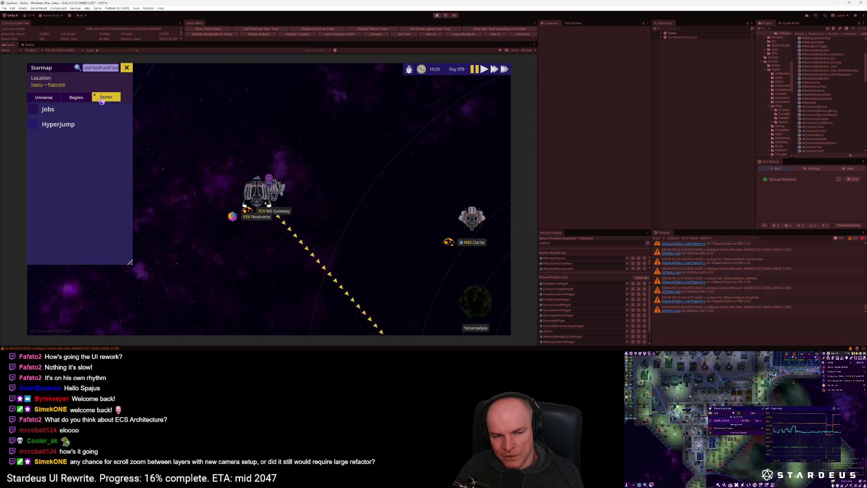
left_click(79, 100)
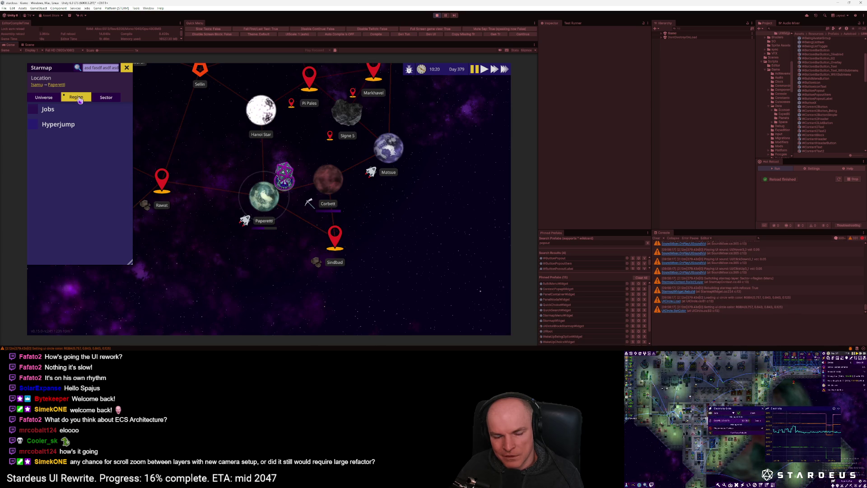
left_click(44, 99)
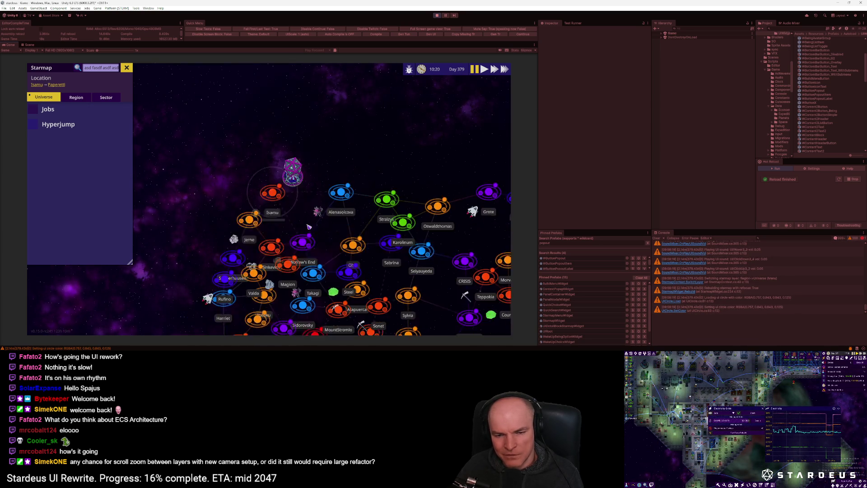
Pan the universe map slightly left, then show a 'Playing UI sound' warning's stack trace.
mouse_move(331, 208)
left_mouse_down()
mouse_move(265, 195)
mouse_move(274, 204)
left_mouse_up()
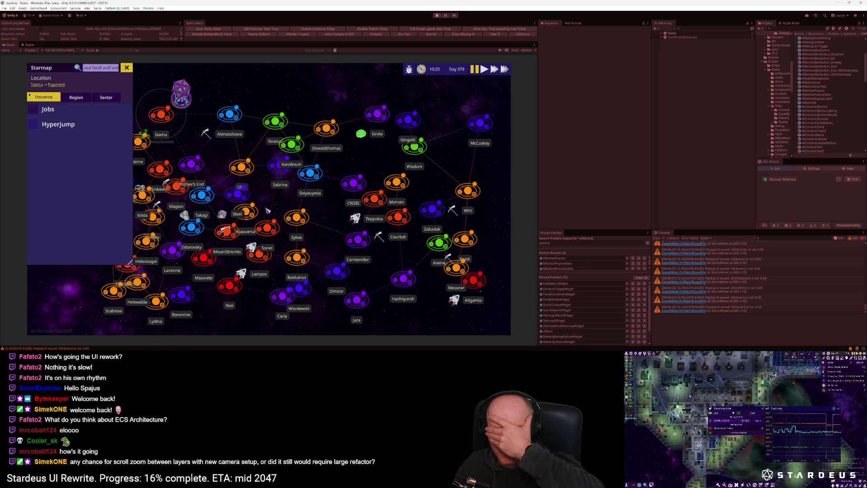
mouse_move(254, 210)
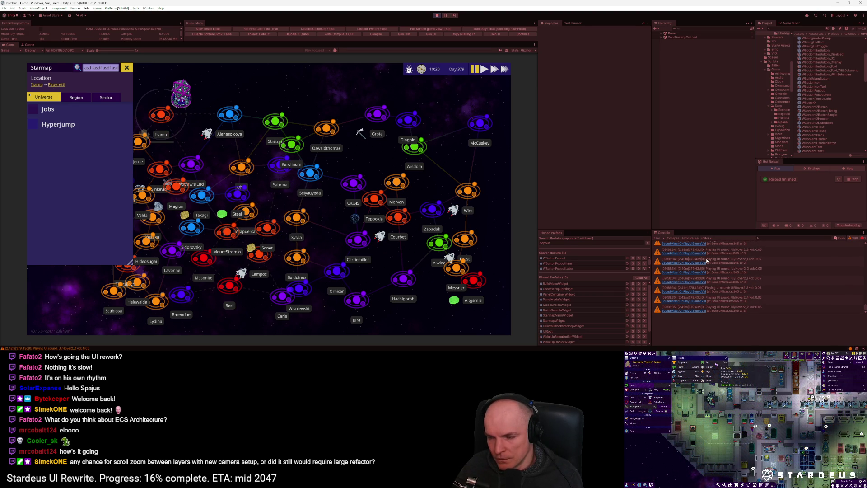
left_click(724, 262)
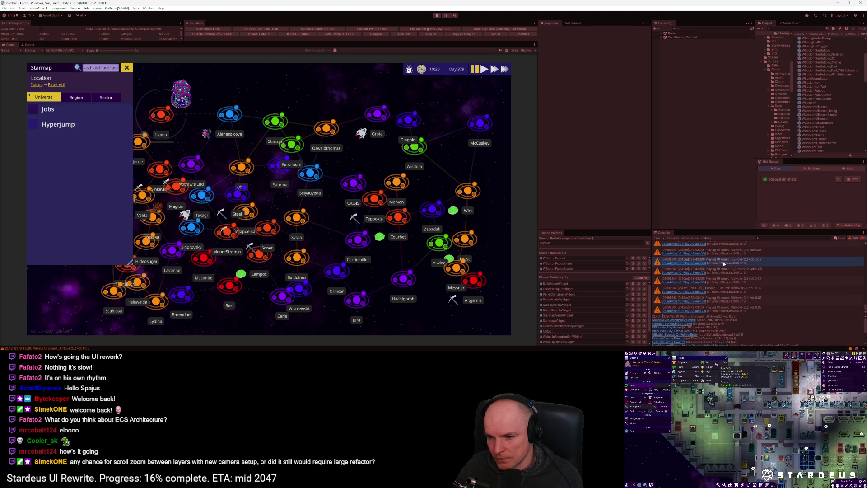
Clear the Unity Console and inspect the next newly logged message.
key("alt+Tab")
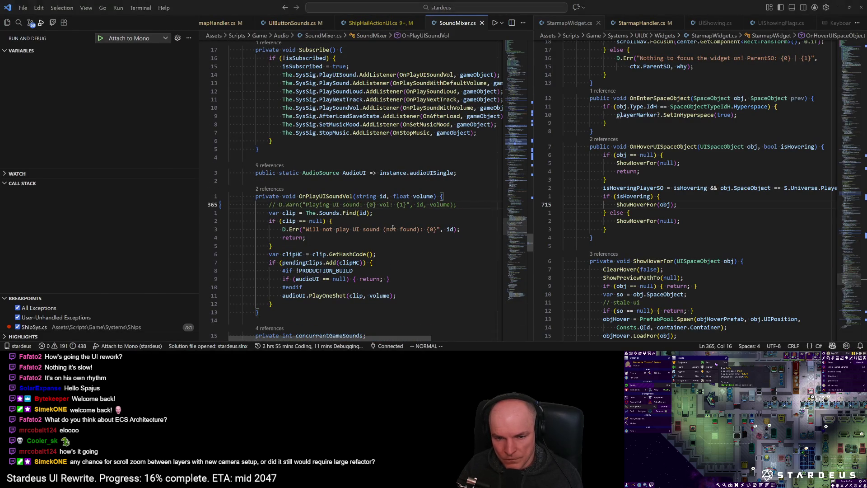
key("alt+Tab")
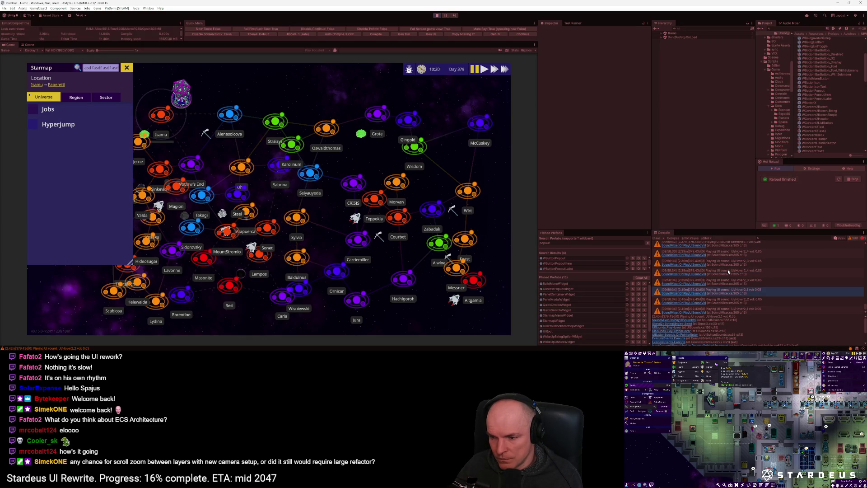
scroll(722, 263, "up", 3)
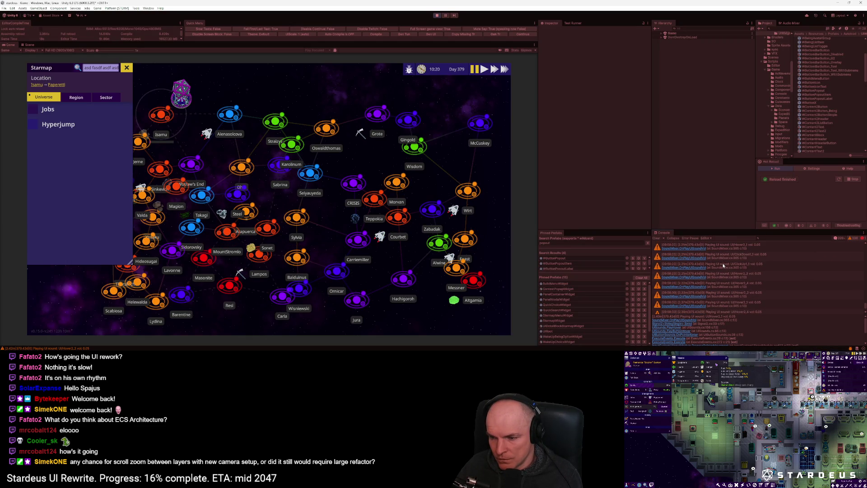
left_click(654, 238)
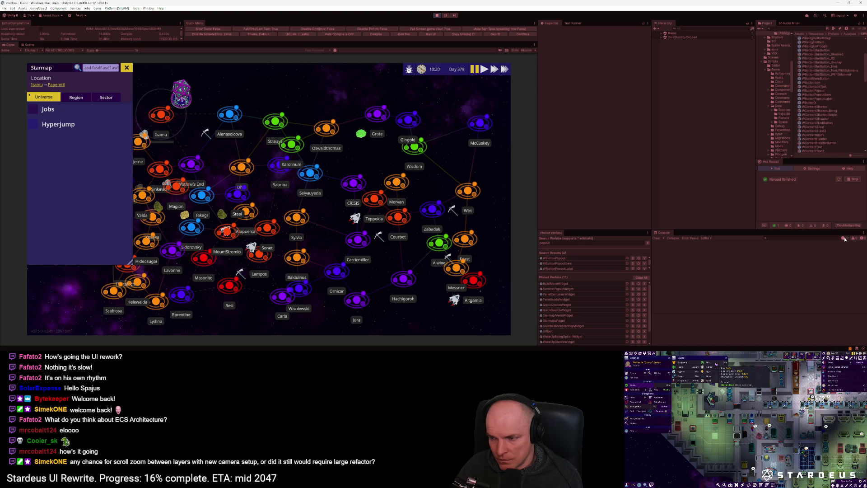
left_click(742, 266)
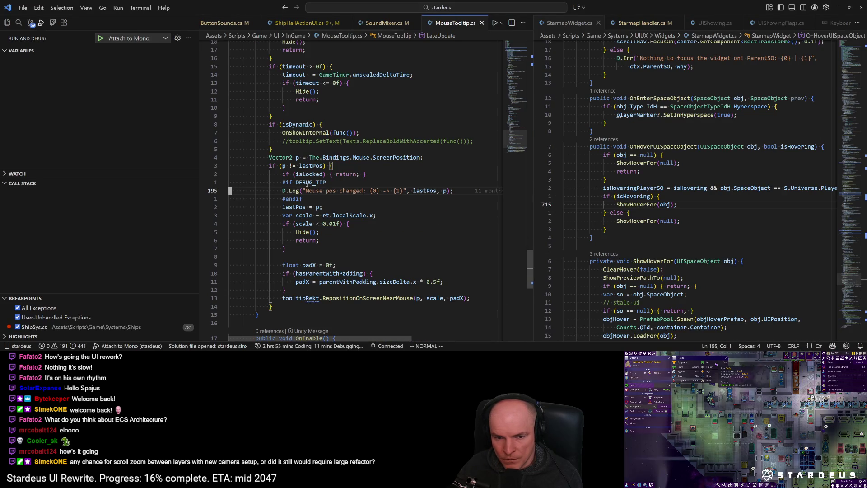
Comment out '#define DEBUG_TIP' on line 3 of MouseTooltip.cs and save.
left_click(505, 64)
key("ctrl+slash")
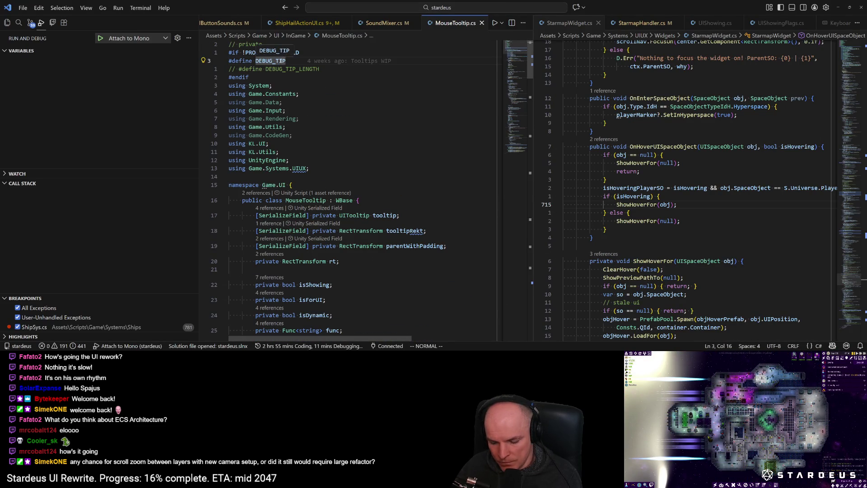
key("ctrl+s")
key("alt+Tab")
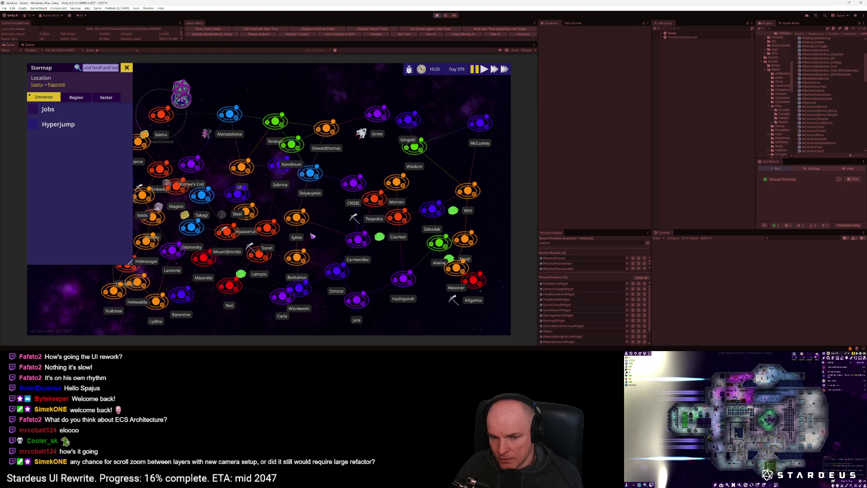
Set an FTL course to Carriemiller, check the Region and Sector views near MS Gateway, then close the starmap.
right_click(365, 246)
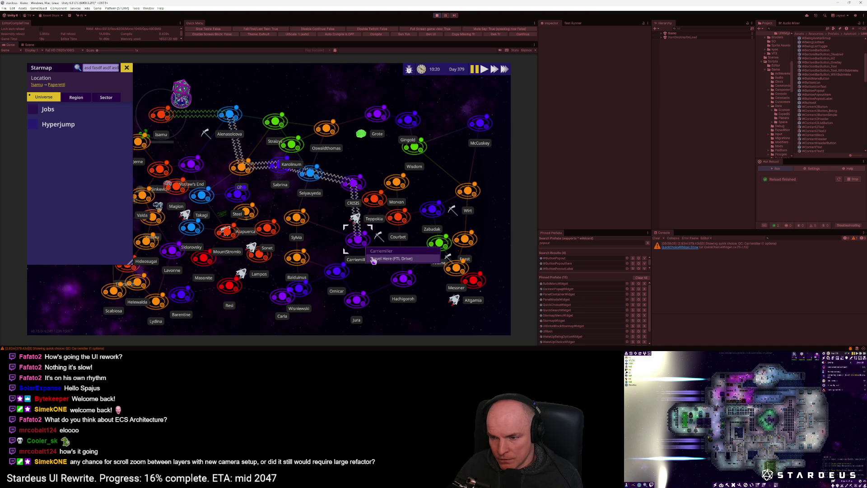
left_click(374, 261)
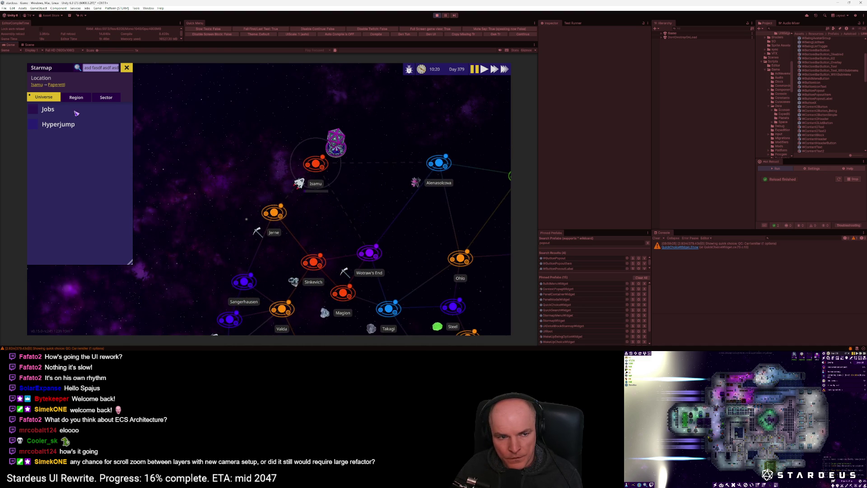
left_click(77, 97)
left_click(105, 100)
scroll(361, 221, "down", 3)
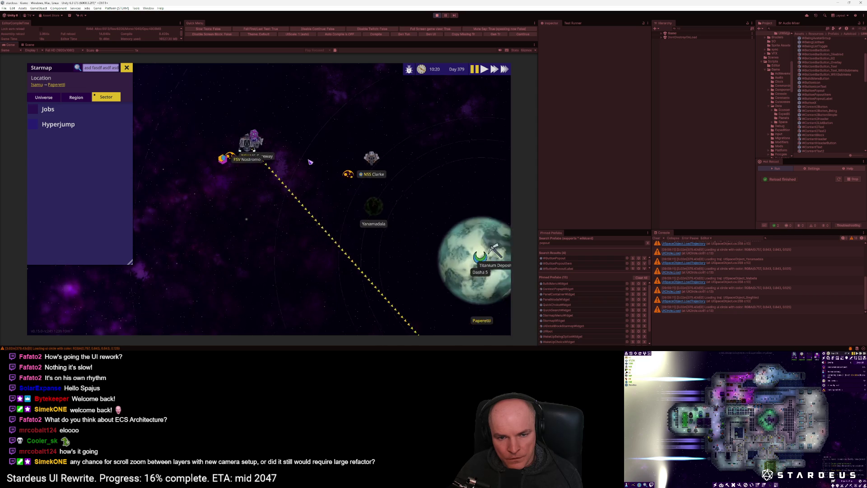
scroll(305, 211, "up", 4)
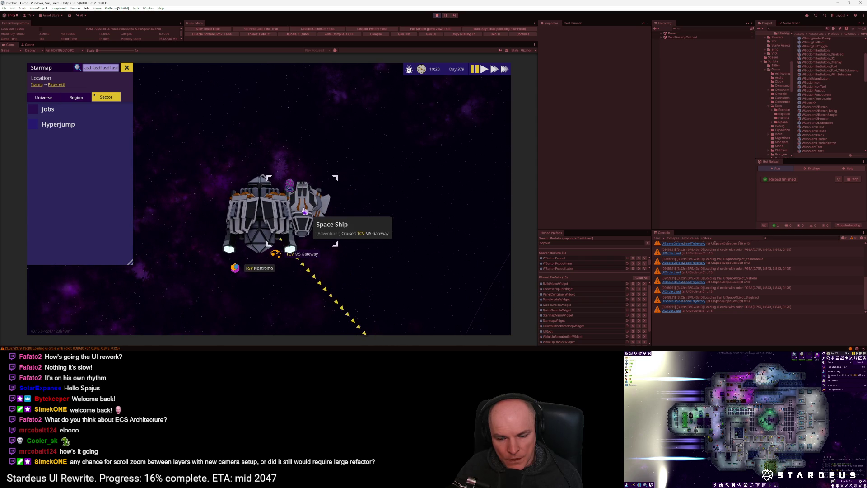
left_click(305, 211)
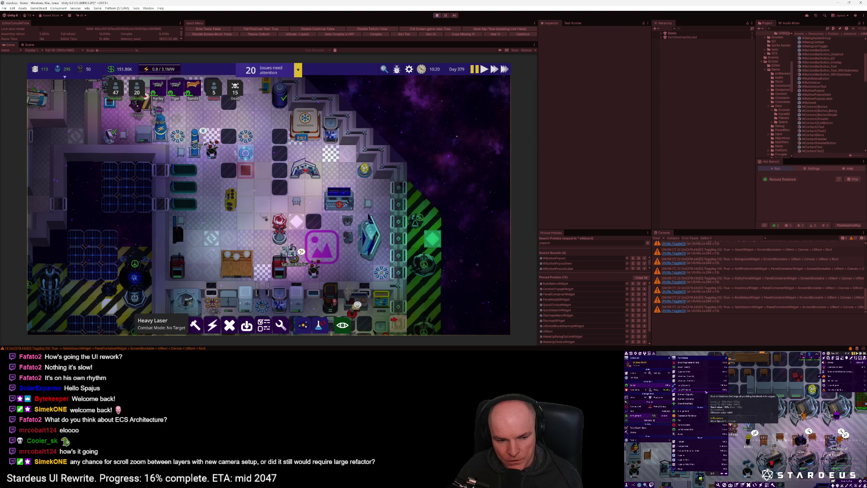
In VS Code, attach the debugger to Unity with the HasCommunicator breakpoint in ShipSys.cs.
key("alt+Tab")
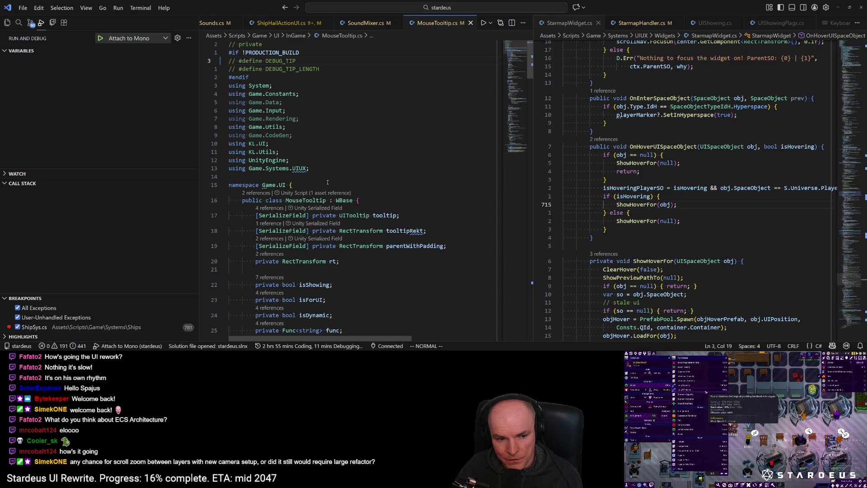
left_click(34, 326)
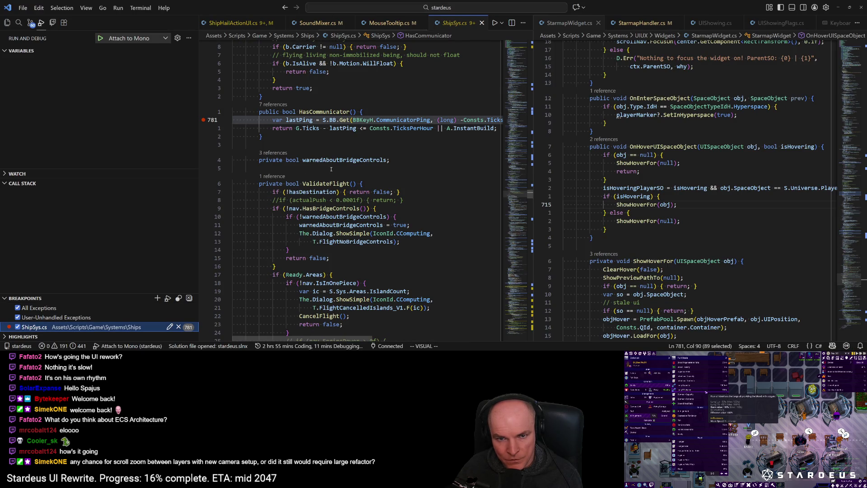
key("F5")
key("Return")
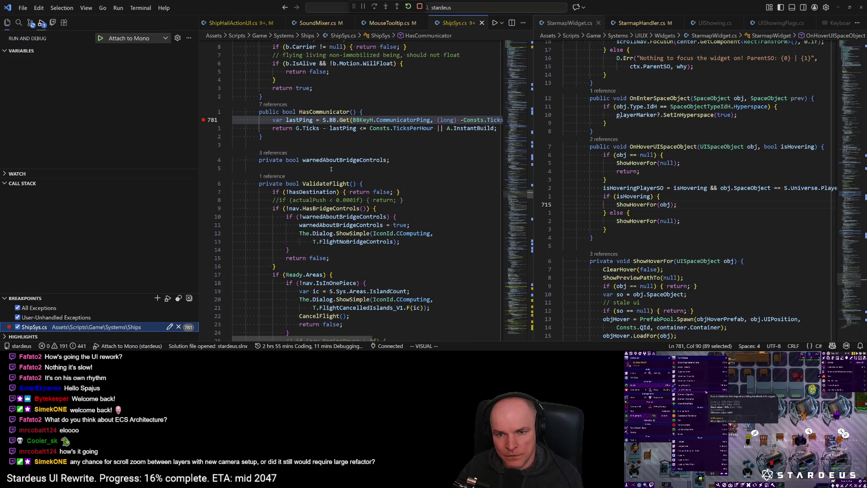
Run 'npc_ships ship_react 457 1 GiveGift' in the dev console, then unpause the game.
key("alt+Tab")
key("grave")
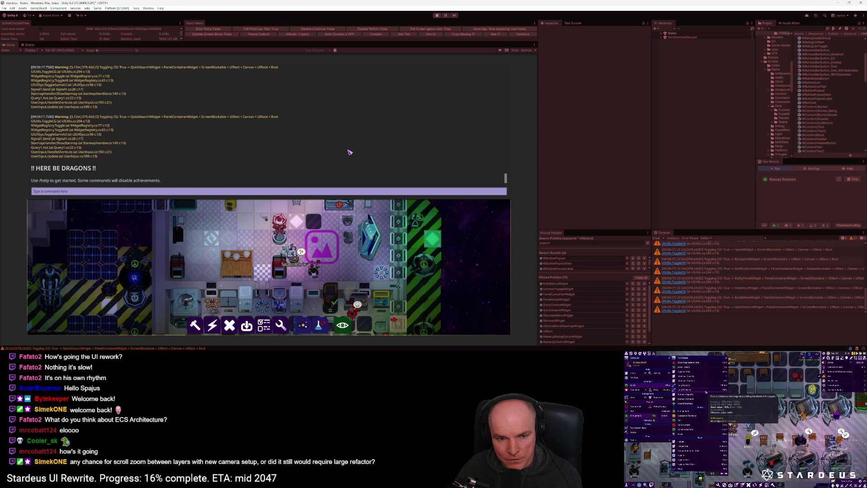
key("Return")
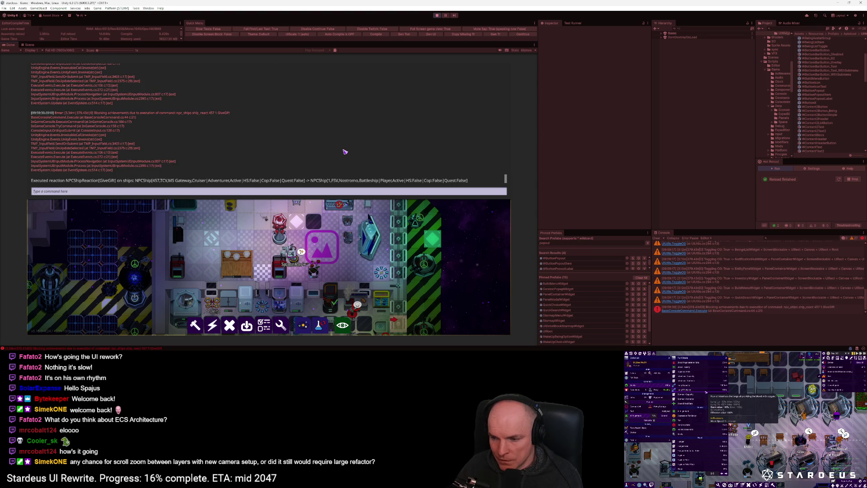
key("grave")
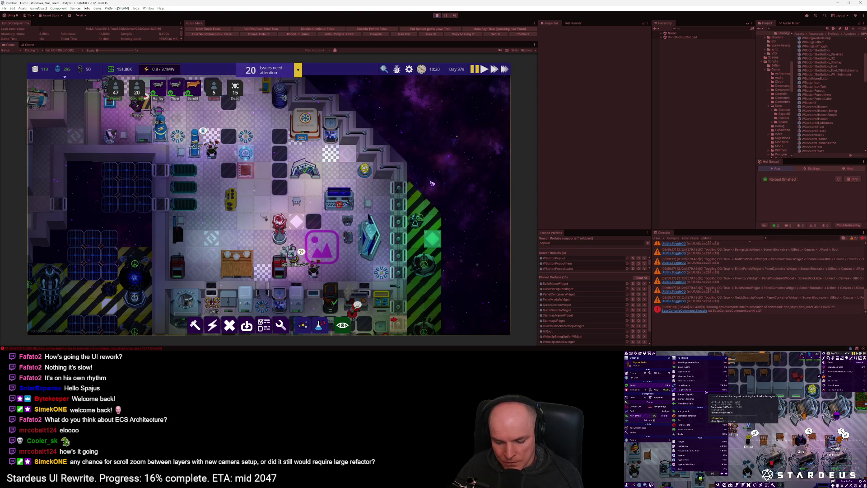
key("m")
key("Escape")
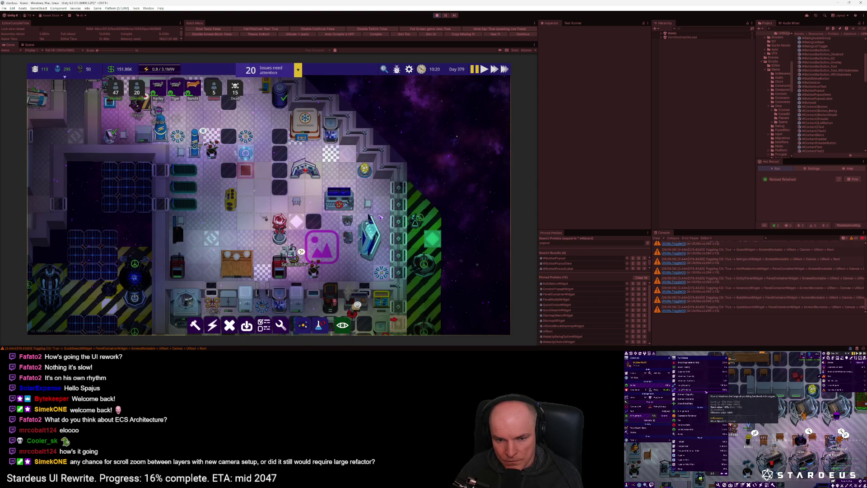
key("space")
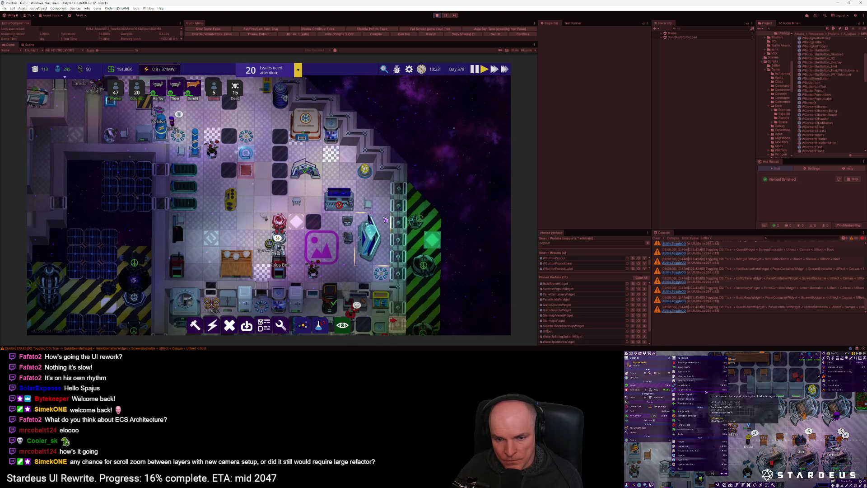
scroll(394, 221, "down", 5)
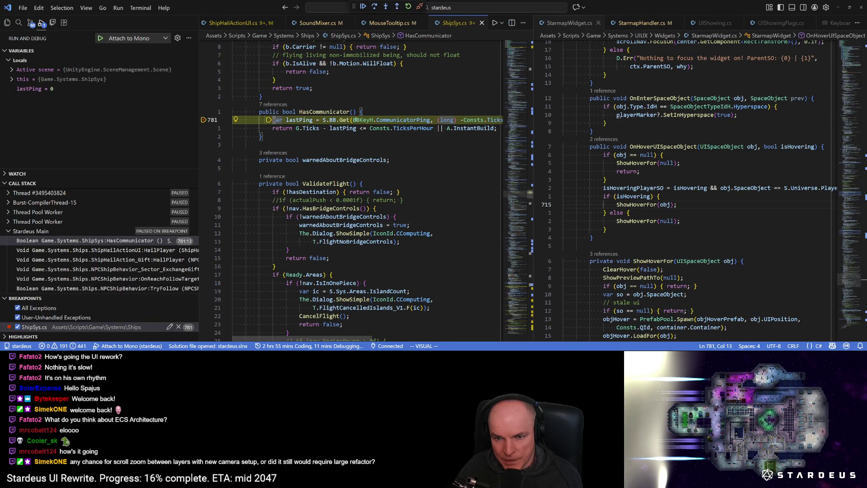
Step past line 781 and follow the blackboard lookup to the CommunicatorPing key definition.
left_click(386, 8)
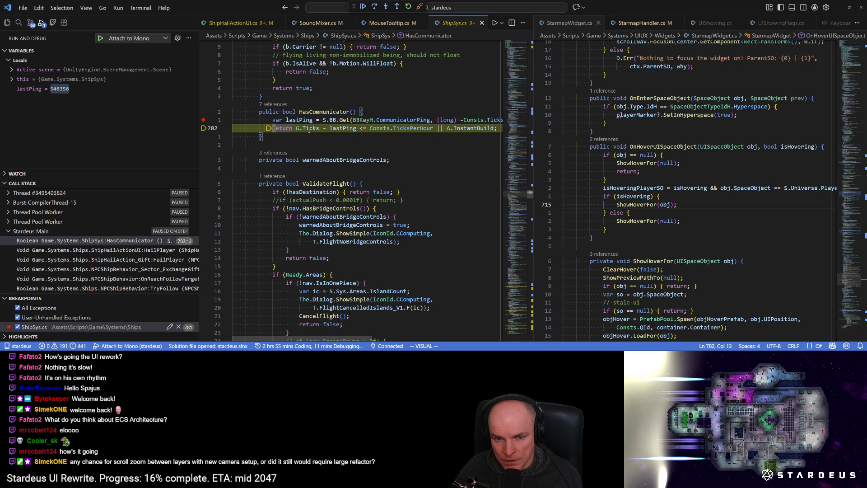
mouse_move(309, 129)
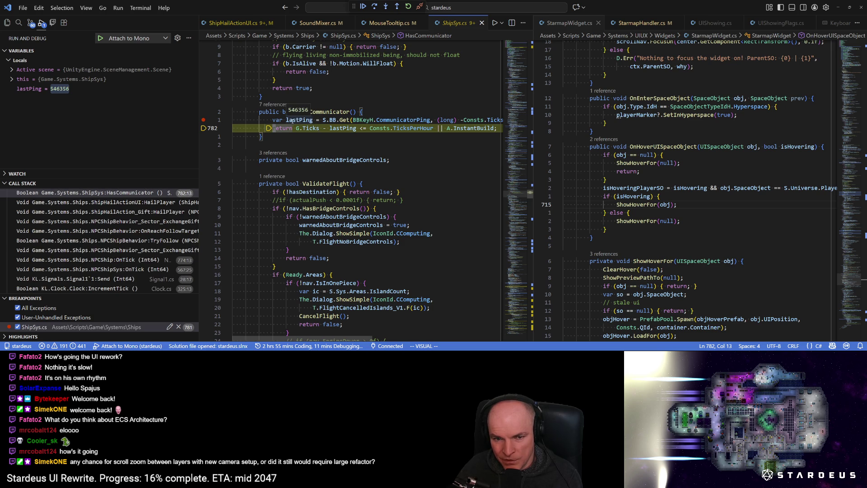
left_click(343, 120)
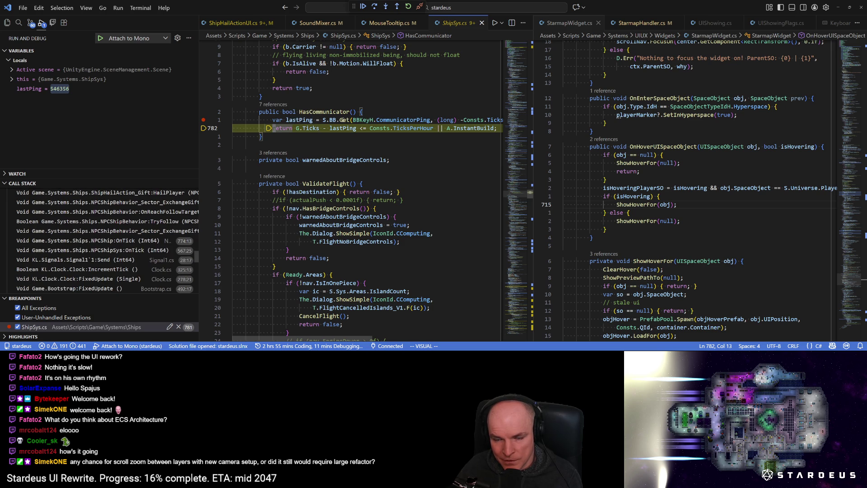
left_click(394, 120, "ctrl")
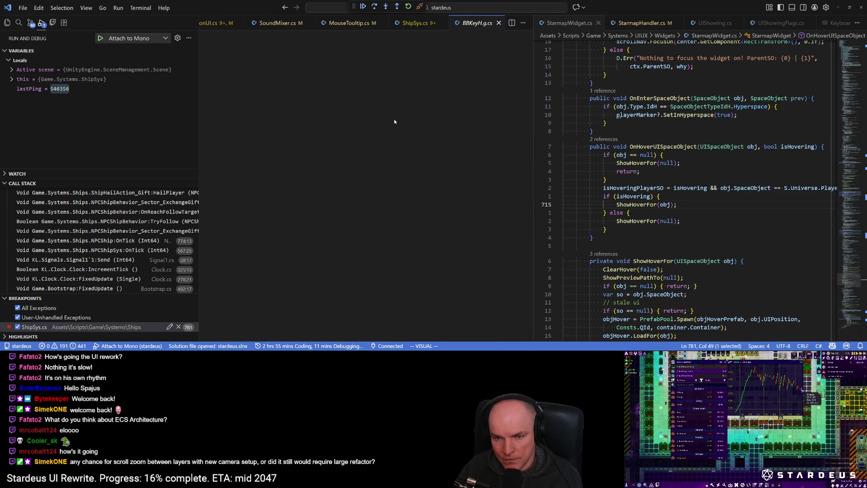
scroll(418, 275, "down", 2)
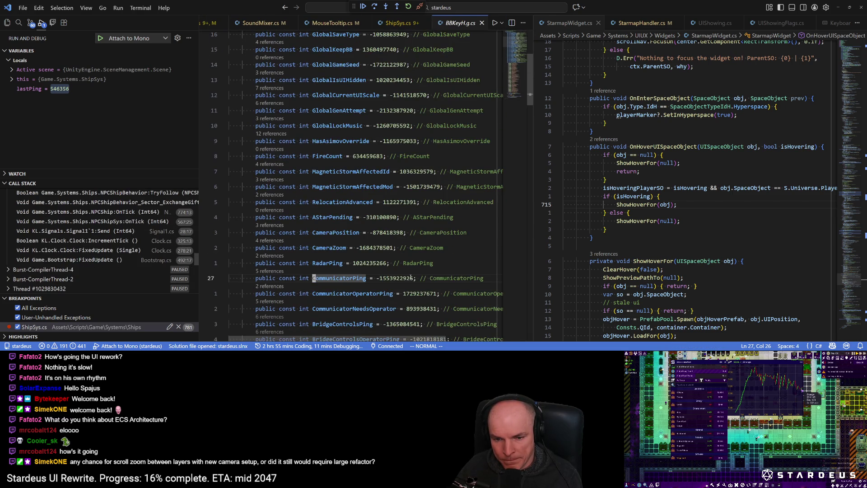
double_click(396, 277)
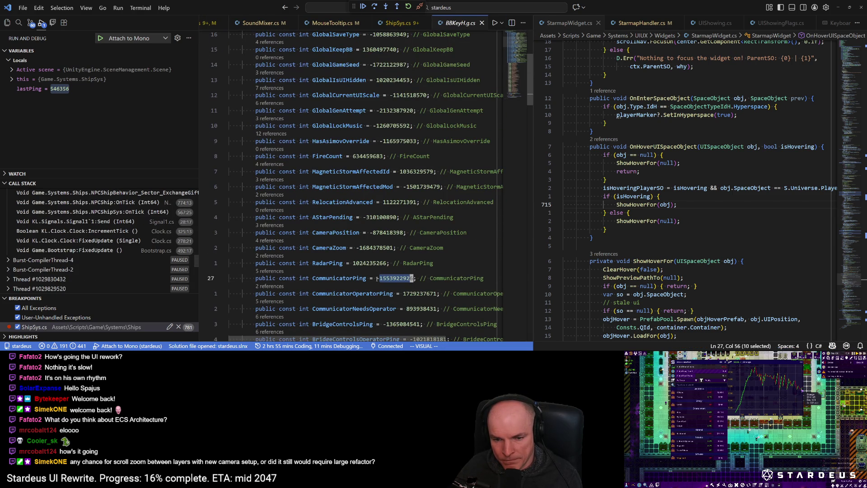
key("Escape")
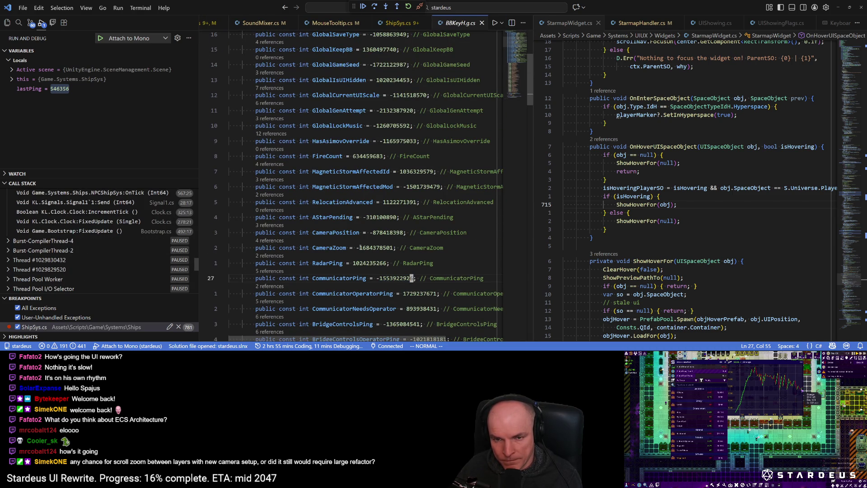
key("ctrl+p")
type("bb")
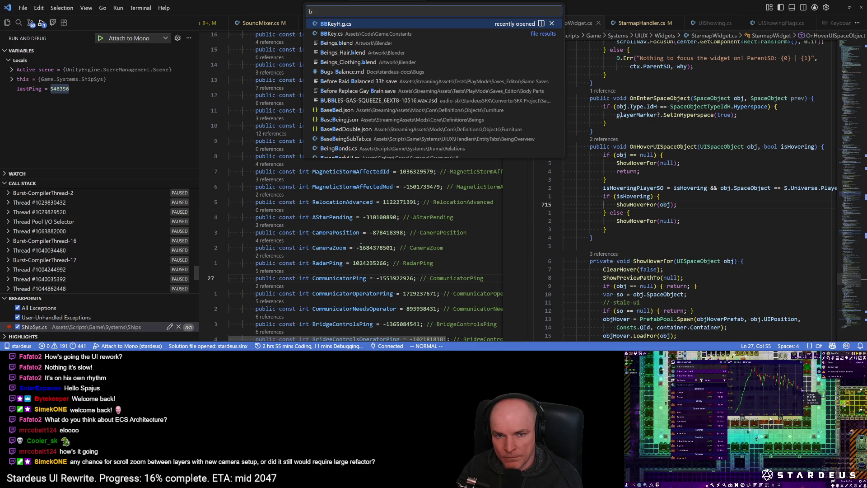
type("lackbo")
Open Blackboard.cs and navigate to the Set(int key, long val) method.
key("Return")
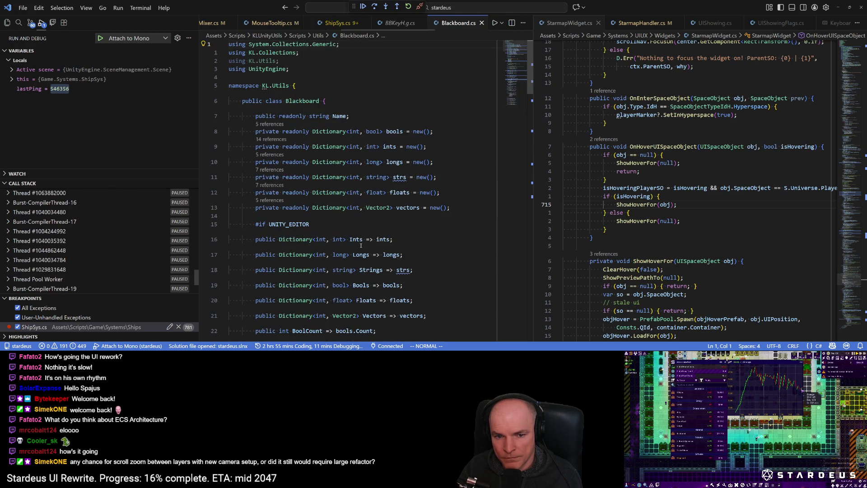
key("ctrl+shift+o")
type("set")
key("Return")
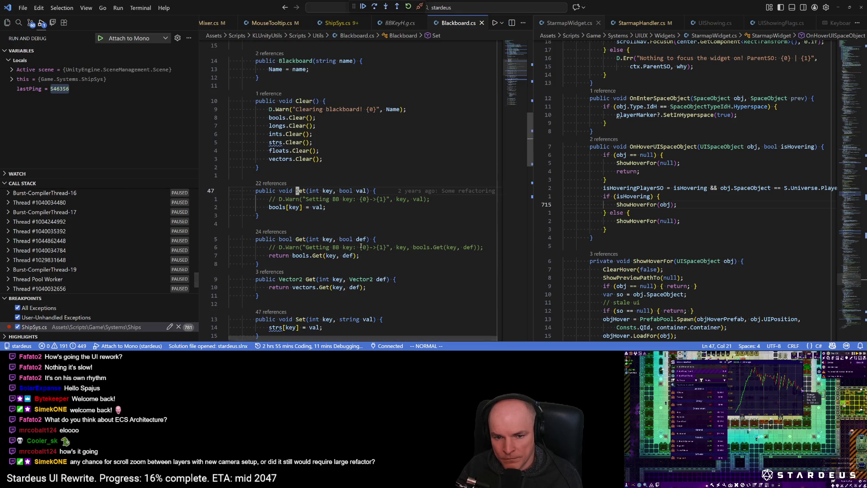
key("shift+g")
key("j")
key("j")
key("j")
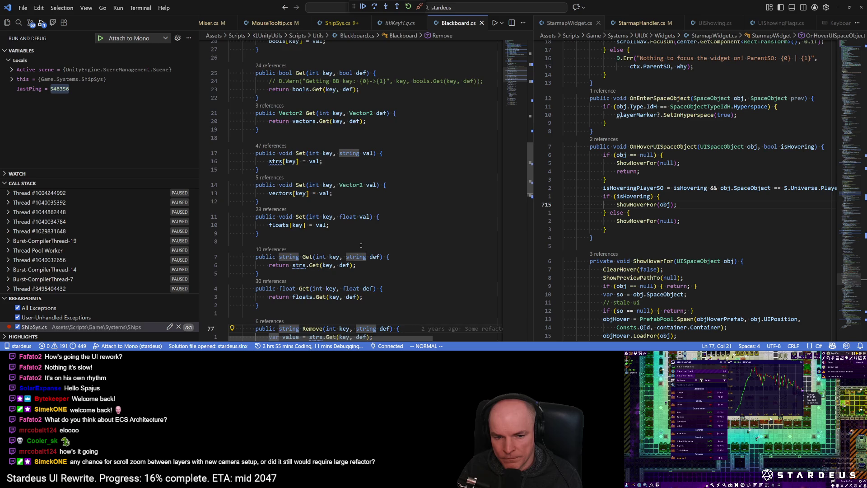
key("w")
key("w")
key("j")
key("j")
key("j")
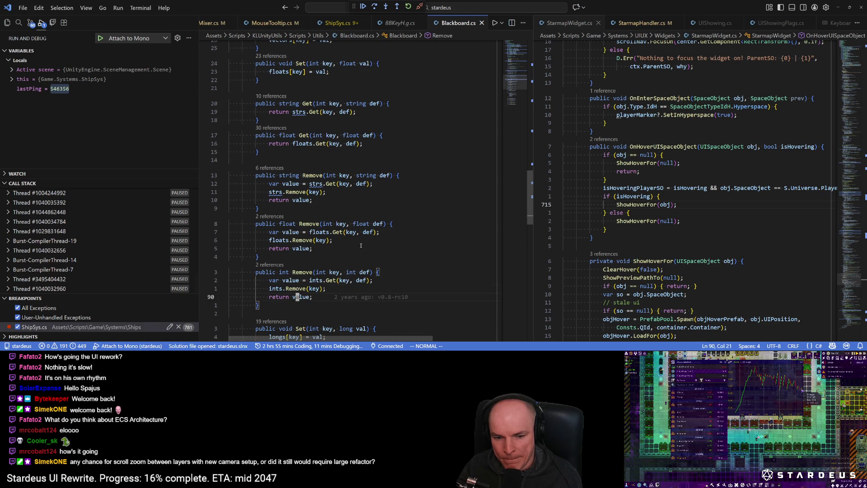
key("k")
key("k")
key("k")
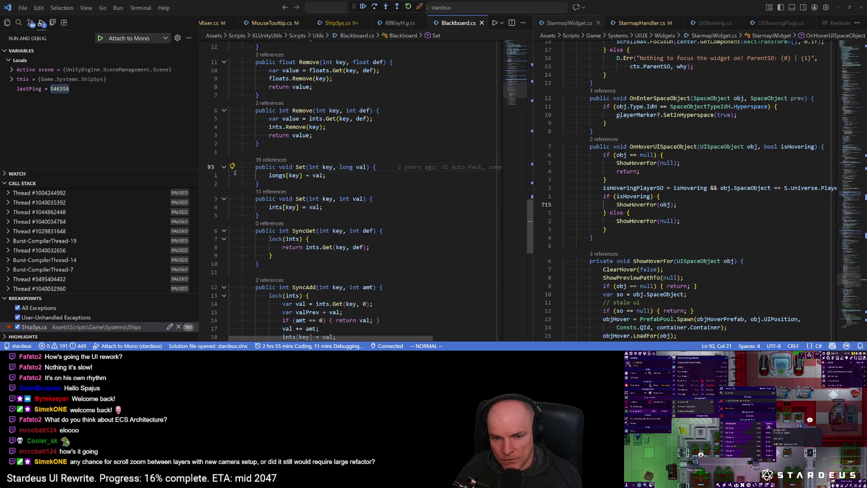
type("o")
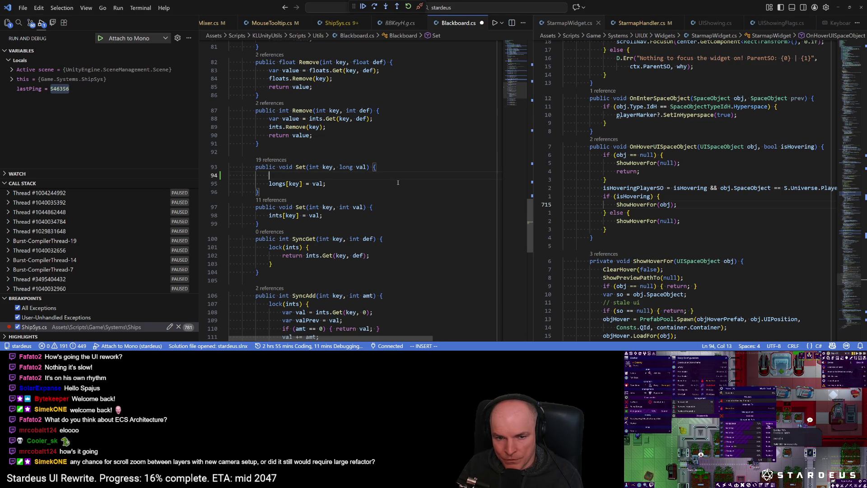
type("if (key == -1553922926")
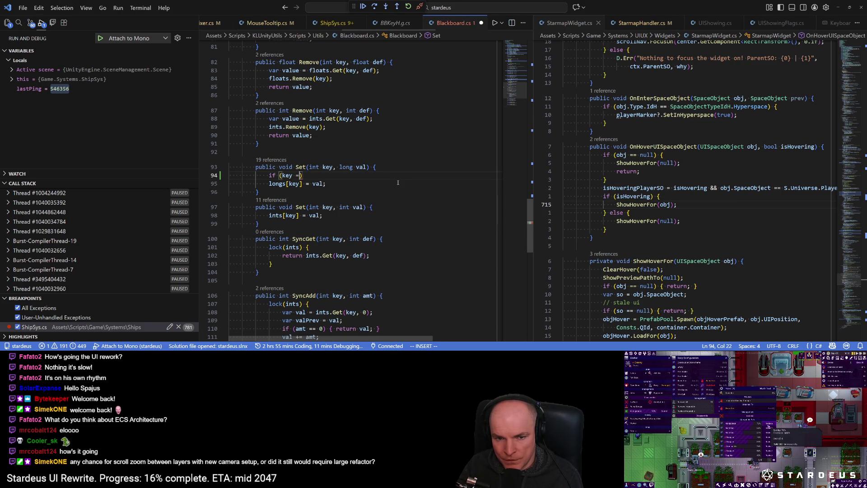
type(") {")
key("Return")
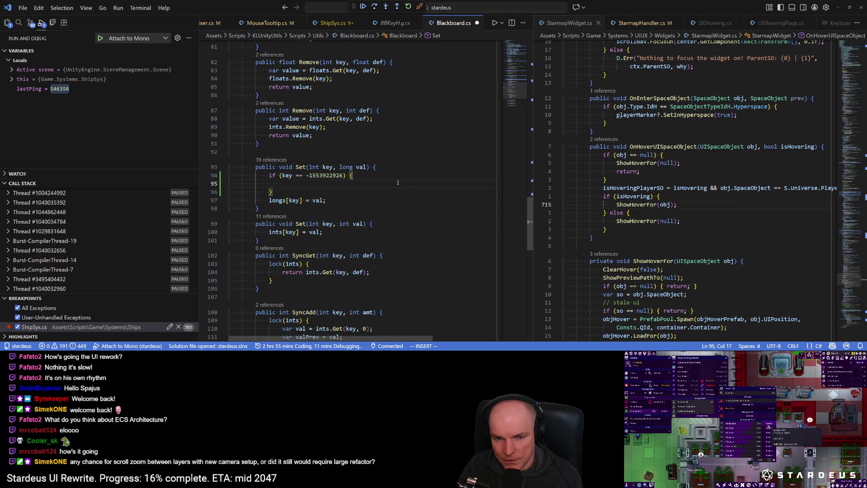
type("D.Warn(\"Setting")
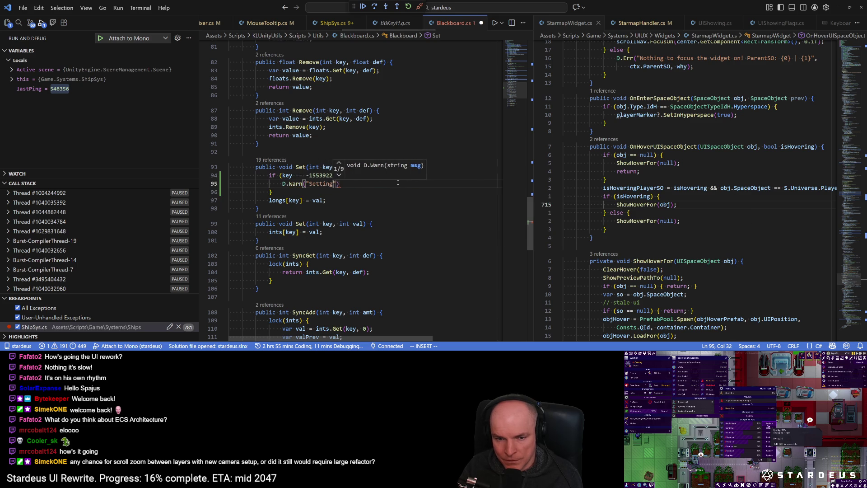
type(" comm ping")
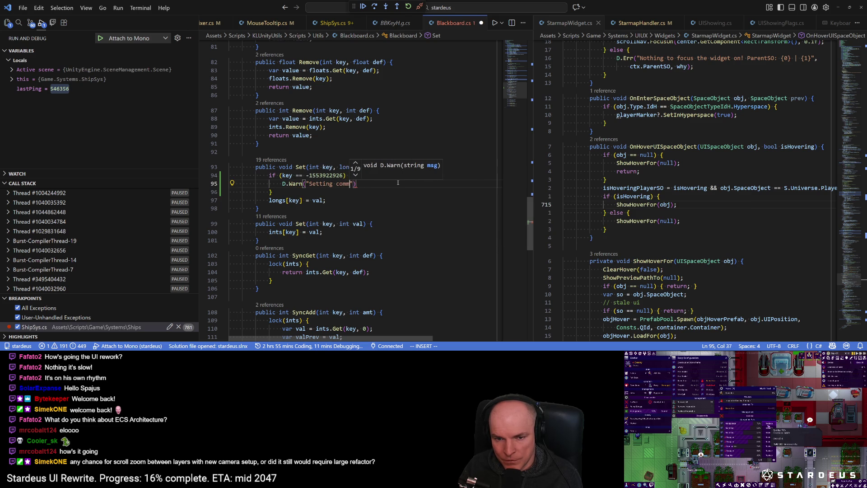
type(": {0}\", val")
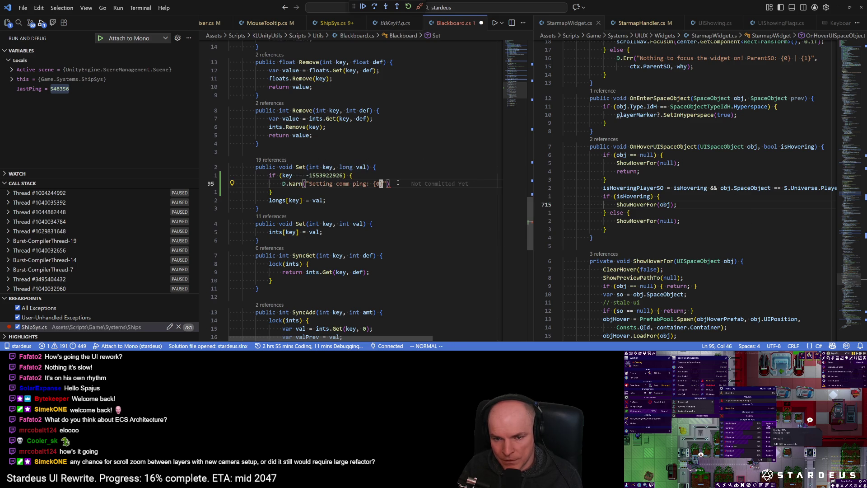
type(");")
key("ctrl+s")
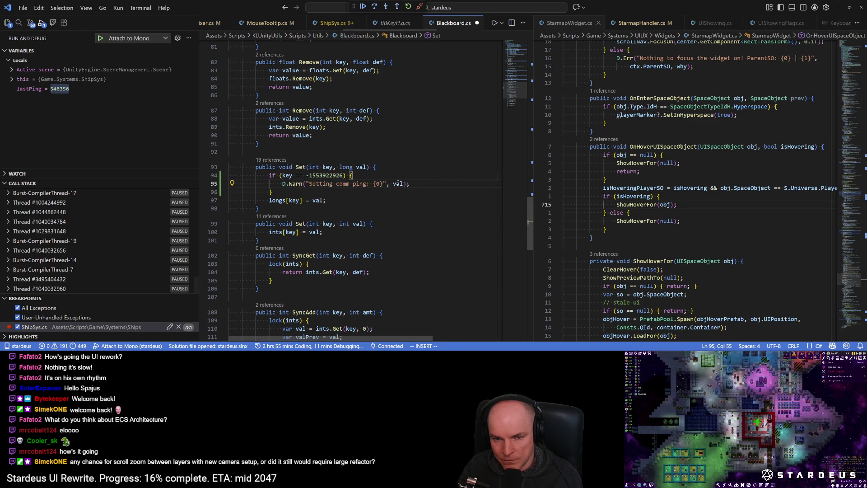
key("Escape")
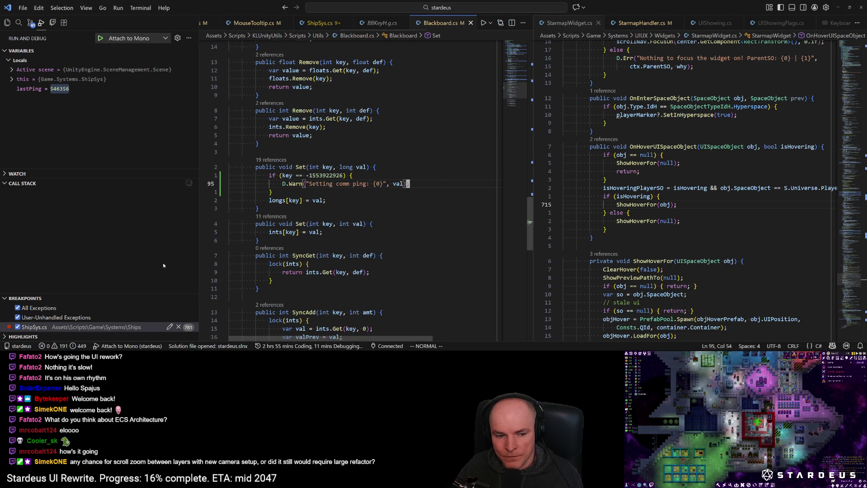
key("alt+Tab")
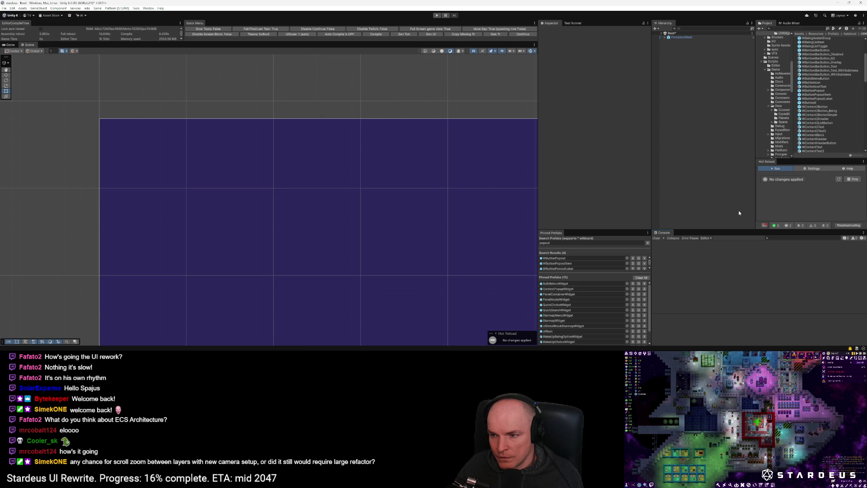
Run the game once in play mode, then filter the Console by 'comm'.
left_click(524, 35)
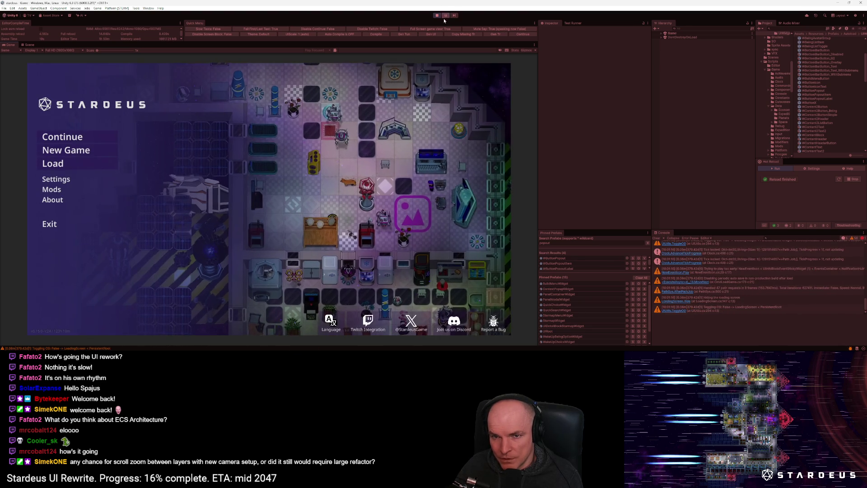
left_click(438, 16)
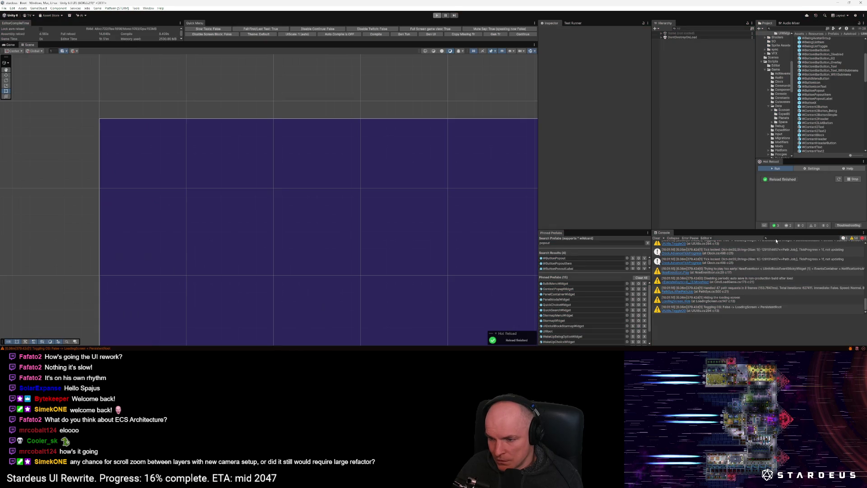
type("comm")
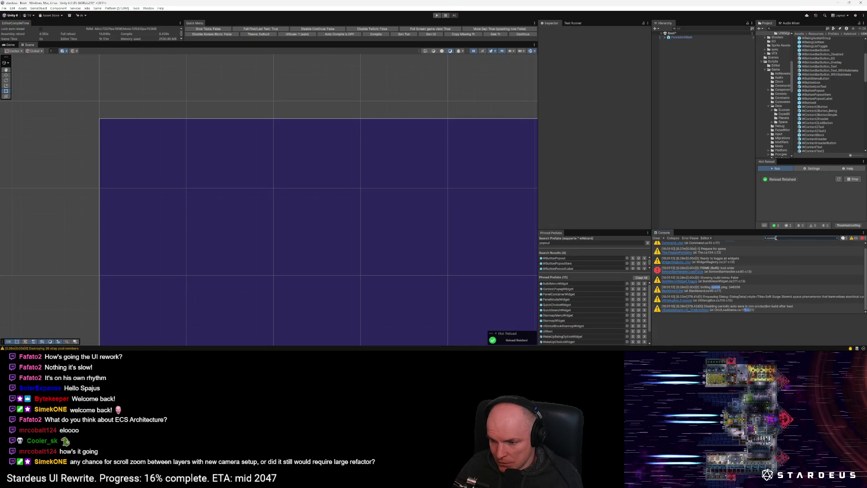
Open the 'Setting comm ping' warning's source at CommunicatorComp.cs line 49.
left_click(733, 290)
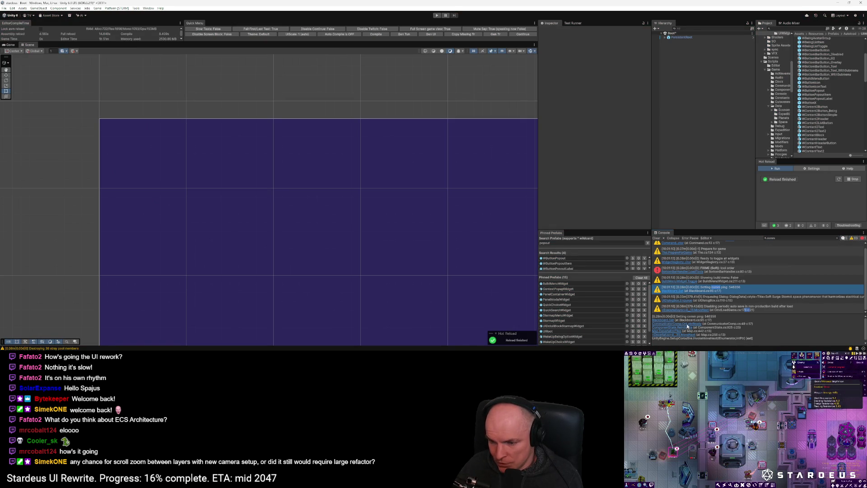
left_click(687, 324)
key("ctrl+a")
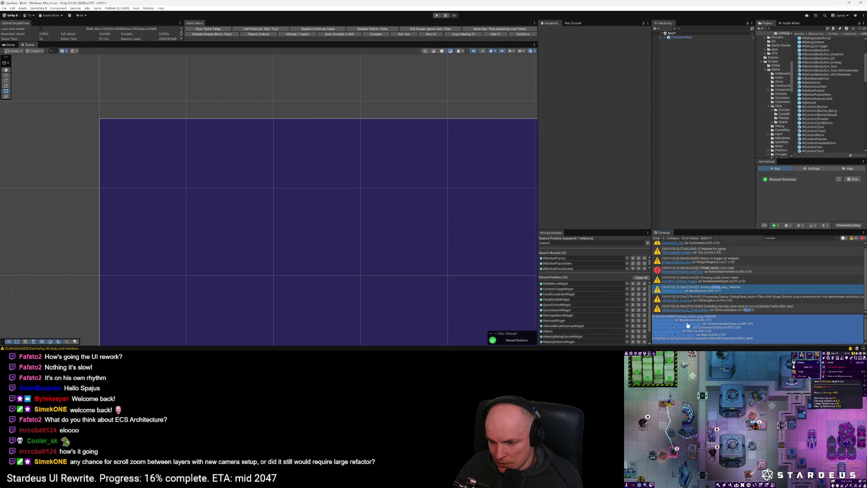
left_click(687, 324)
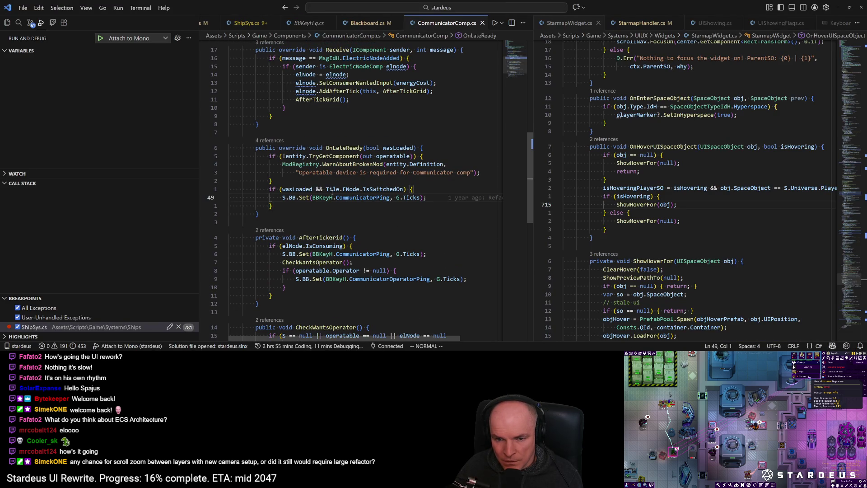
Add a breakpoint on CommunicatorComp.cs line 48's IsSwitchedOn check, then return to Unity.
left_click(400, 182)
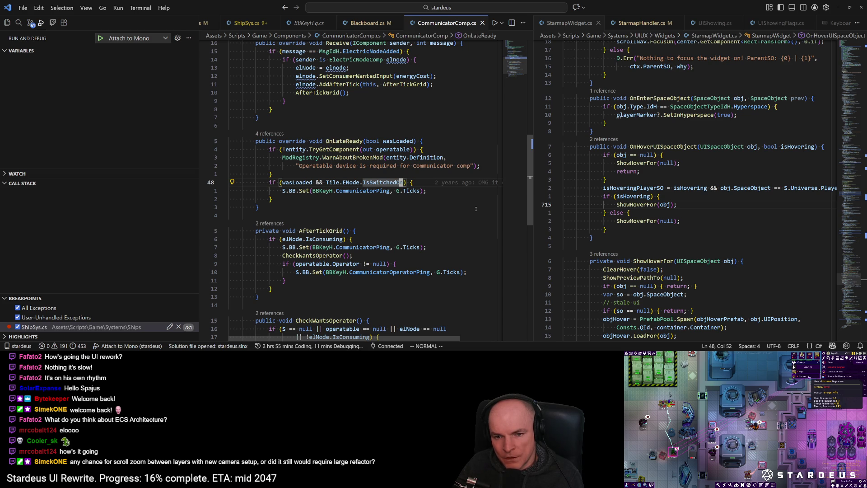
left_click(204, 182)
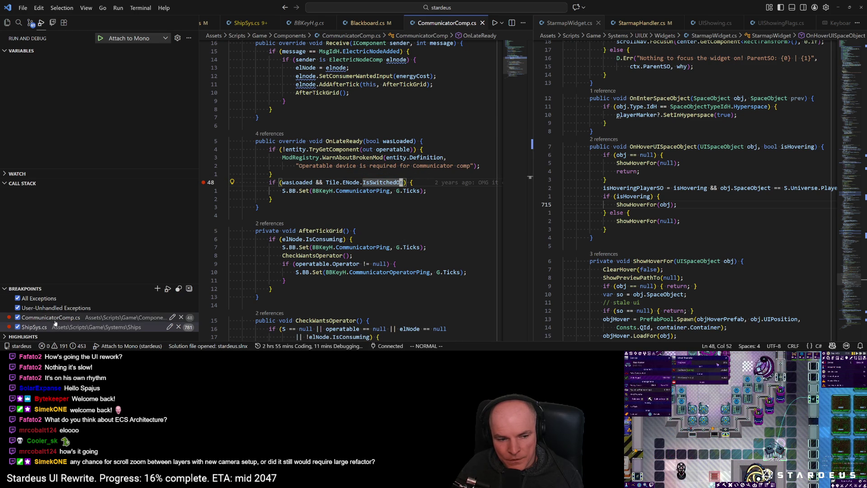
key("alt+Tab")
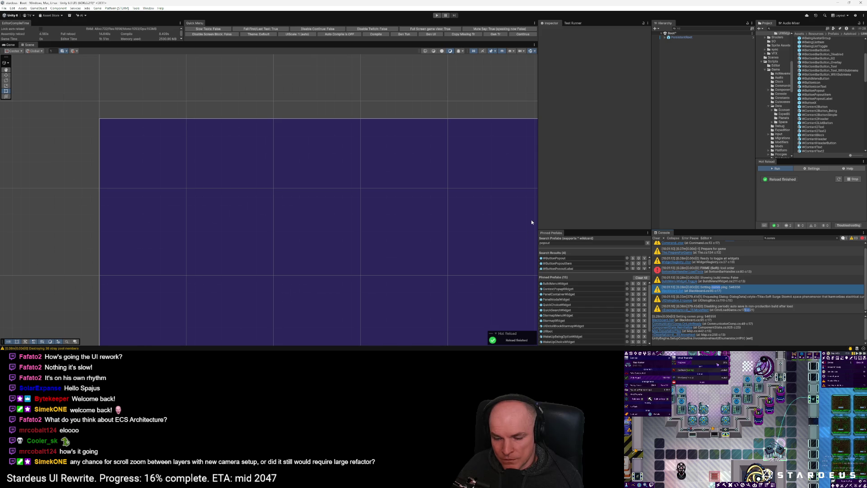
Enter play mode and attach the debugger to the running Unity editor instance.
left_click(436, 16)
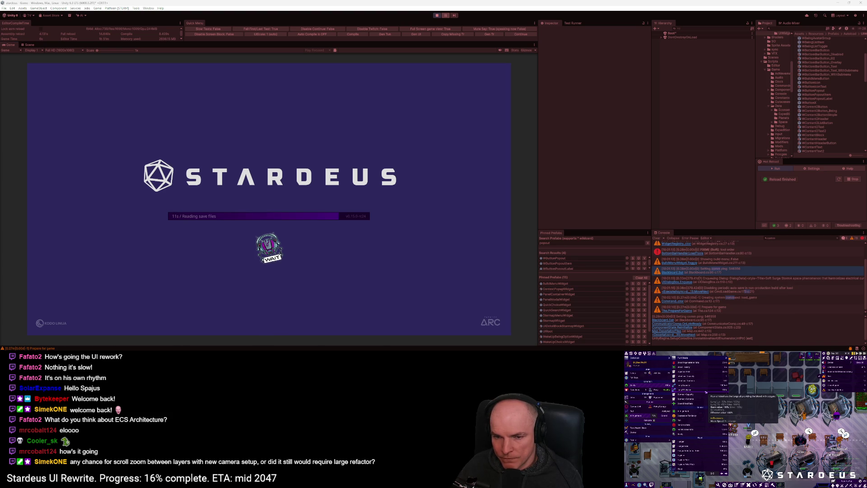
key("alt+Tab")
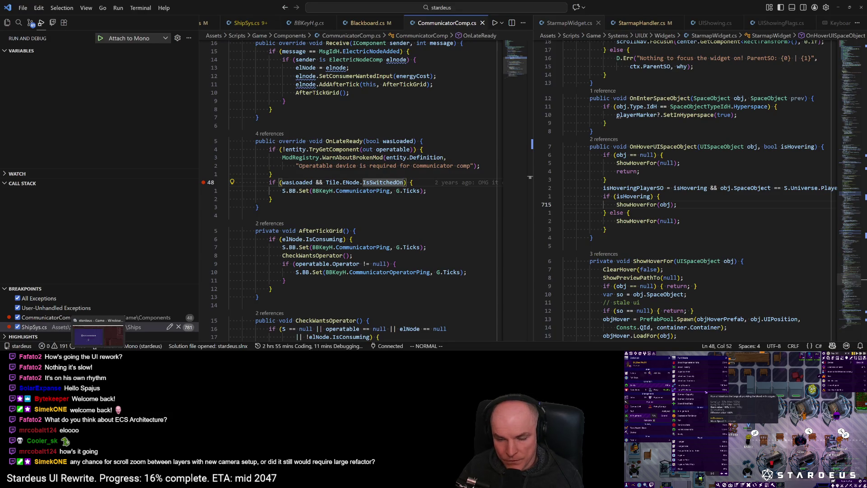
key("F5")
key("Return")
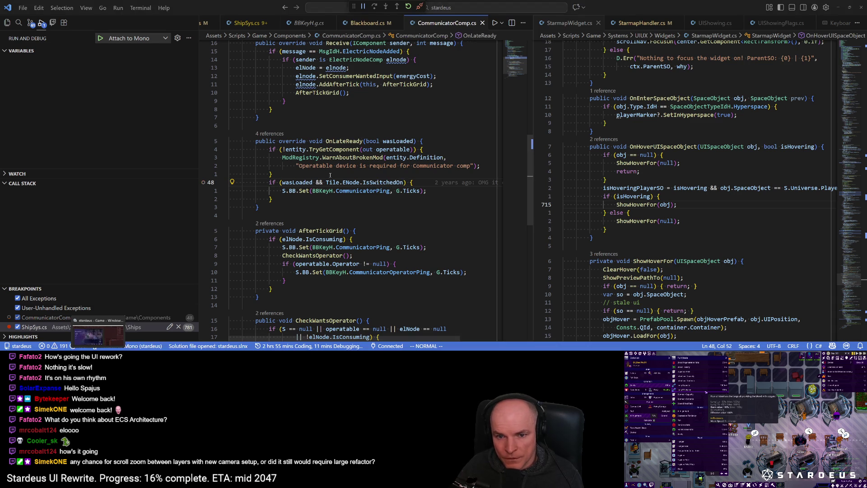
key("alt+Tab")
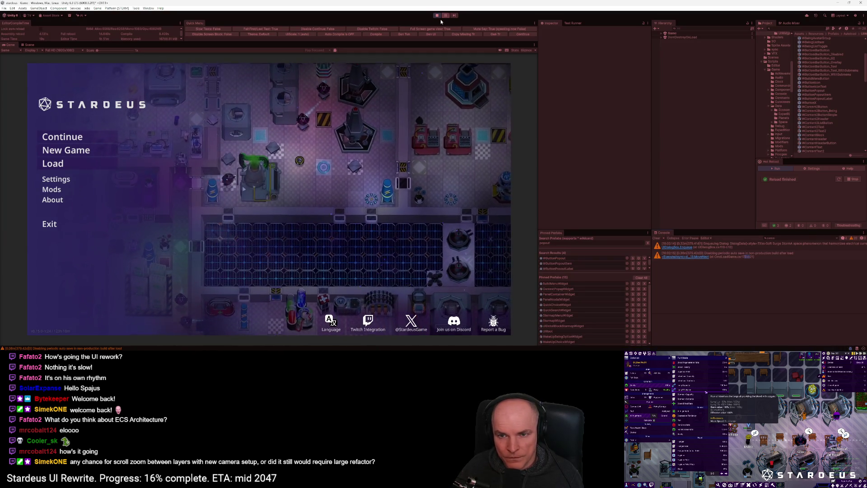
Resume the game and load the Nostromo save from the main menu.
left_click(446, 17)
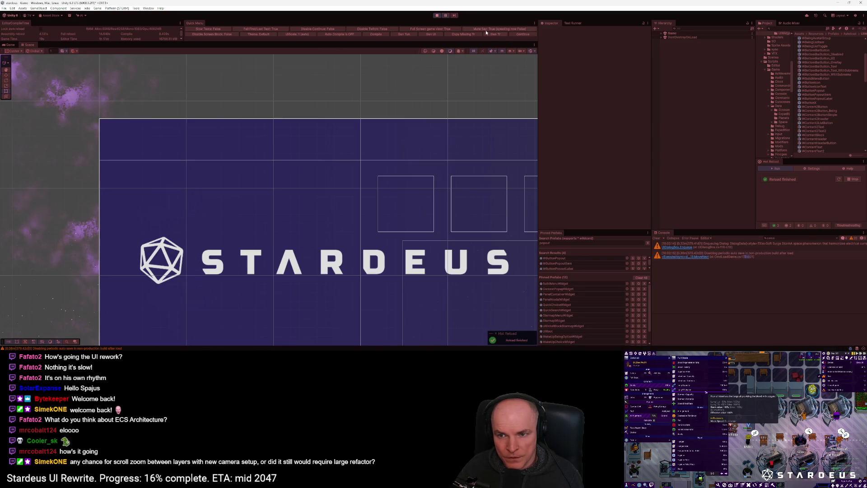
left_click(445, 15)
left_click(59, 163)
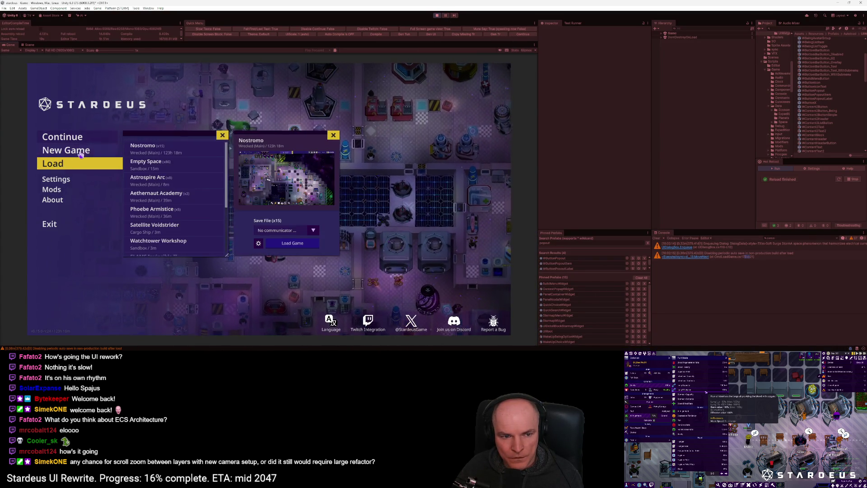
left_click(292, 244)
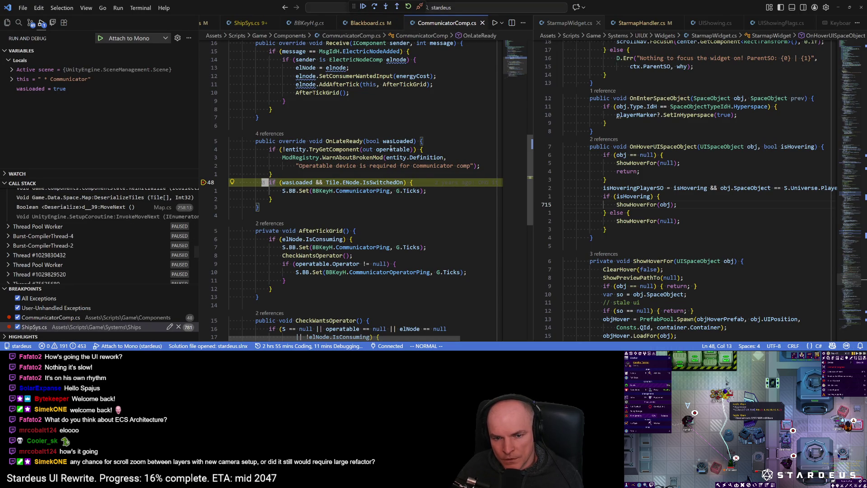
Inspect wasLoaded and the Tile.ENode values at the line-48 breakpoint.
mouse_move(349, 181)
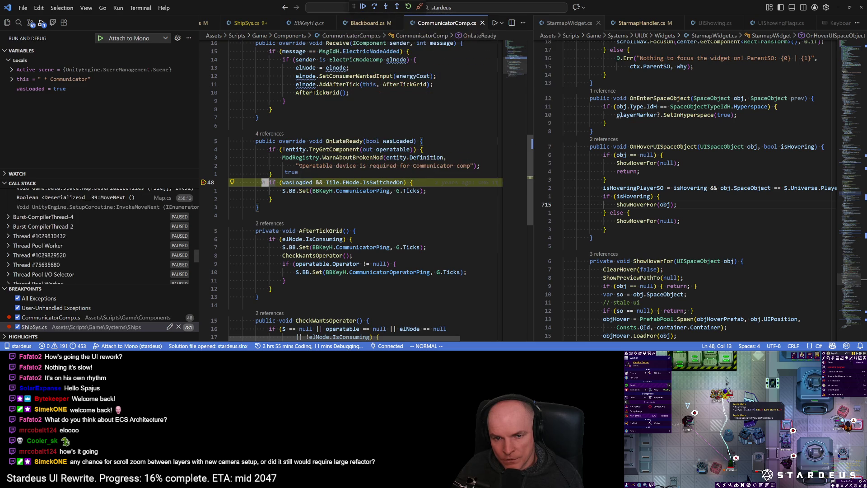
mouse_move(301, 182)
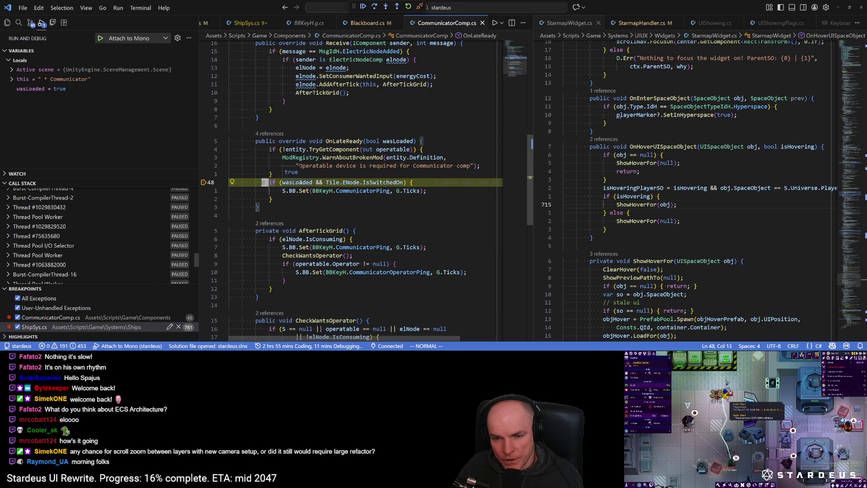
mouse_move(399, 141)
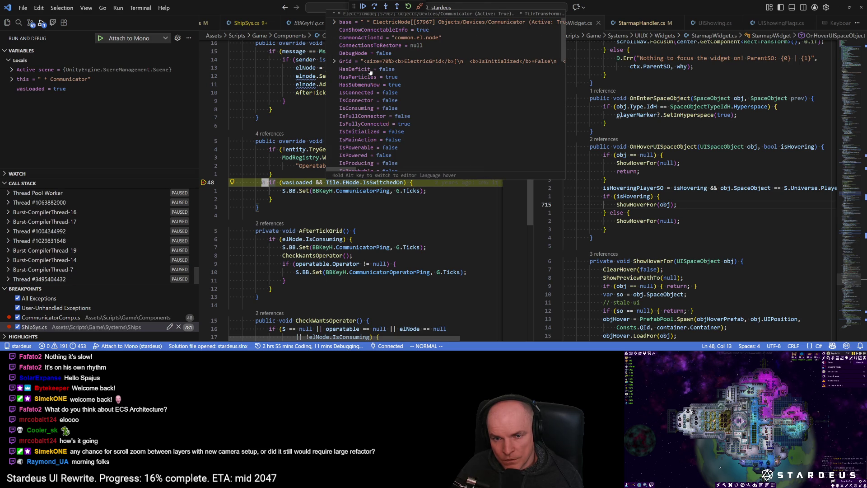
mouse_move(386, 71)
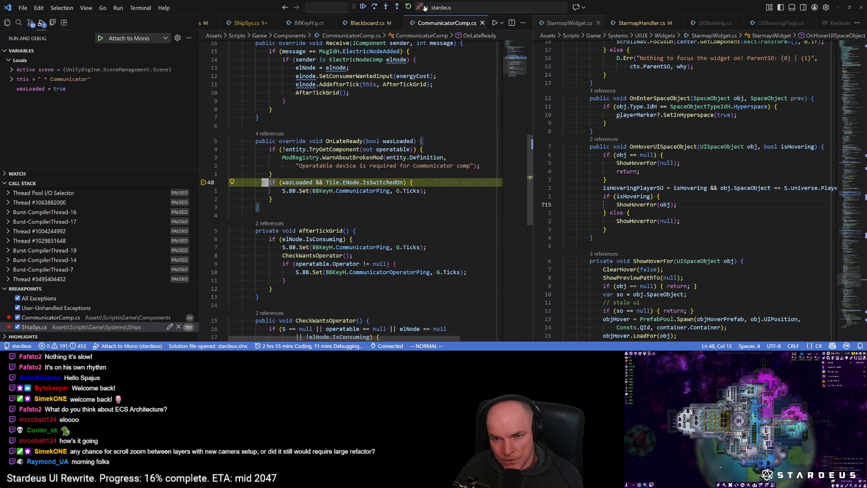
Stop debugging and start extending line 48's condition with && Tile.ENode.IsCon.
key("shift+F5")
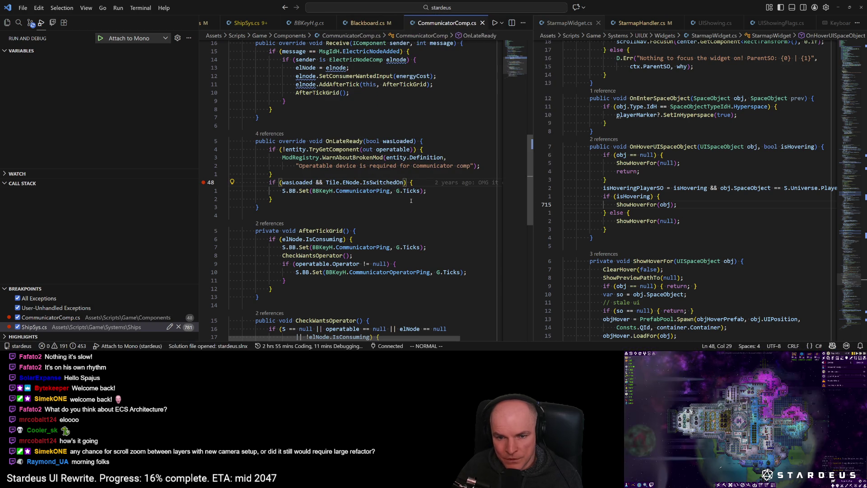
left_click(355, 182)
type("itchedOn")
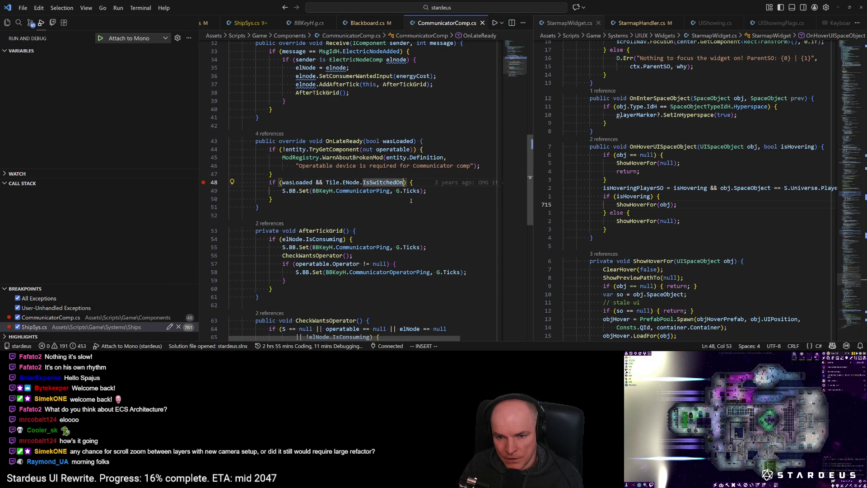
type(" && Tile.ENode.")
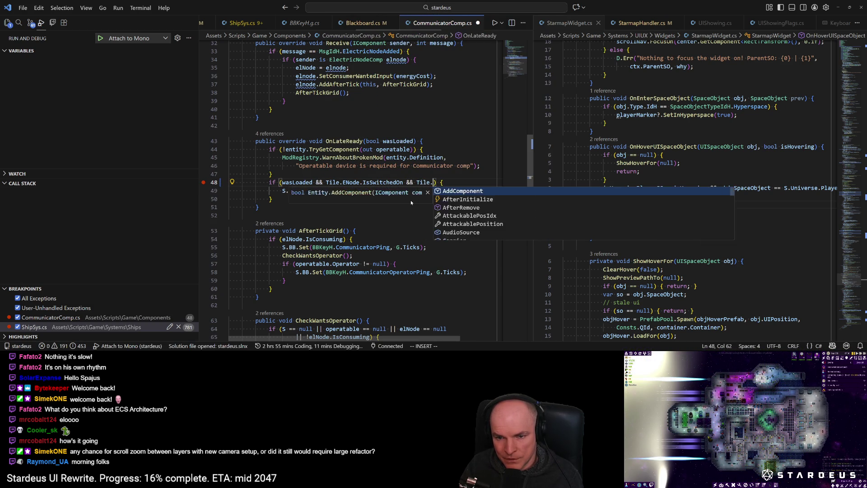
type("isconnec")
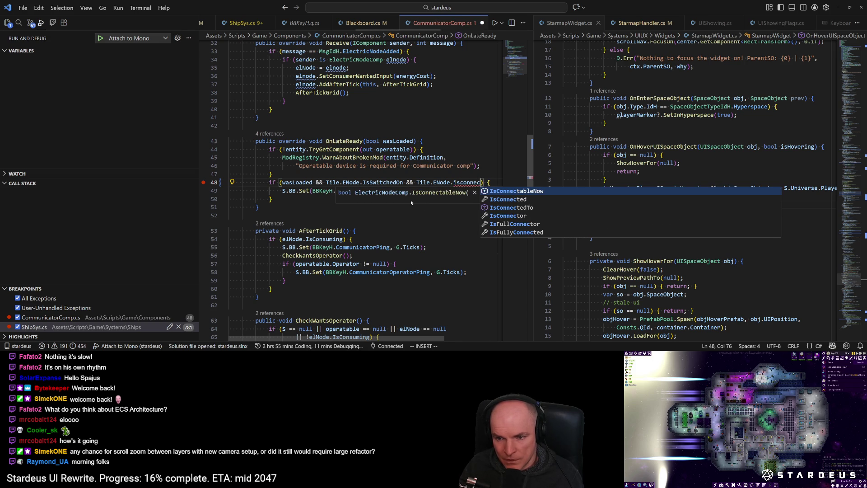
Complete line 48's check with IsConnected, then open BridgeControls.json.
key("Tab")
key("Escape")
key("ctrl+p")
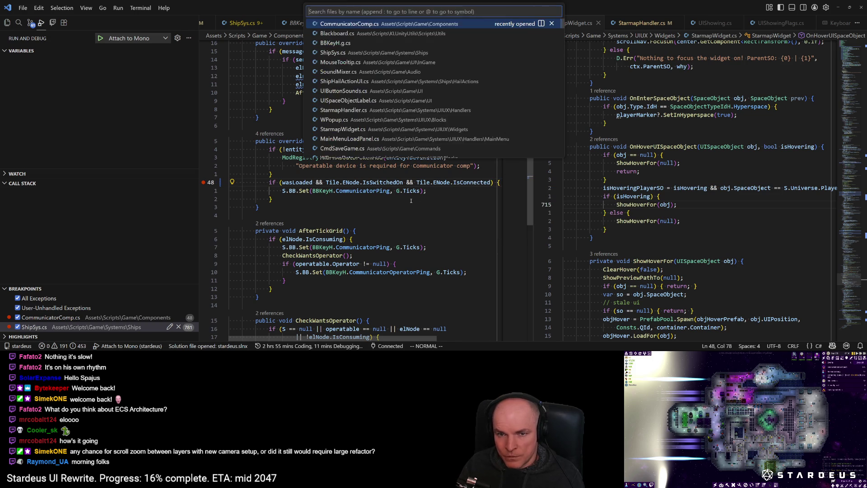
type("bridgeco")
key("Return")
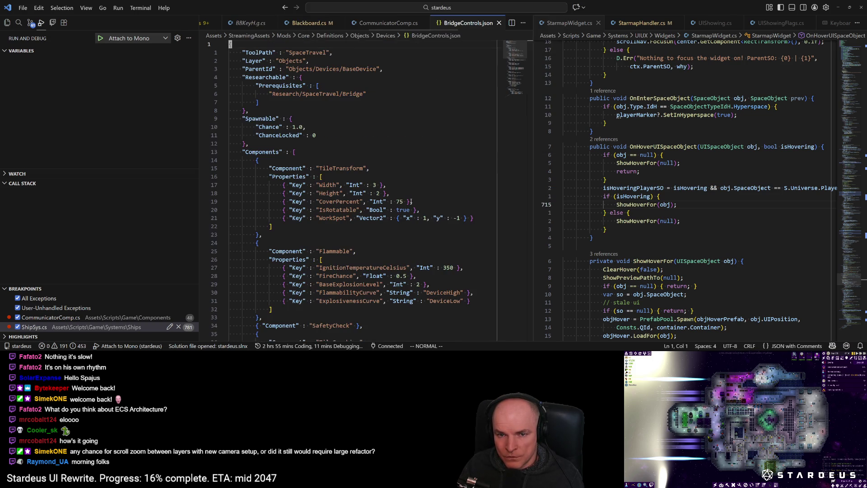
Open BridgeControlsComp.cs and scroll through it.
key("ctrl+p")
type("br")
key("BackSpace")
key("BackSpace")
key("BackSpace")
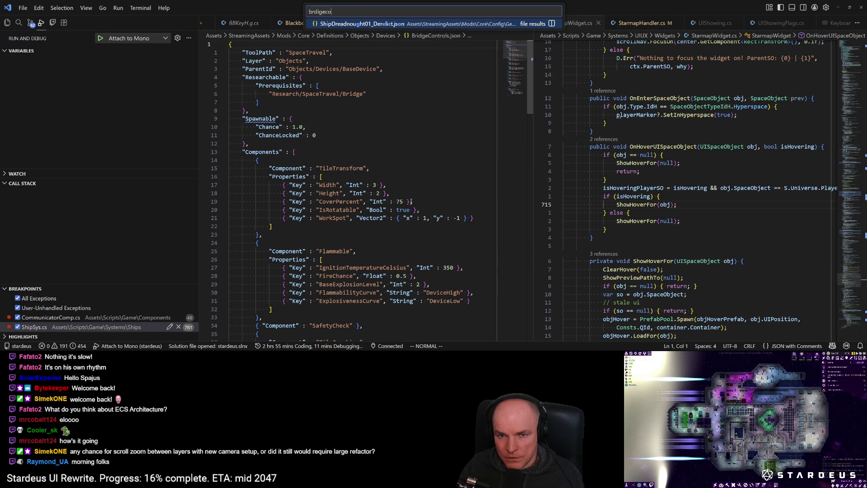
type("bridgecomp")
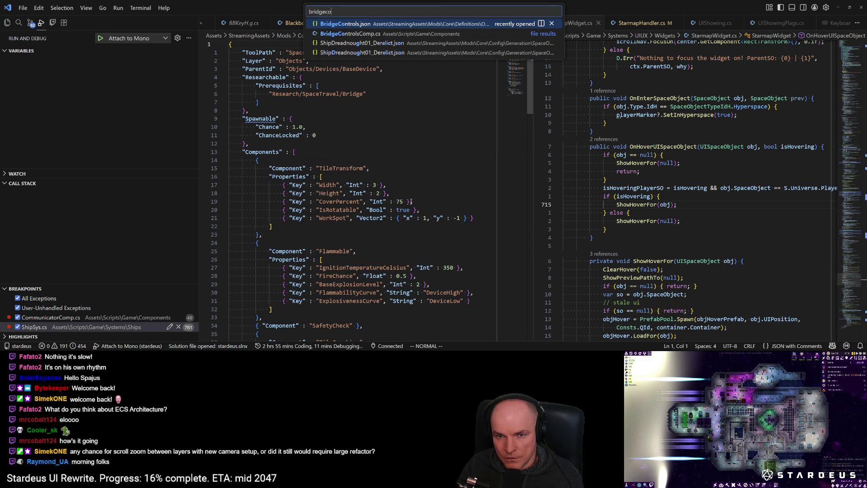
key("Return")
scroll(411, 201, "down", 7)
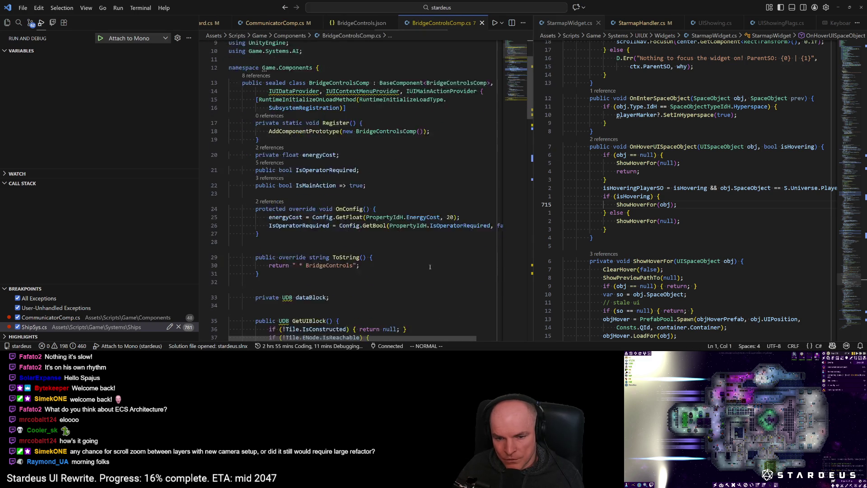
scroll(434, 271, "down", 3)
Jump to OnLateReady in BridgeControlsComp.cs and move up through AfterTickGrid to Receive.
key("ctrl+shift+o")
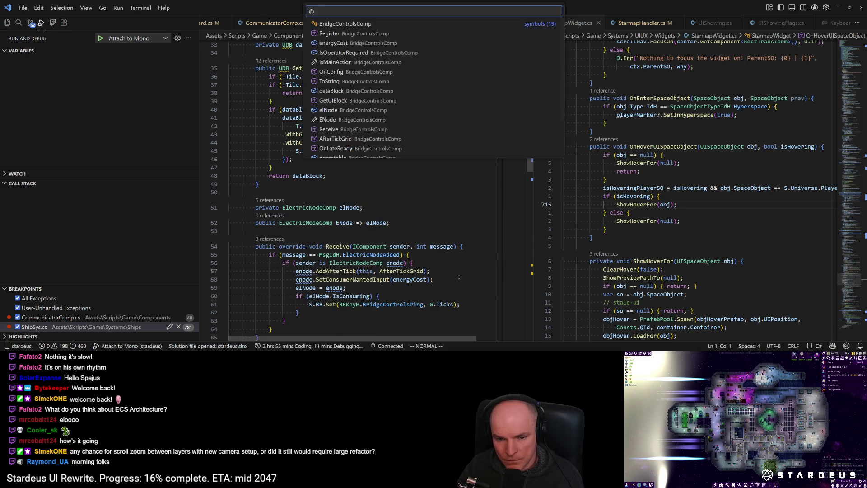
type("onlate")
key("Return")
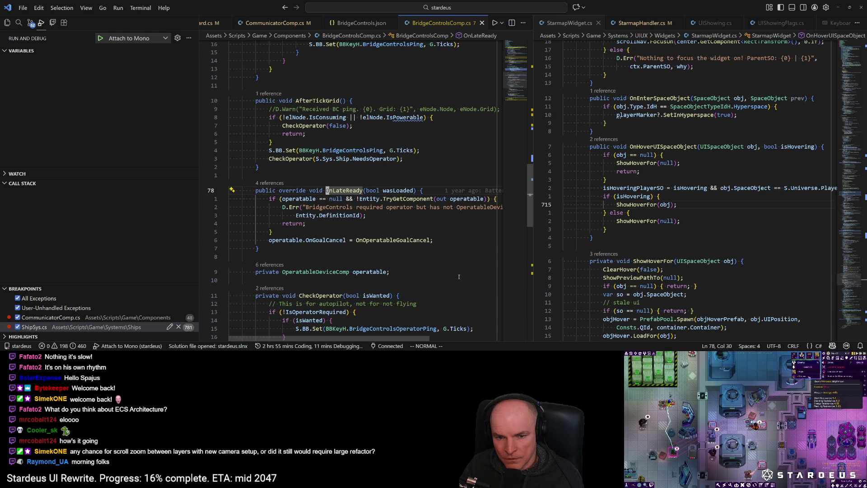
key("4")
key("k")
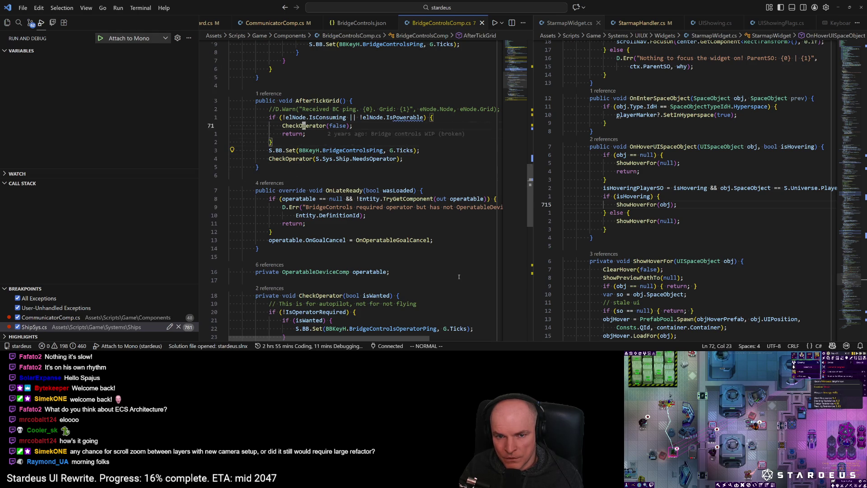
key("1")
key("4")
key("k")
Browse up into GetUIBlock, then back down to Receive's ping line and AfterTickGrid.
key("1")
key("5")
key("k")
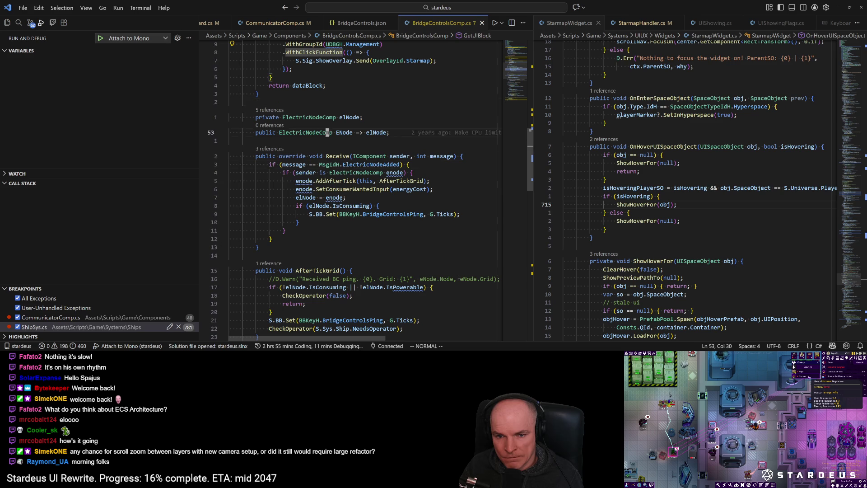
key("1")
key("1")
key("j")
key("7")
key("j")
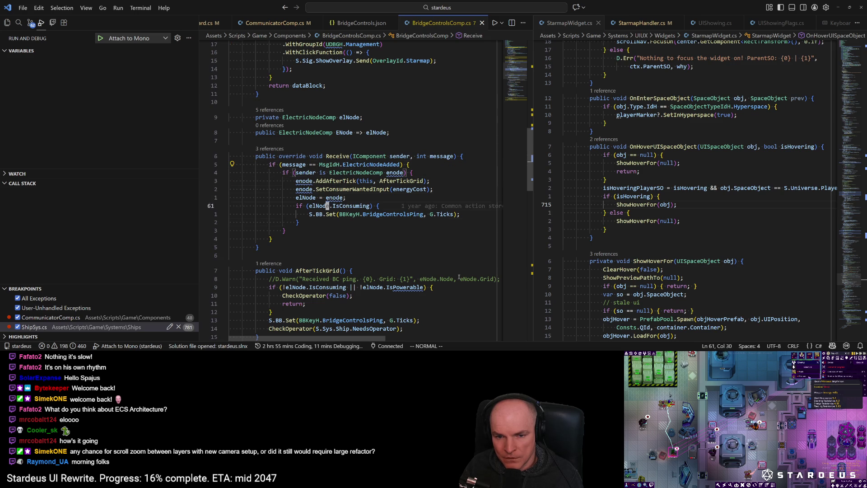
key("8")
key("j")
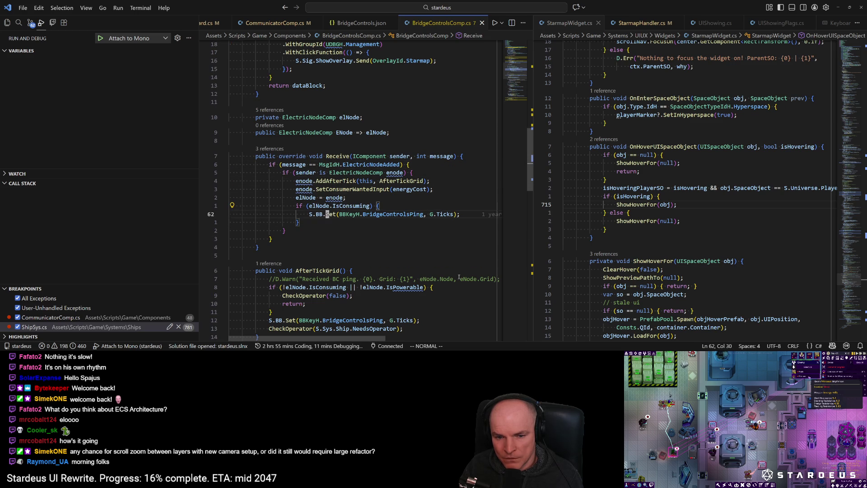
key("alt+Tab")
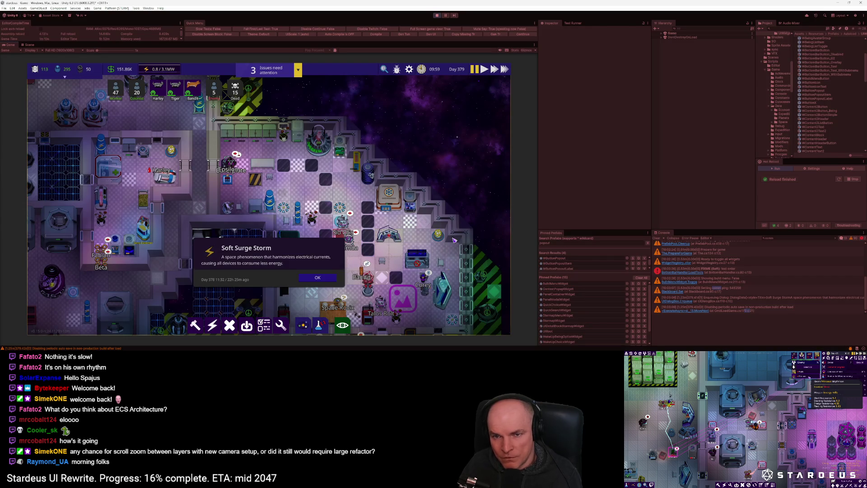
Stop play mode, clear the Console log, and press Play to relaunch with recompiled code.
left_click(437, 15)
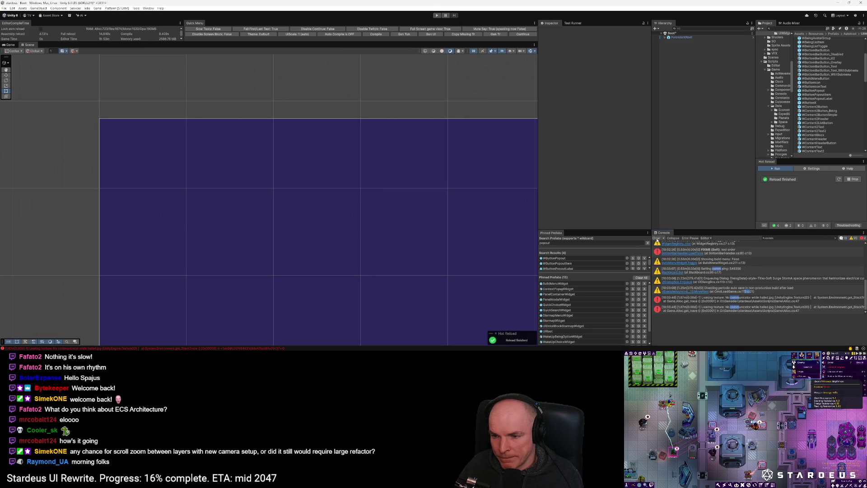
left_click(656, 238)
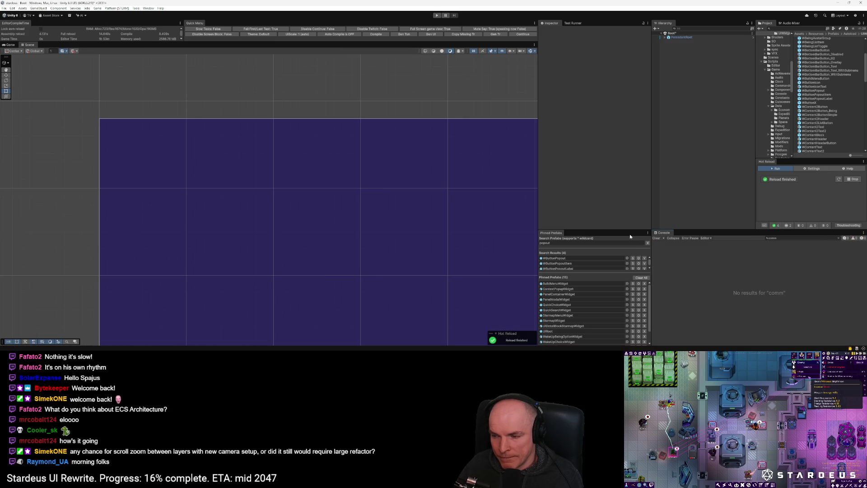
left_click(522, 35)
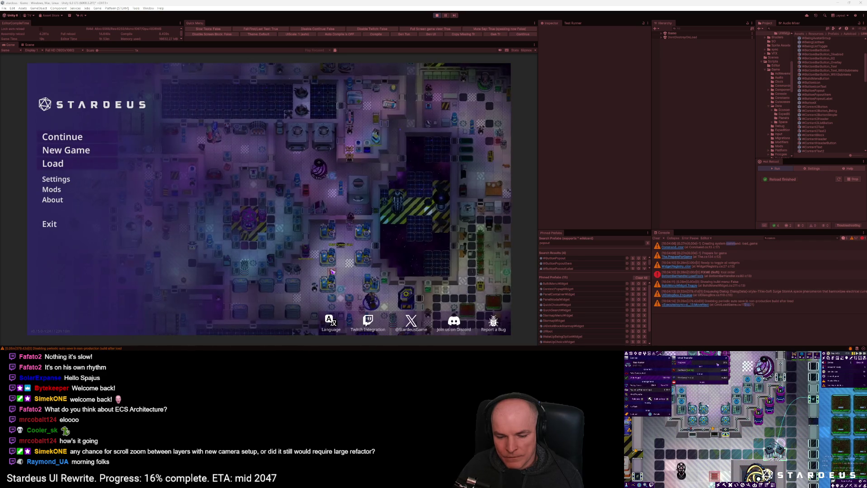
Continue the last save, dismiss the Soft Surge Storm notice, and check the starmap.
left_click(86, 136)
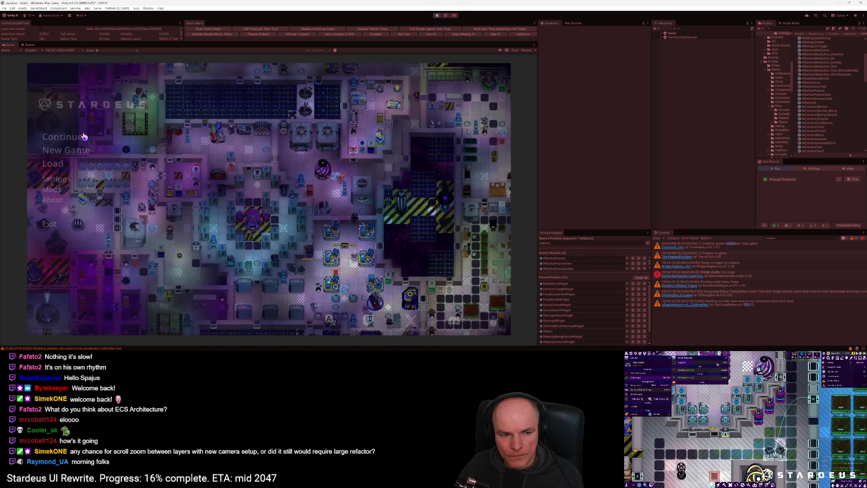
left_click(317, 277)
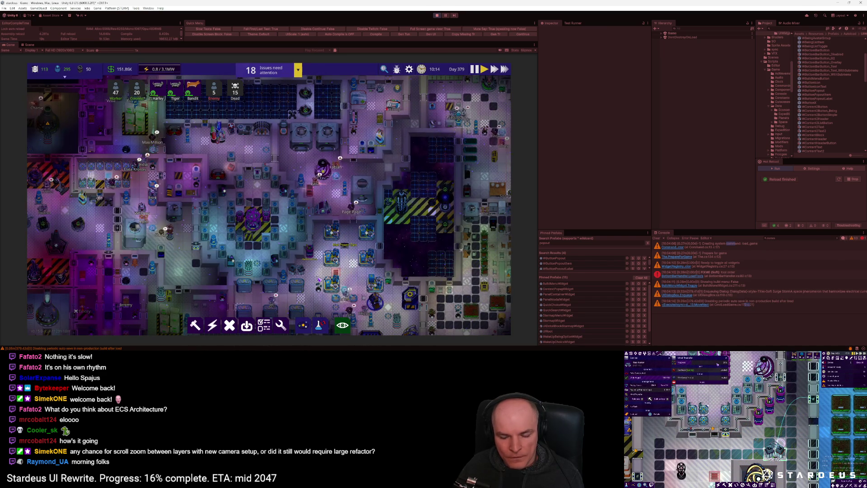
key("m")
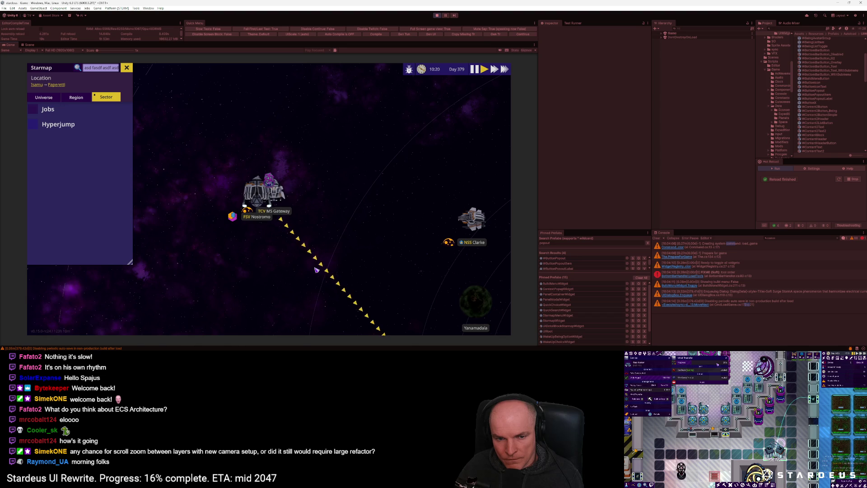
key("m")
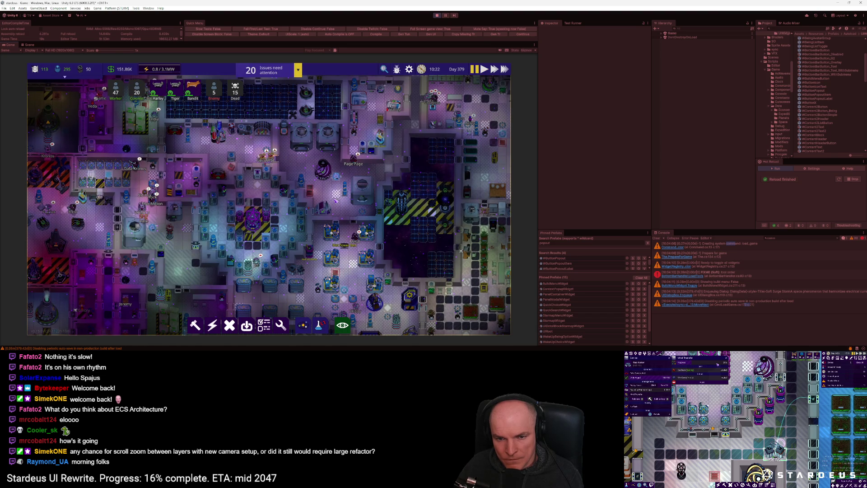
key("m")
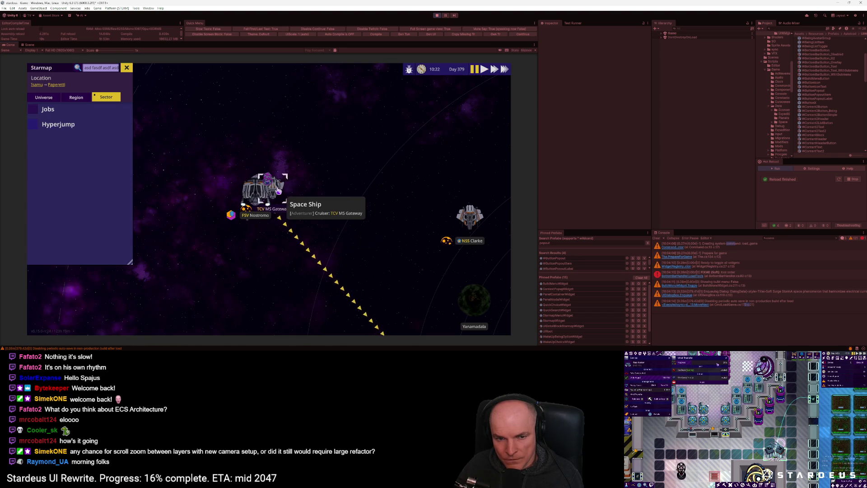
key("m")
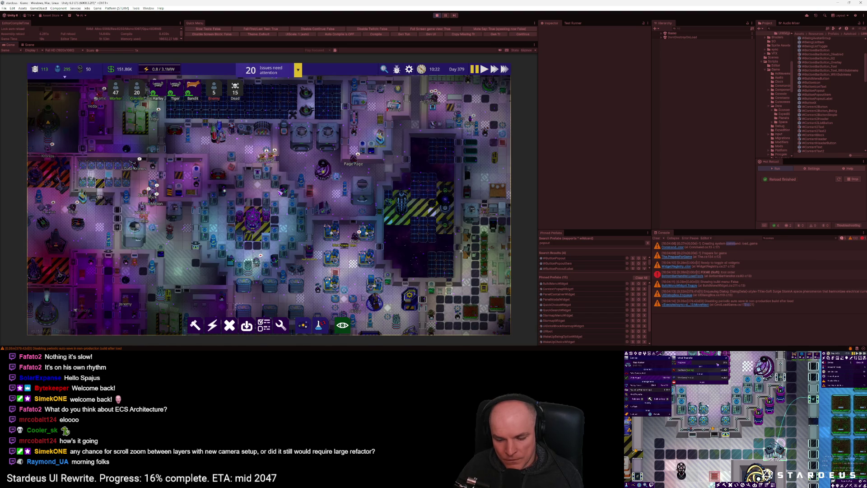
Rerun the GiveGift ship_react console command for NPC ship 457, then pause once the hail appears.
key("grave")
key("Up")
key("Return")
key("grave")
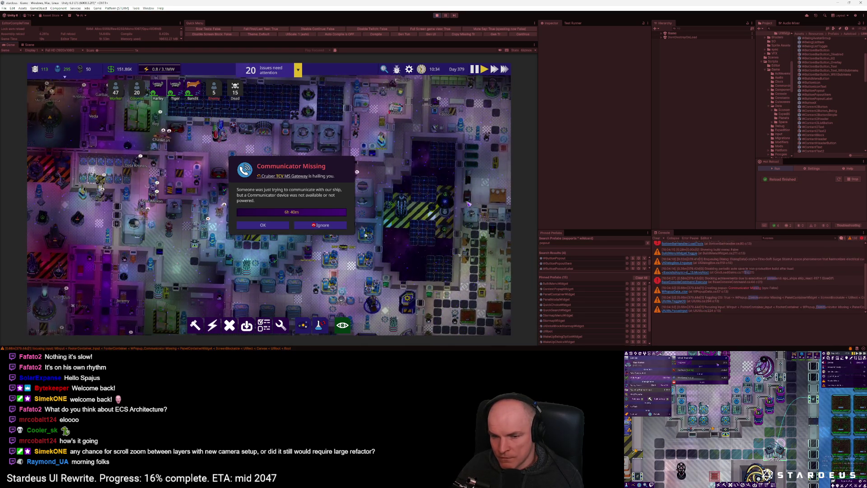
key("space")
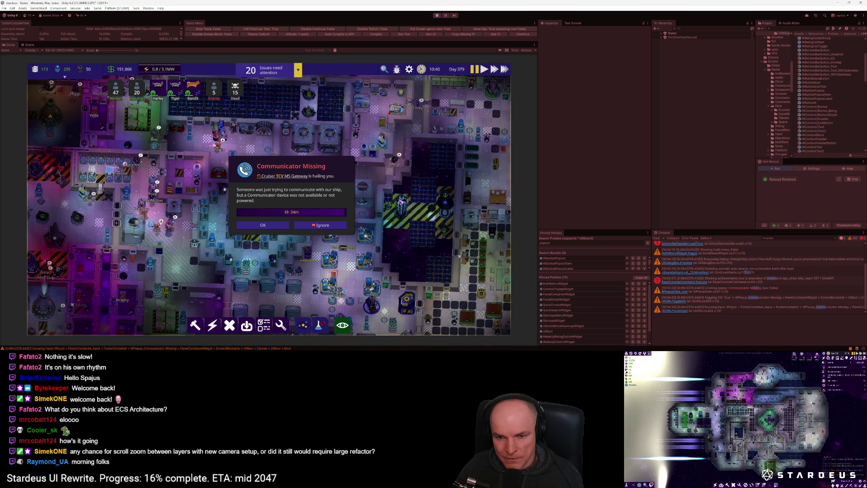
key("w")
key("d")
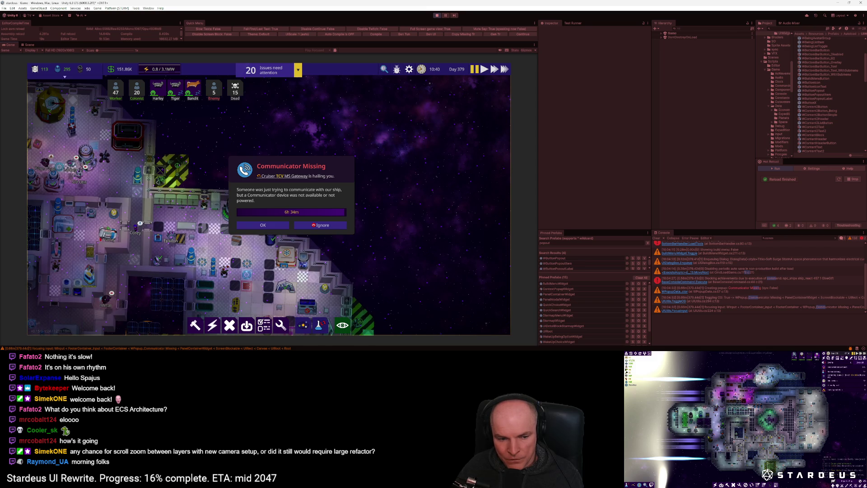
key("alt+Tab")
Open ShipHailActionUI.cs and set a breakpoint on the hailPopup spawned check at line 432.
key("ctrl+p")
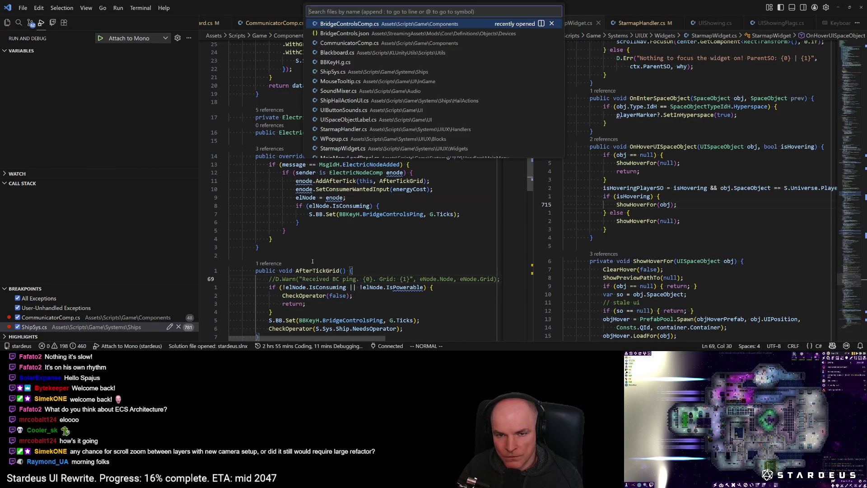
key("Down")
key("Down")
key("Down")
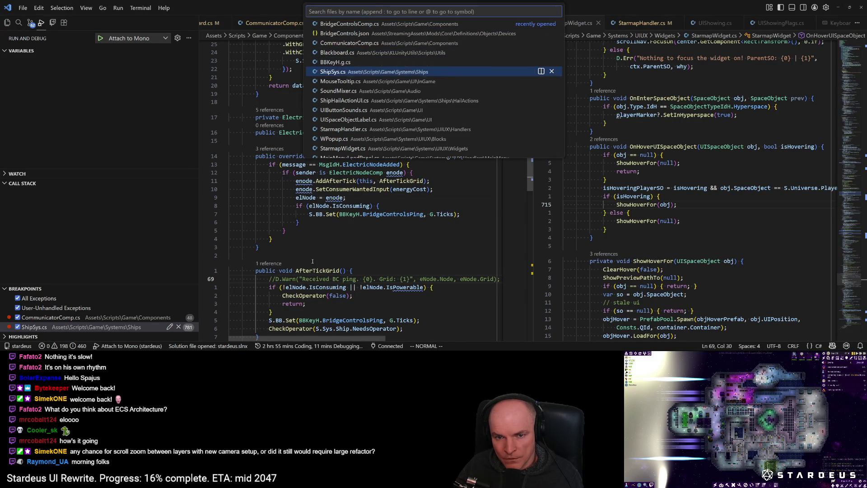
key("Return")
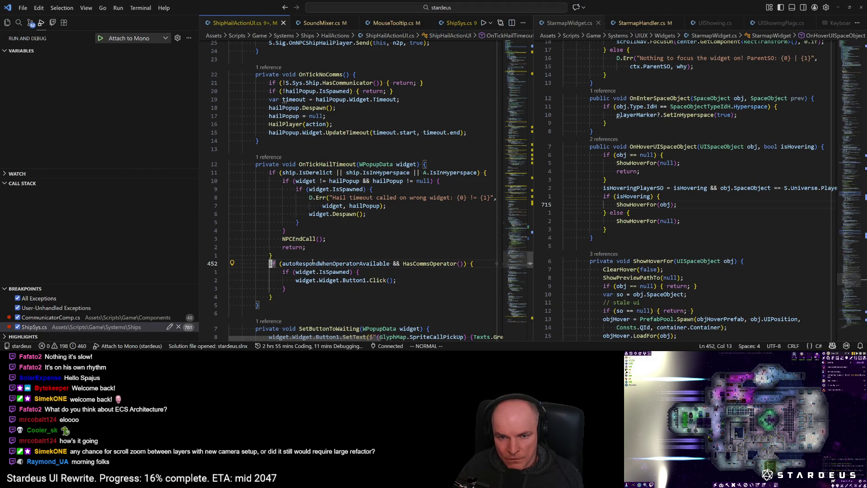
left_click(203, 91)
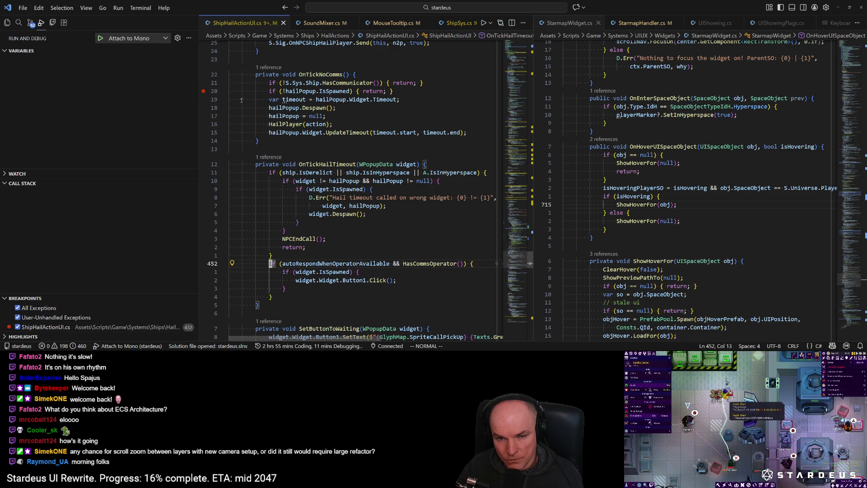
Attach the Unity debugger to the running game from the command palette.
key("ctrl+shift+p")
key("Return")
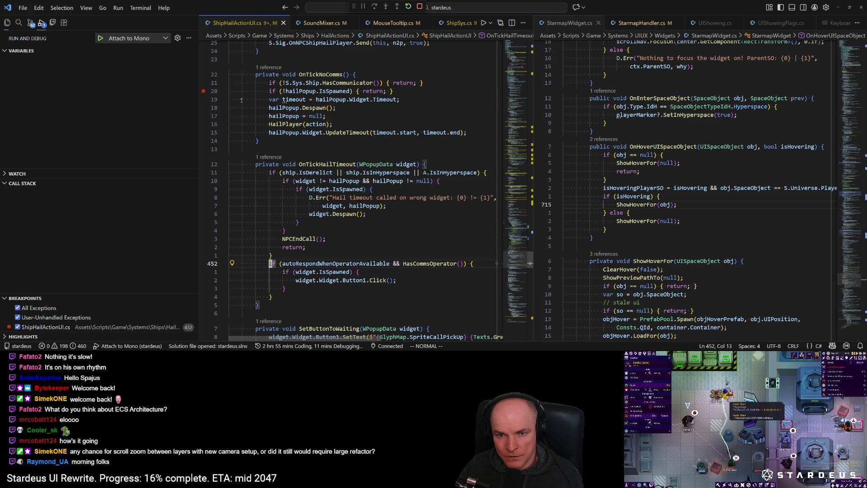
key("alt+Tab")
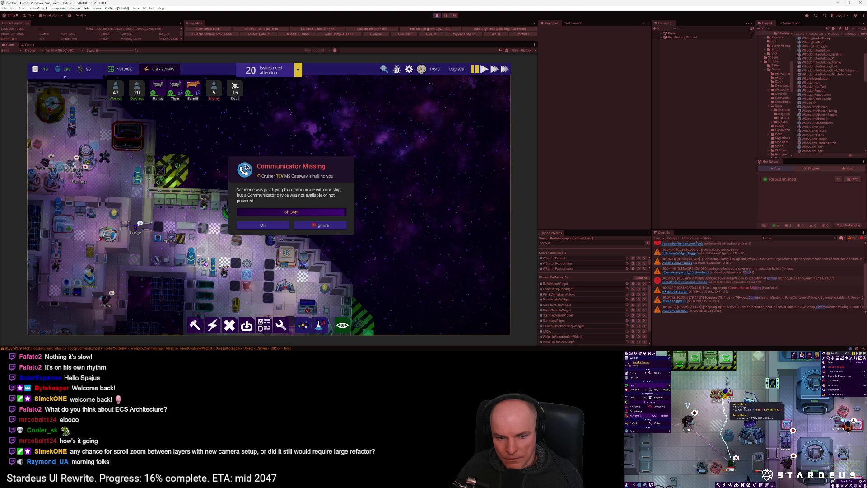
Select and cancel linking a station device, then step over to the popup despawn line.
left_click(250, 266)
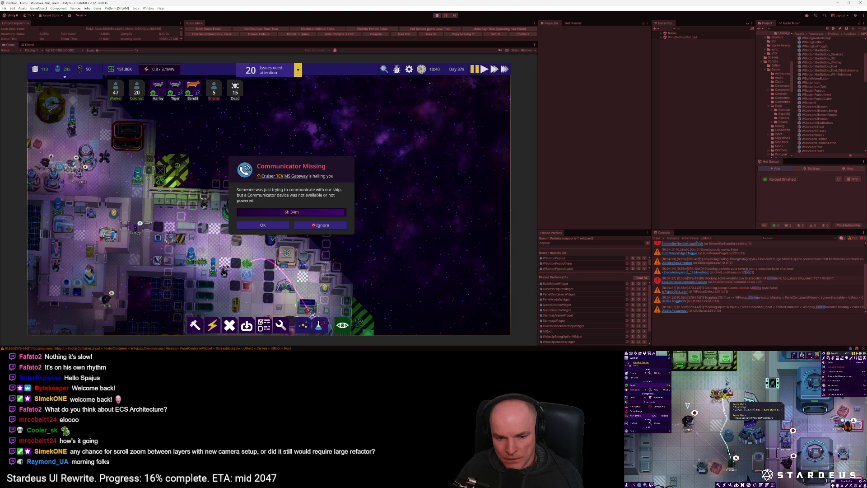
right_click(366, 258)
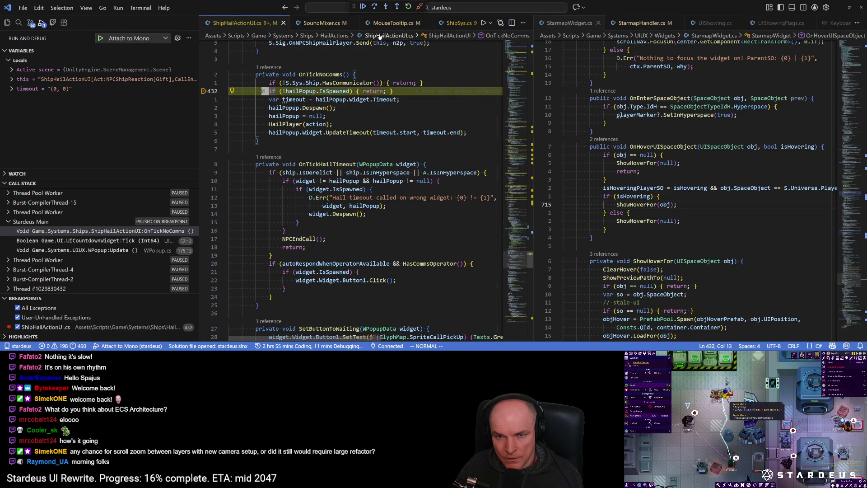
left_click(373, 8)
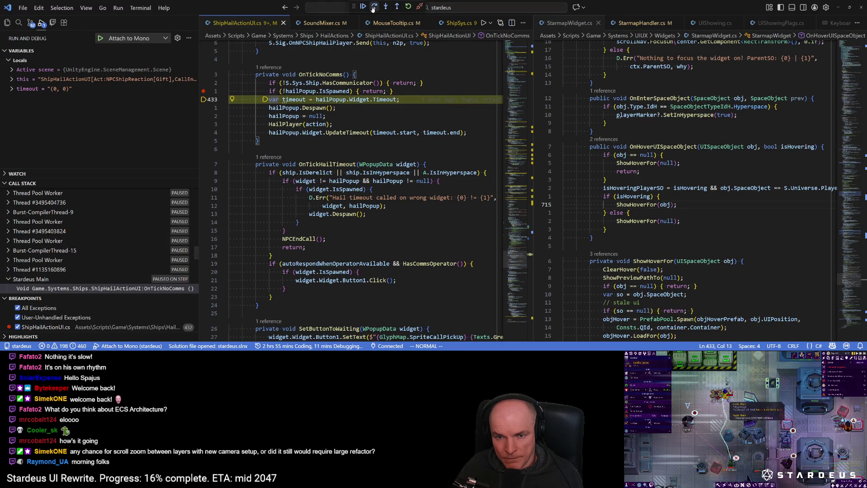
left_click(373, 7)
left_click(384, 7)
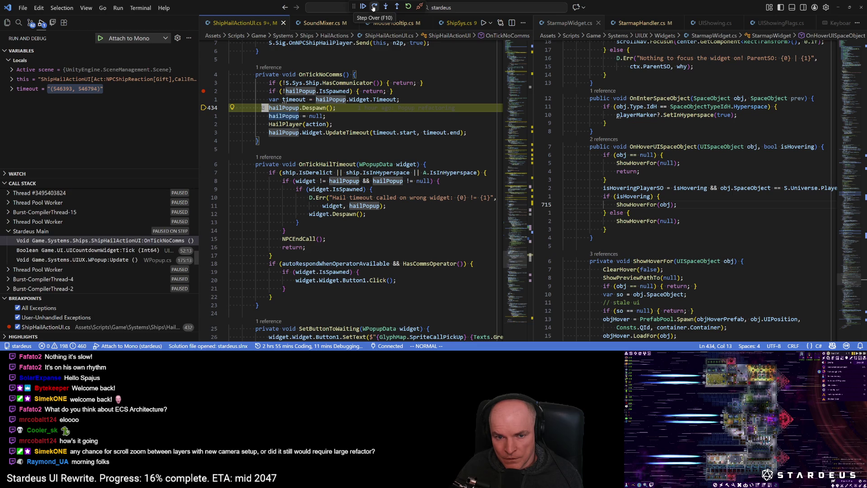
Step past the HailPlayer call to the timeout update on line 437, then continue execution.
left_click(373, 7)
left_click(374, 7)
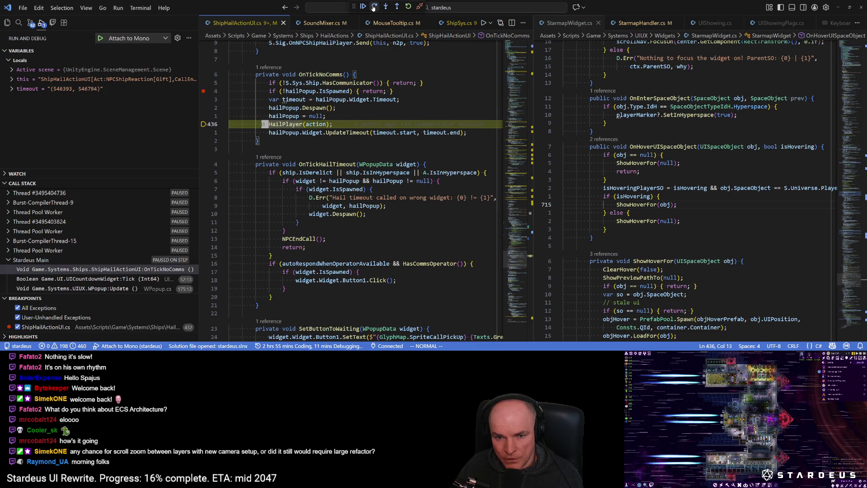
left_click(374, 8)
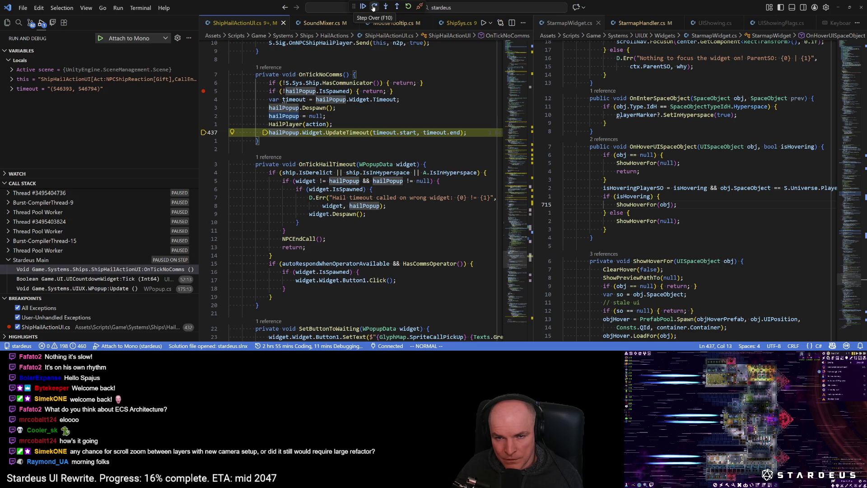
left_click(364, 8)
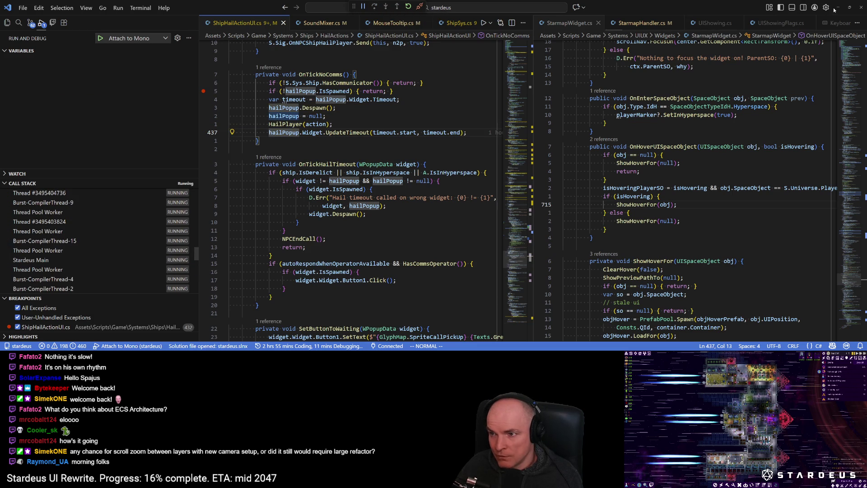
key("alt+Tab")
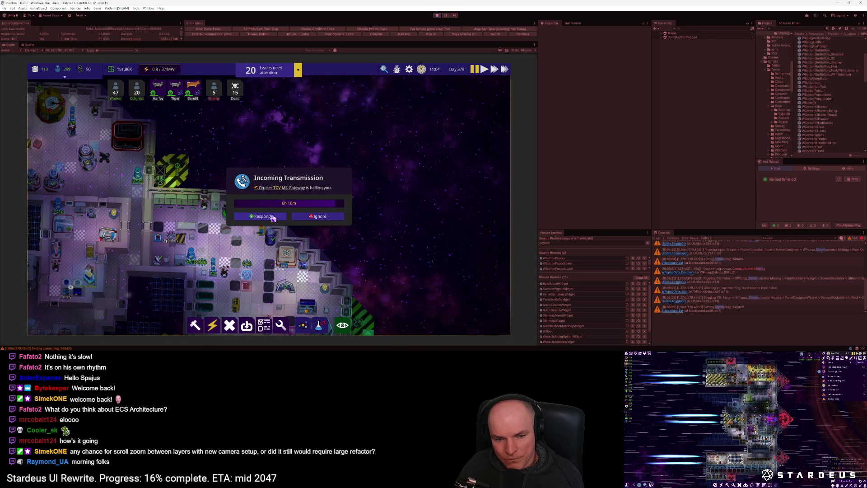
Pan the camera and briefly check the ShipHailActionUI.cs code window.
key("d")
key("s")
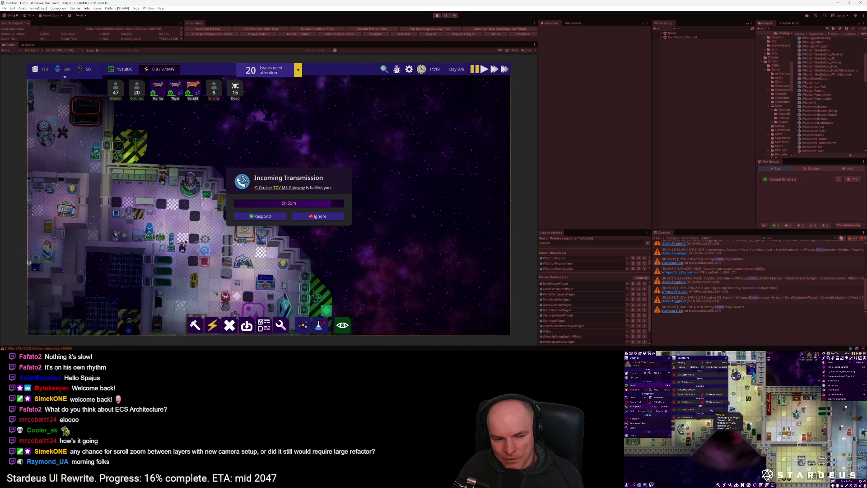
mouse_move(88, 350)
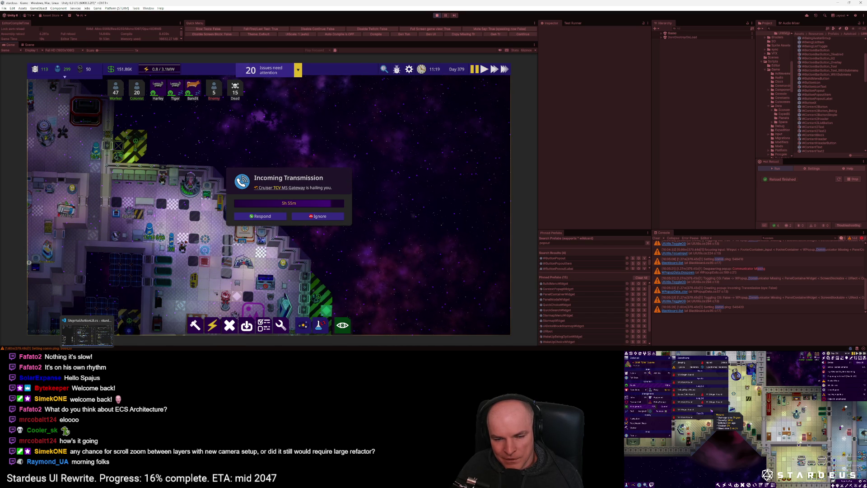
left_click(87, 333)
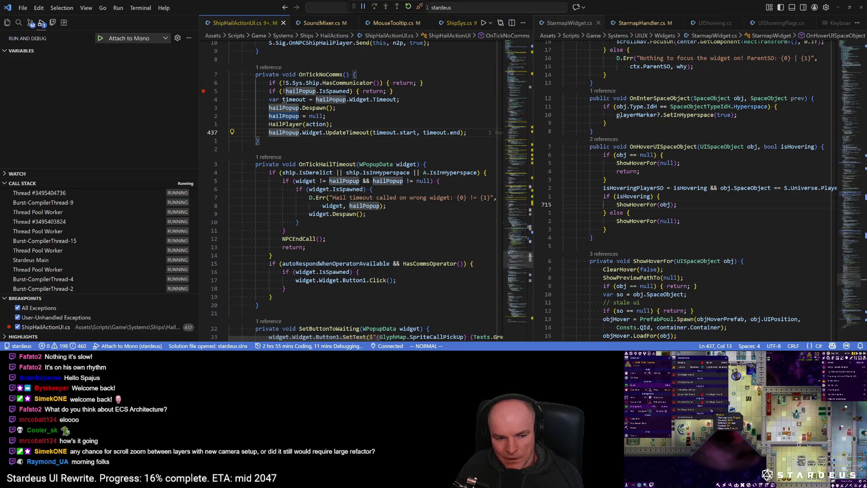
key("alt+Tab")
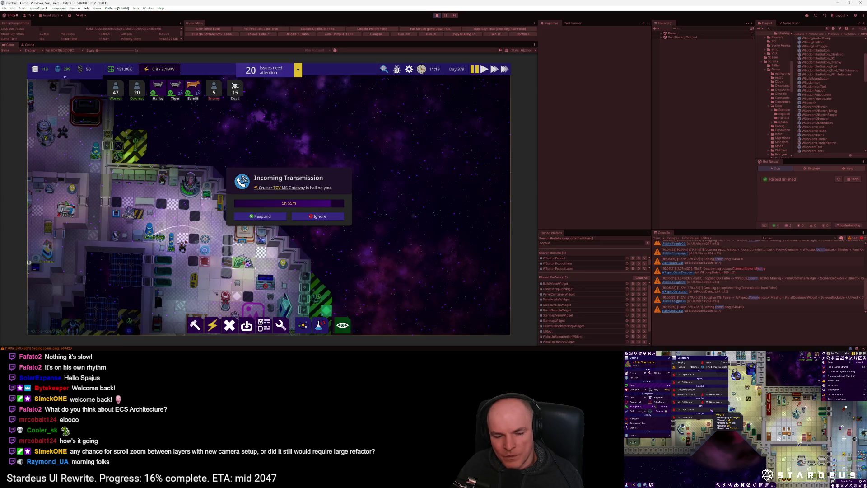
Respond to MS Gateway's Incoming Transmission and pause the game.
left_click(260, 217)
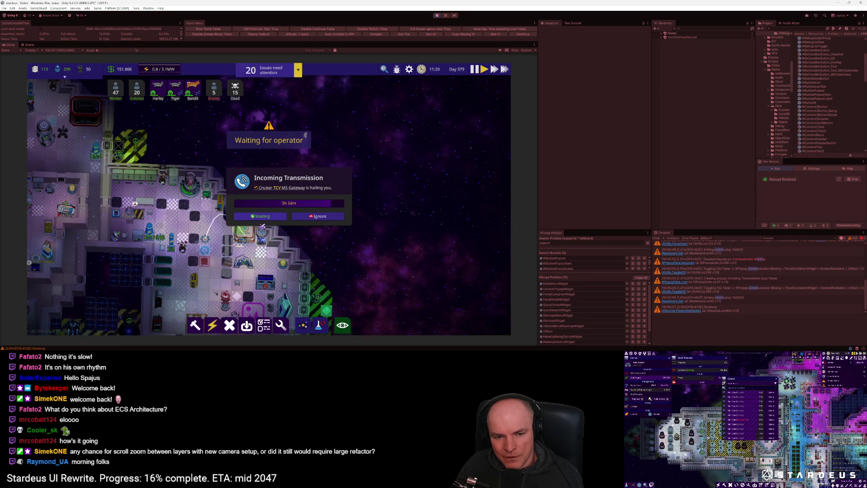
key("space")
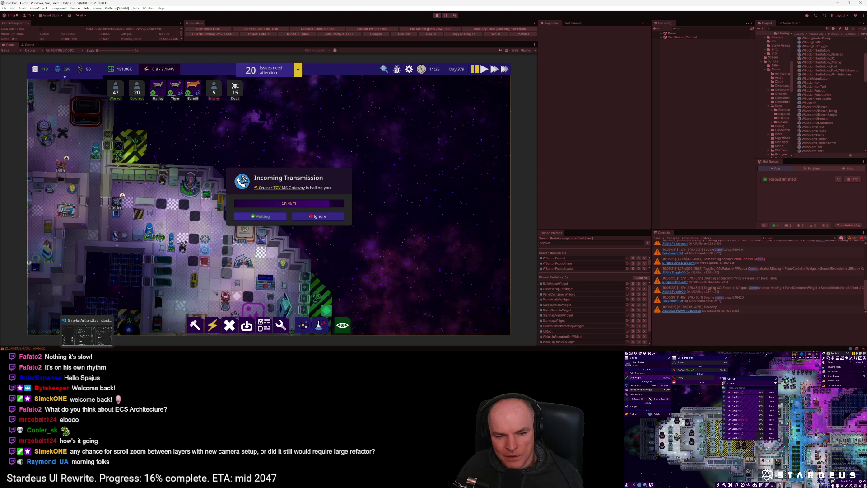
key("alt+Tab")
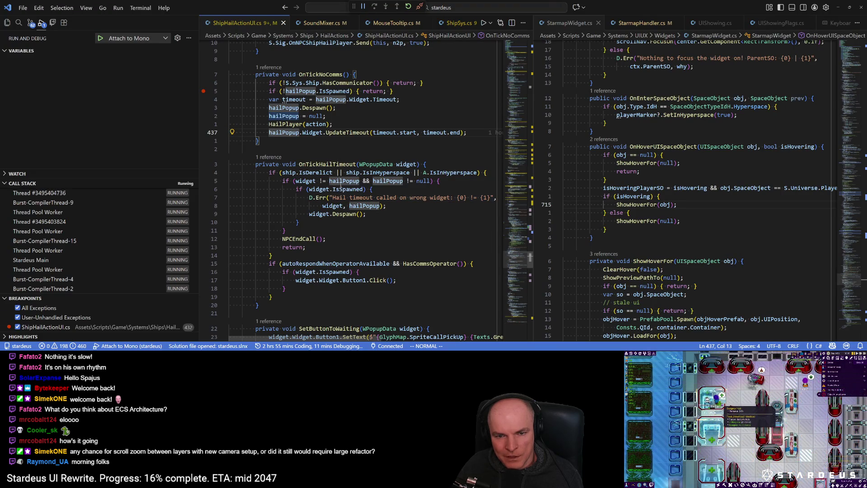